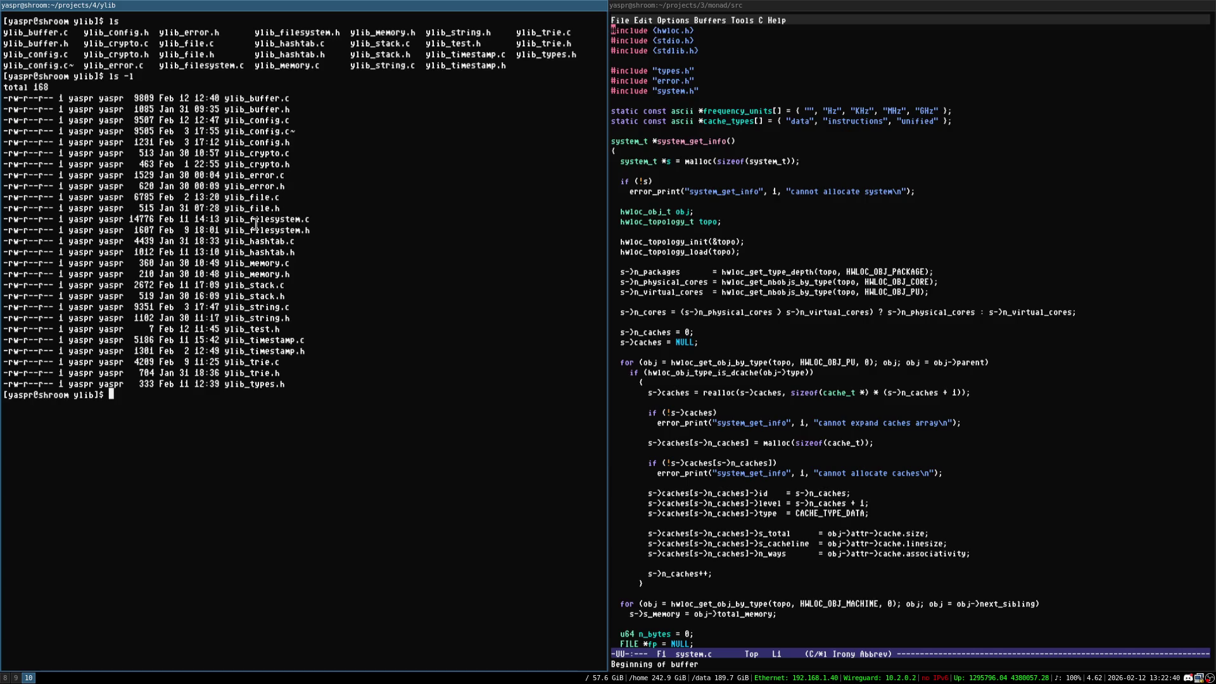
# Select ylib_filesystem.c in the terminal listing, then move through Emacs to the wolfSSL page in Brave.
pyautogui.doubleClick(289, 220)
pyautogui.click(289, 220)
pyautogui.press('super+9')
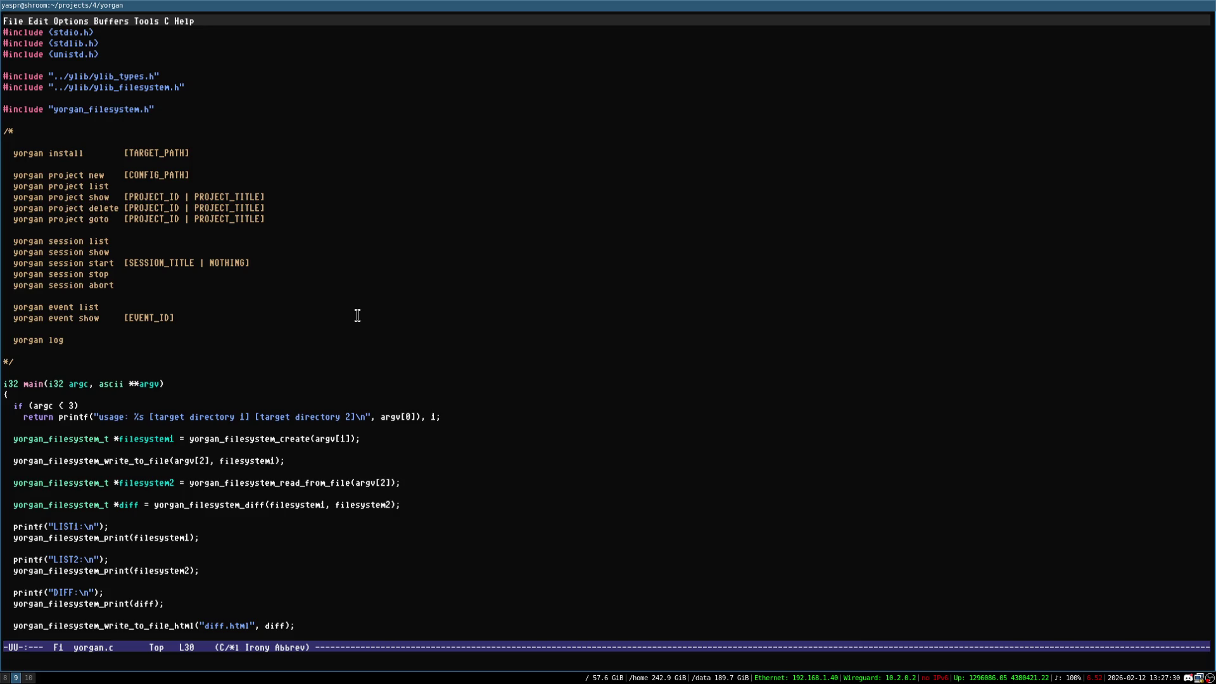
pyautogui.press('super+8')
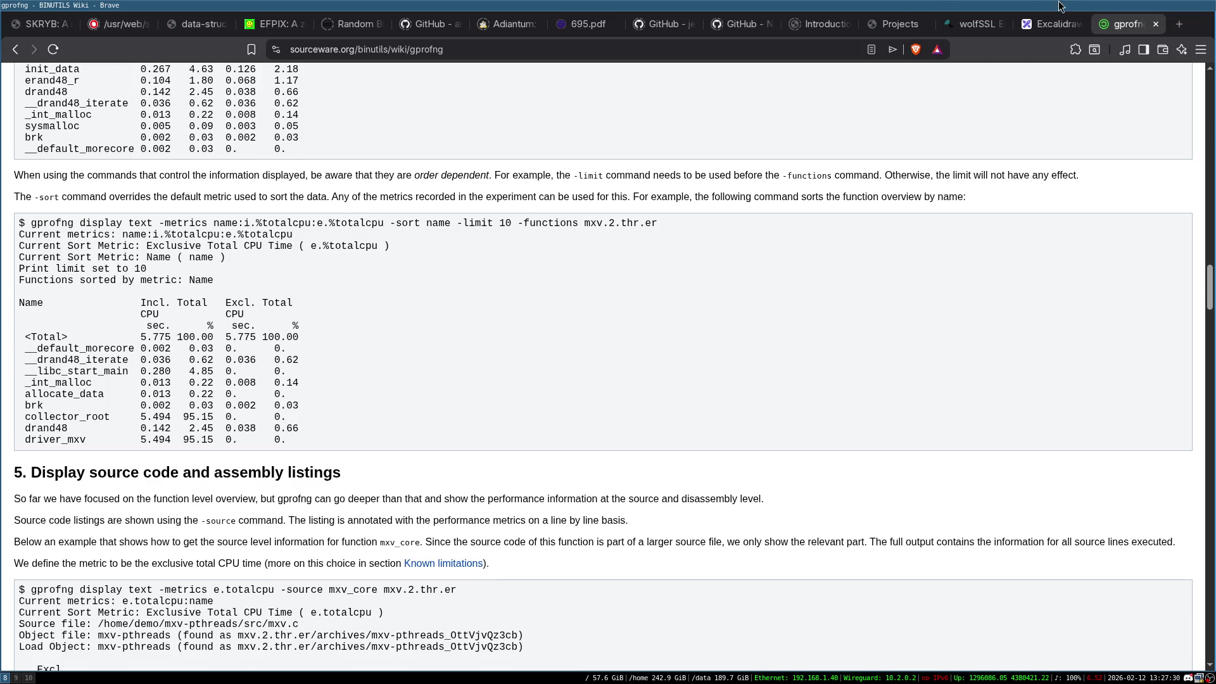
pyautogui.click(974, 24)
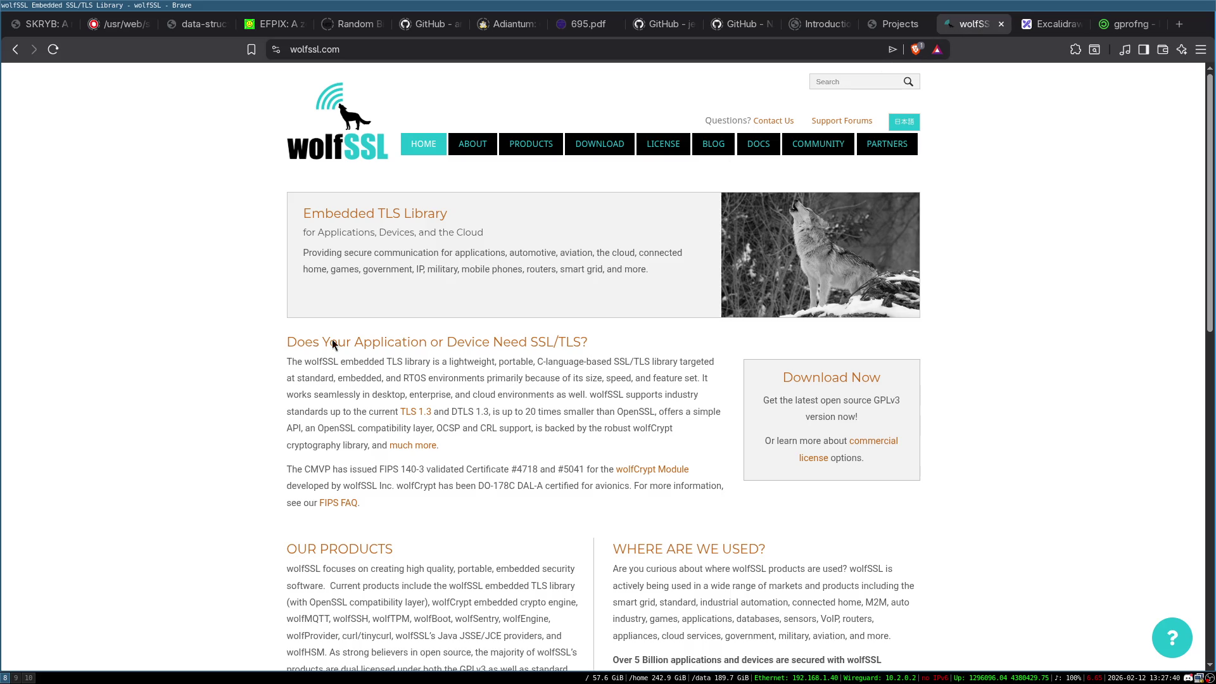
# Open wolfSSL's POST QUANTUM products page from the PRODUCTS menu.
pyautogui.scroll(-2, 376, 319)
pyautogui.scroll(-1, 476, 320)
pyautogui.scroll(3, 627, 351)
pyautogui.click(530, 169)
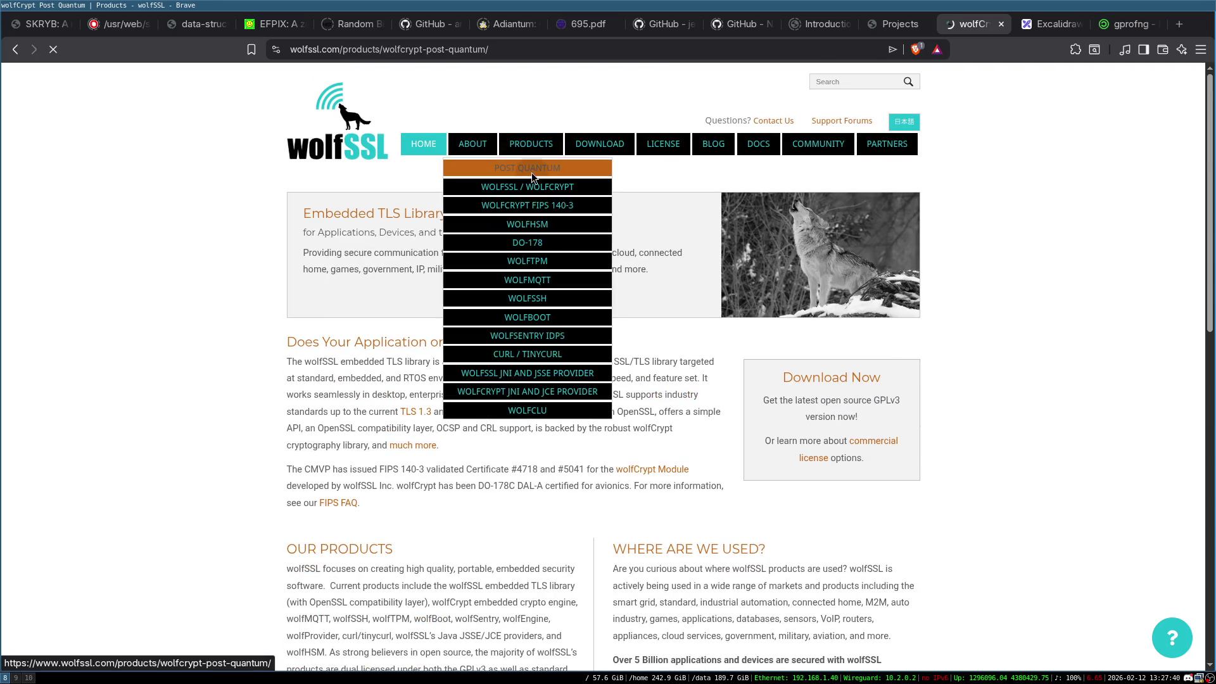
# Read through the wolfCrypt post-quantum highlights, algorithm support and protocol support lists.
pyautogui.scroll(-3, 587, 380)
pyautogui.scroll(-3, 589, 377)
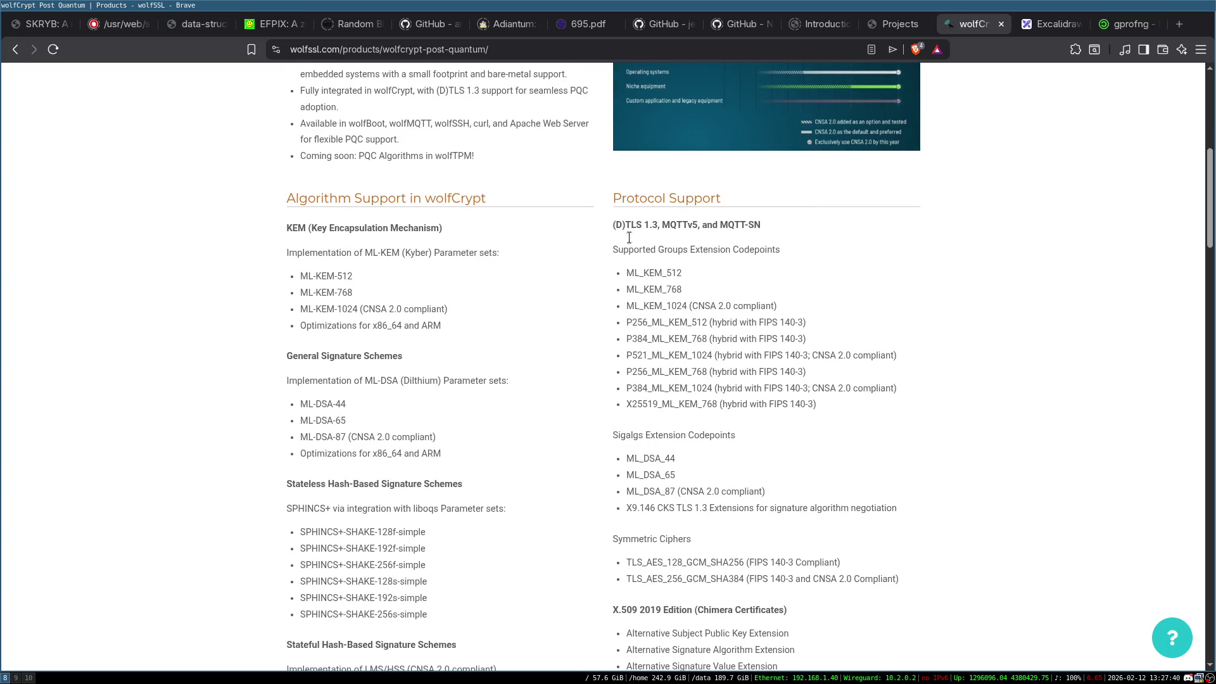
pyautogui.scroll(-1, 587, 514)
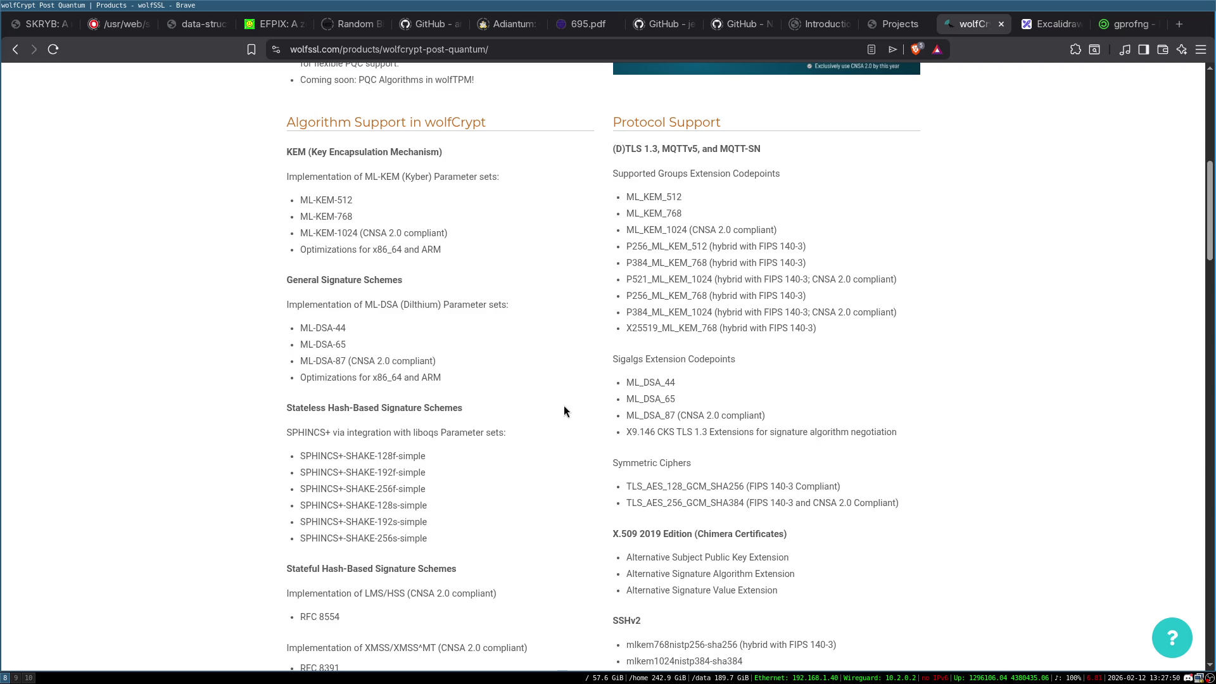
pyautogui.scroll(3, 581, 392)
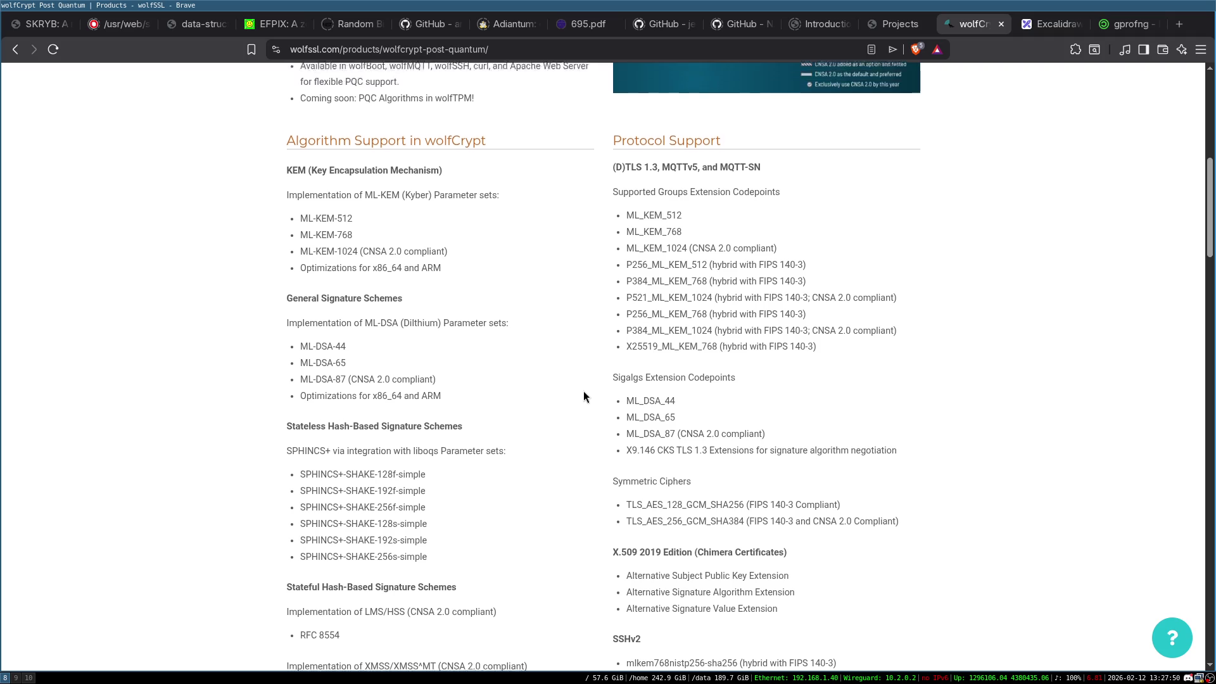
pyautogui.scroll(5, 519, 226)
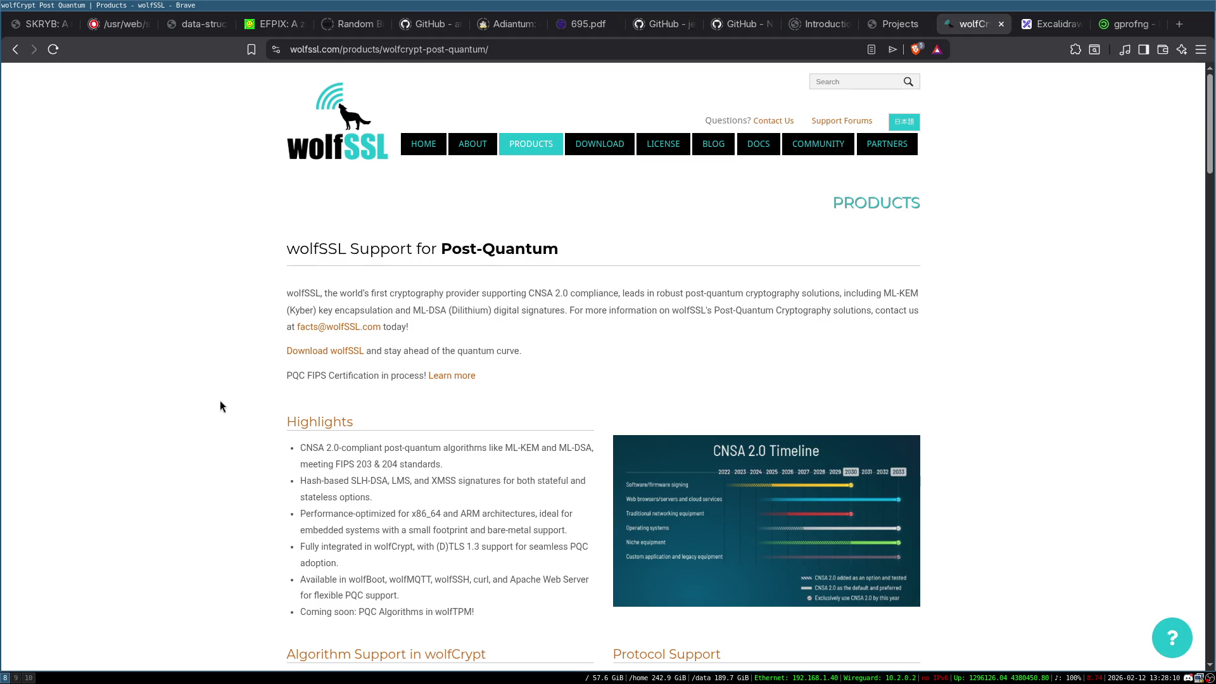
pyautogui.scroll(-5, 219, 405)
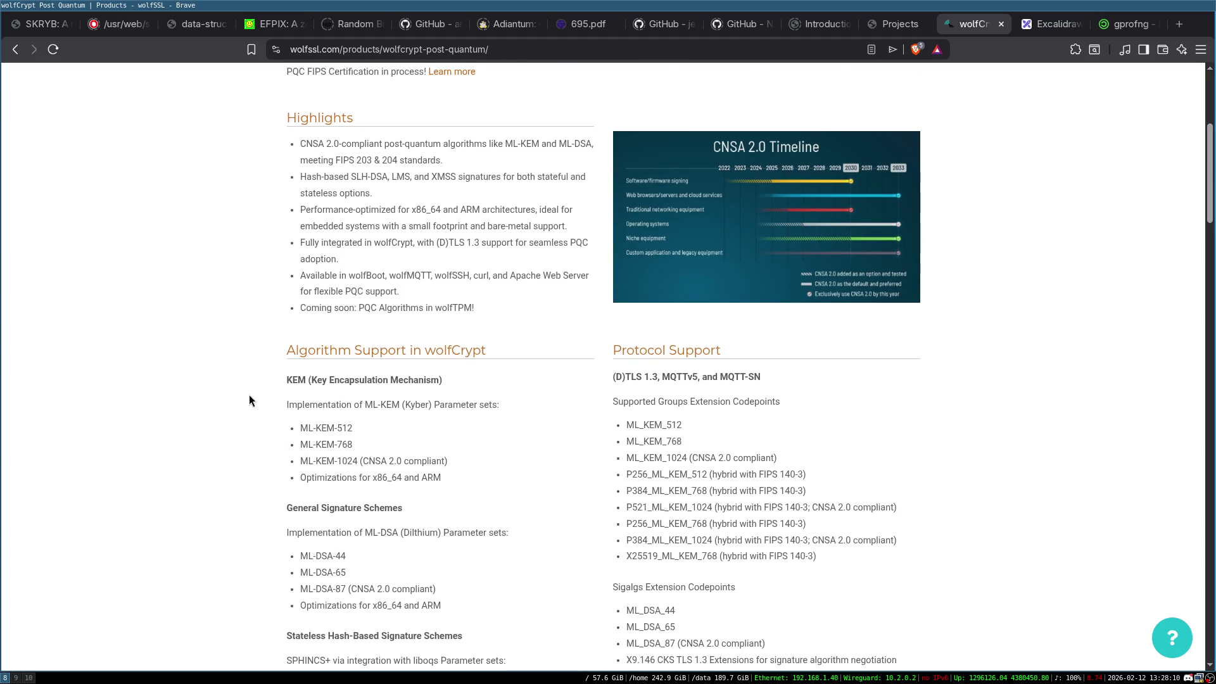
pyautogui.scroll(2, 271, 273)
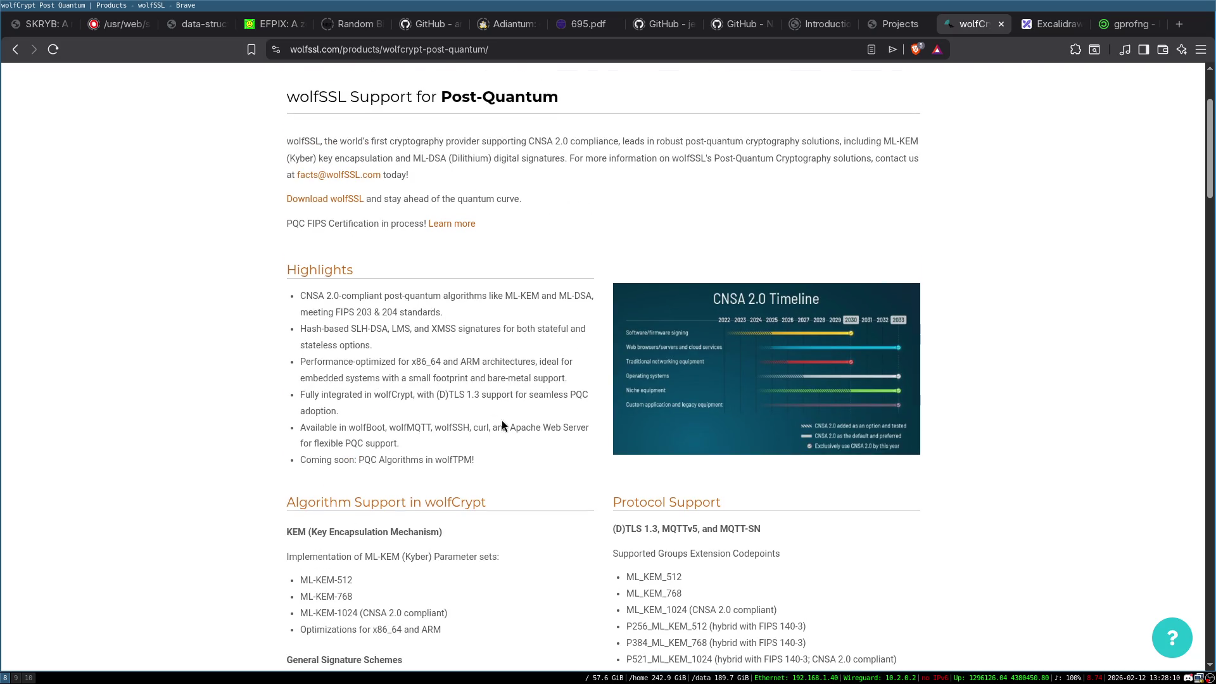
pyautogui.scroll(1, 541, 362)
pyautogui.scroll(-3, 541, 363)
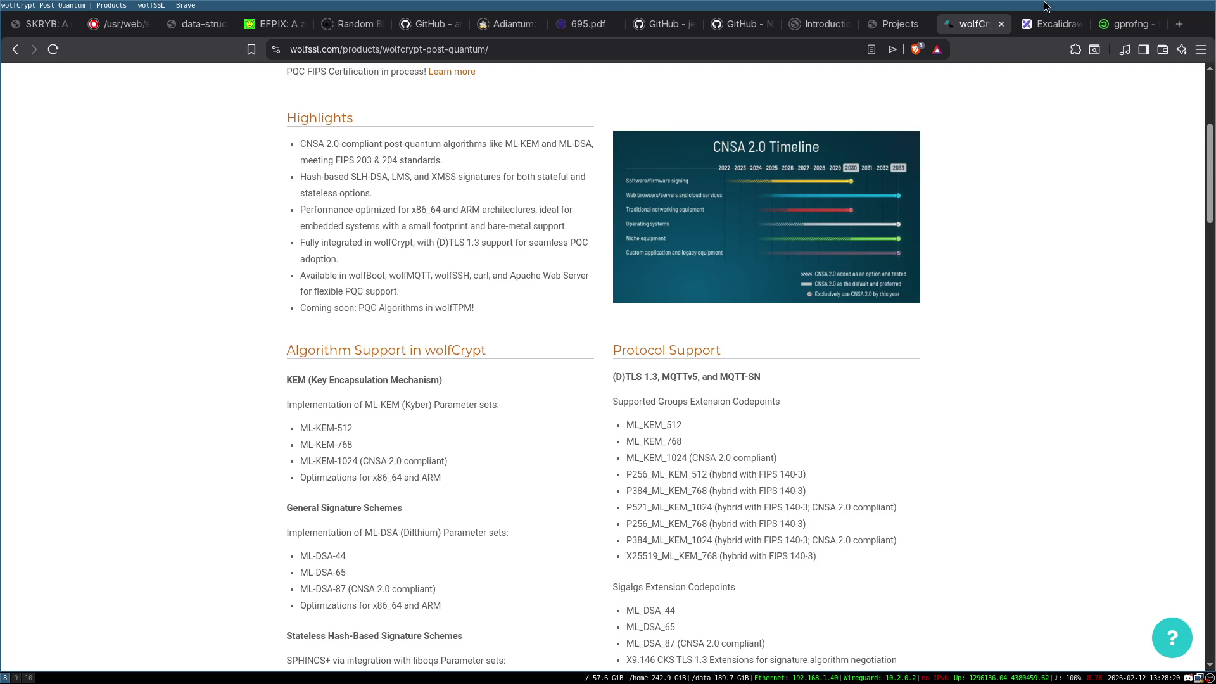
pyautogui.click(815, 29)
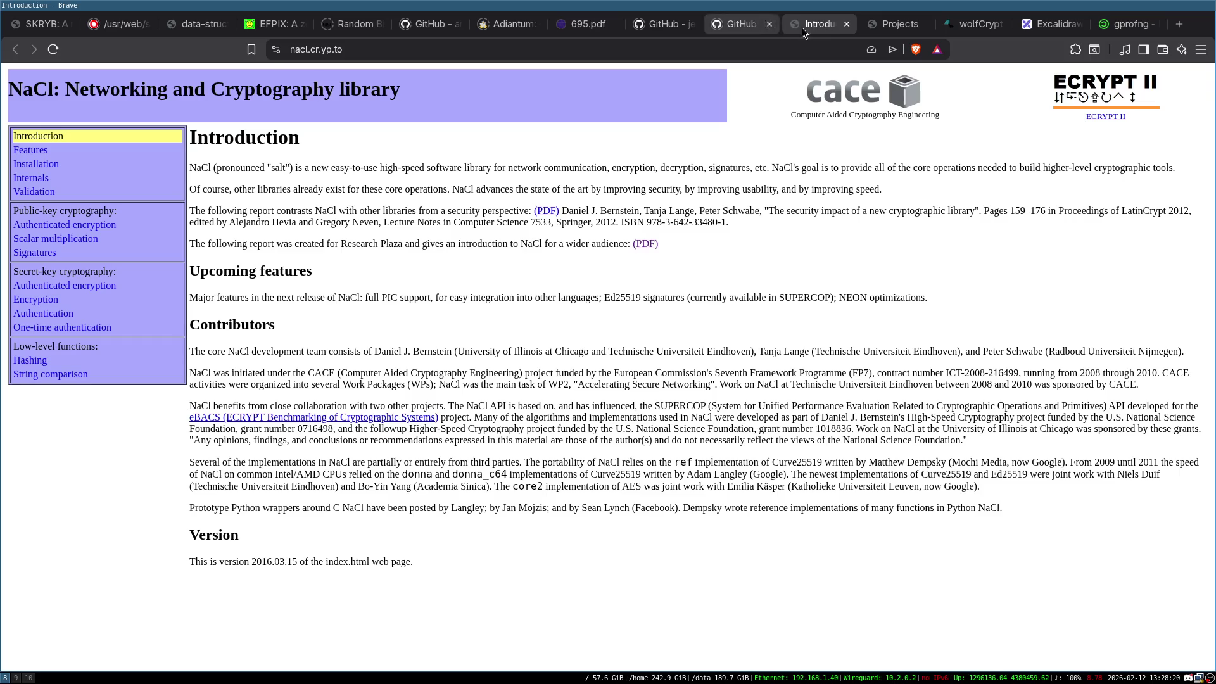
# Go through the Projects tab to the gprofng wiki page and bookmark it.
pyautogui.click(892, 23)
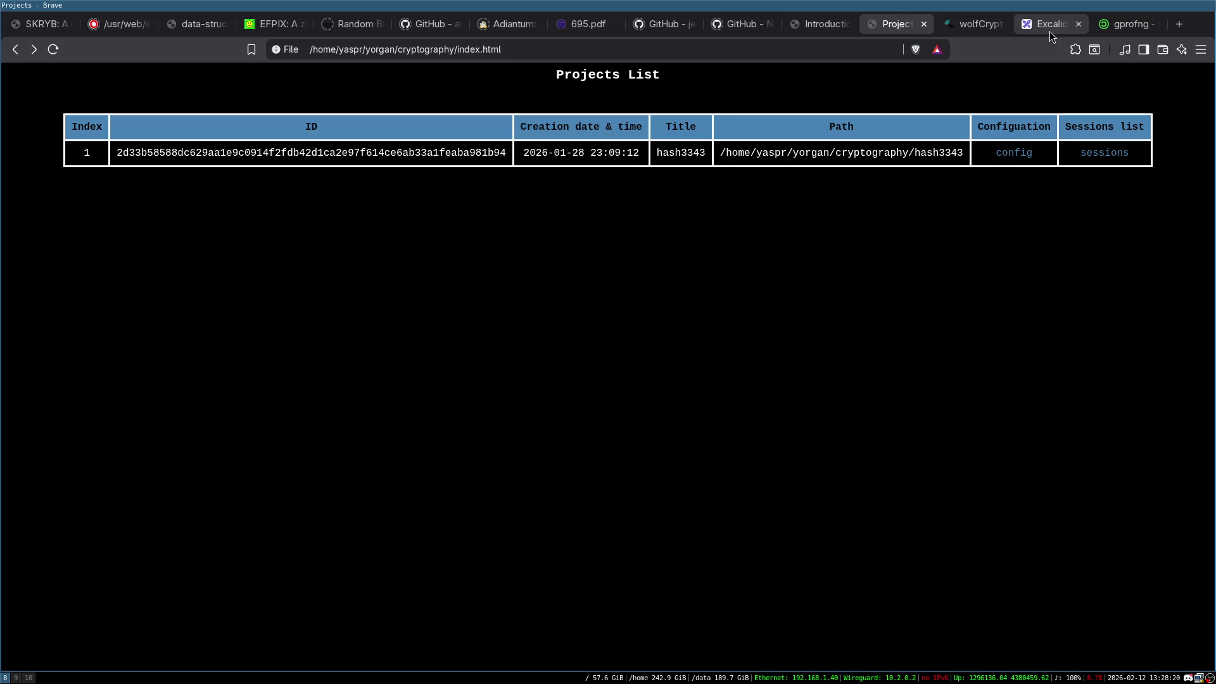
pyautogui.click(1120, 25)
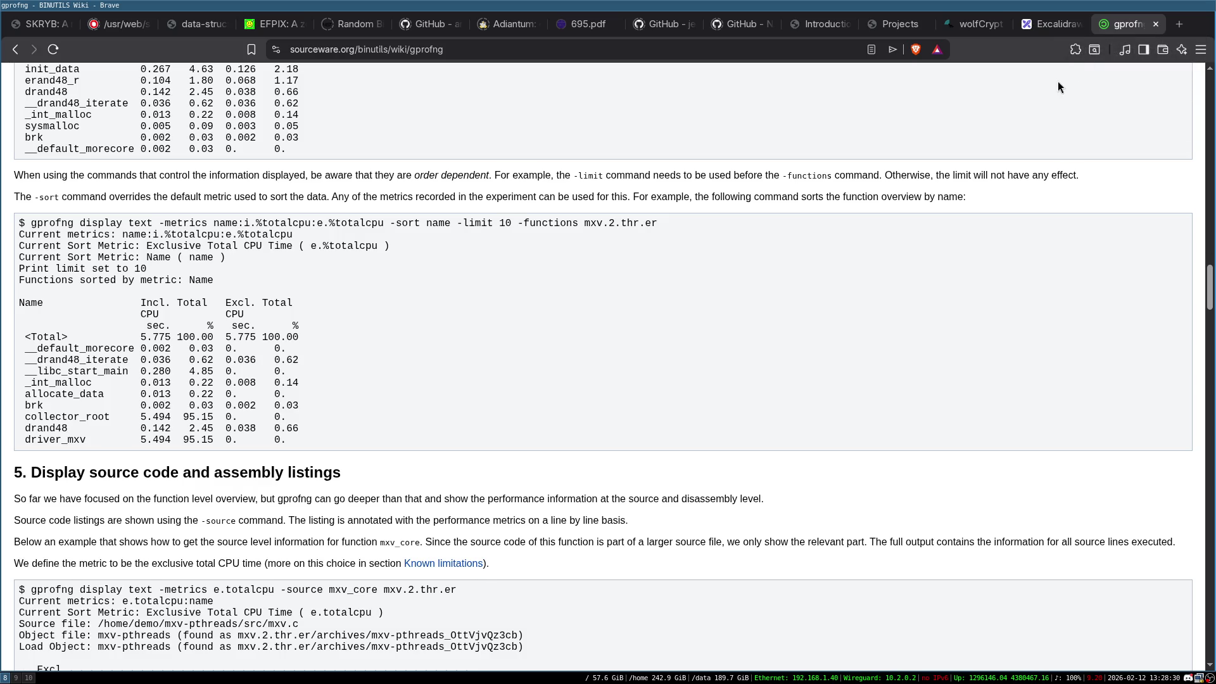
pyautogui.hotkey('ctrl', 'd')
# Scroll the gprofng page to its script-file example, then return to the terminal workspace.
pyautogui.scroll(-3, 509, 371)
pyautogui.scroll(-15, 500, 367)
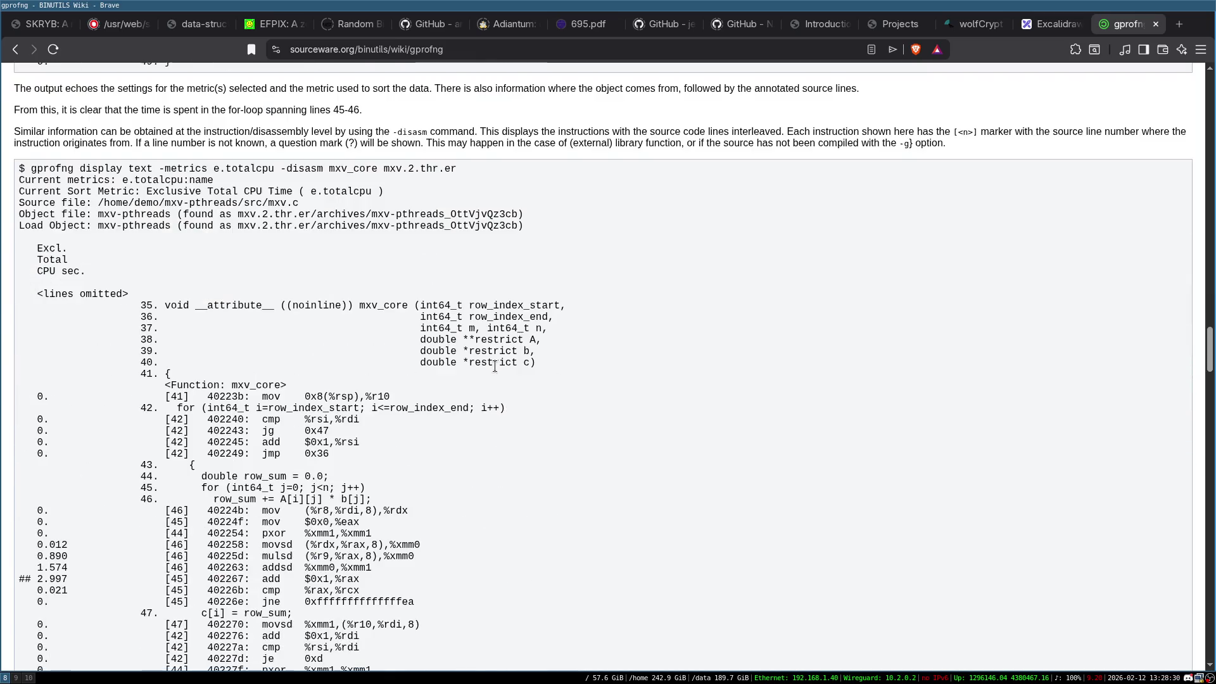
pyautogui.scroll(-7, 495, 367)
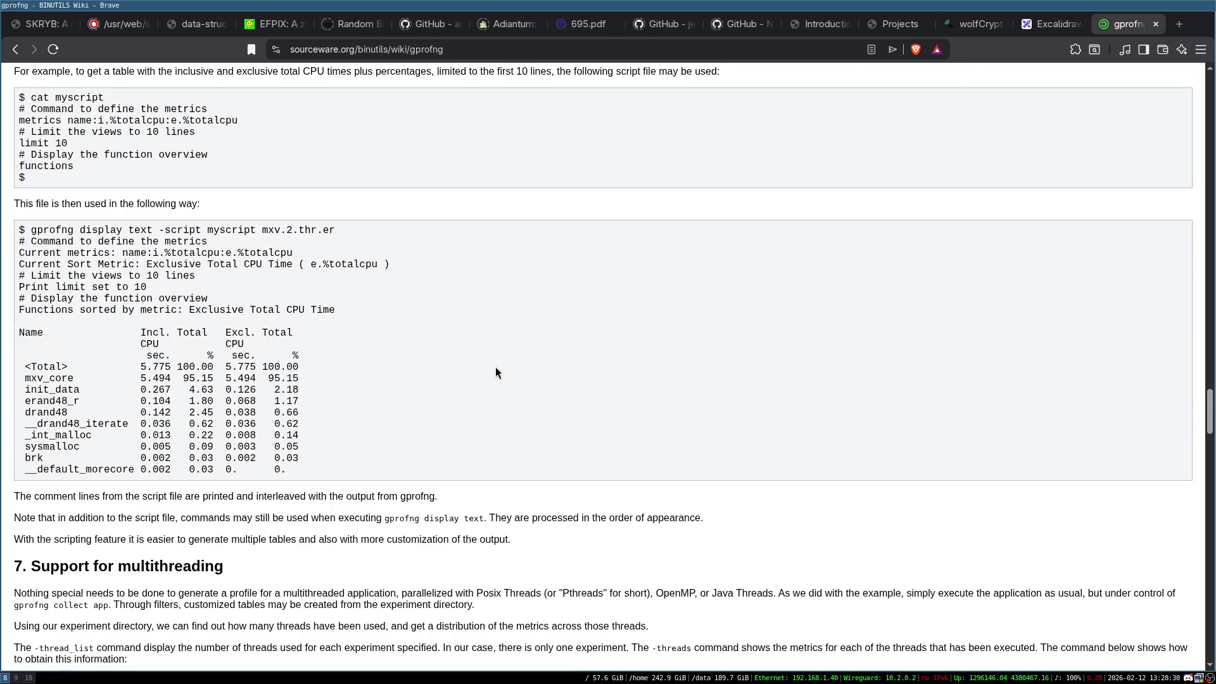
pyautogui.press('super+0')
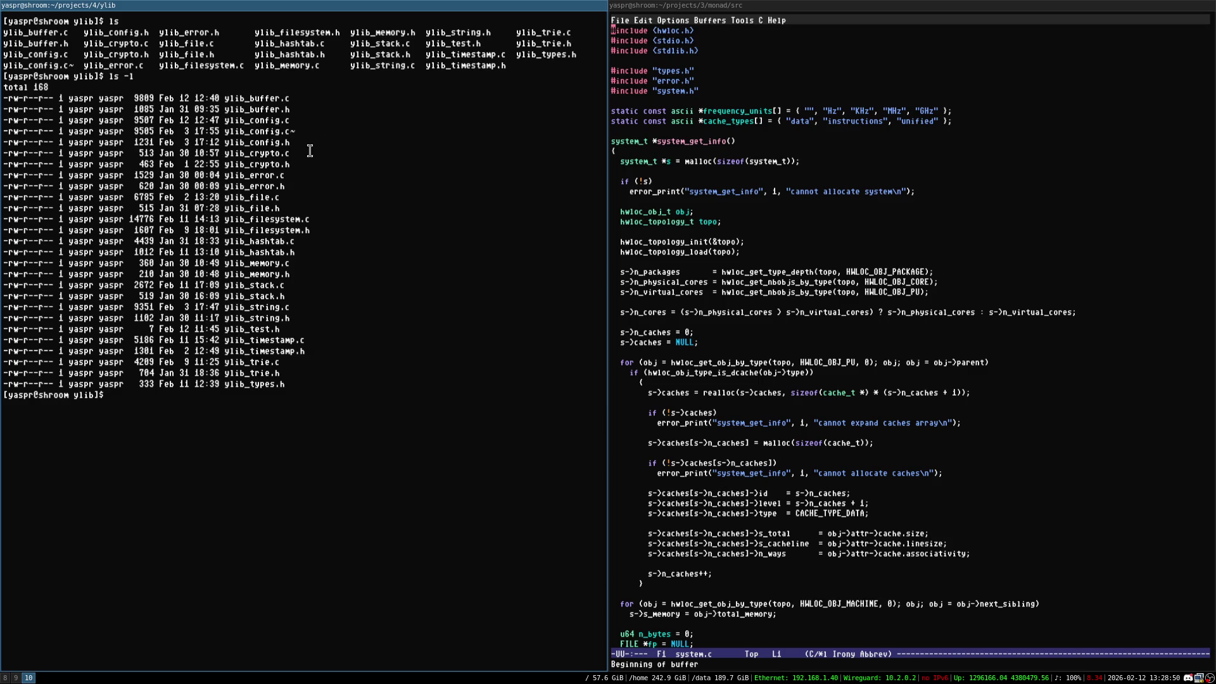
# Clear the terminal and list the ylib files in detail with ls -l.
pyautogui.write('clear')
pyautogui.press('Return')
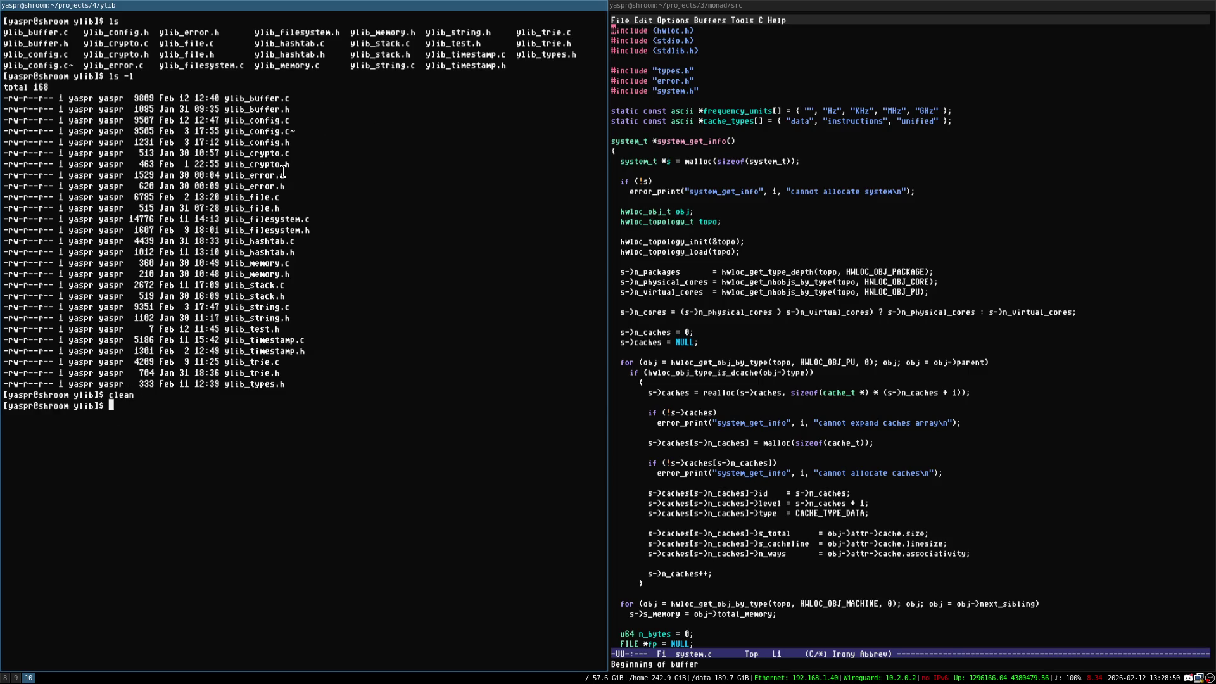
pyautogui.write('ls -l')
pyautogui.press('Return')
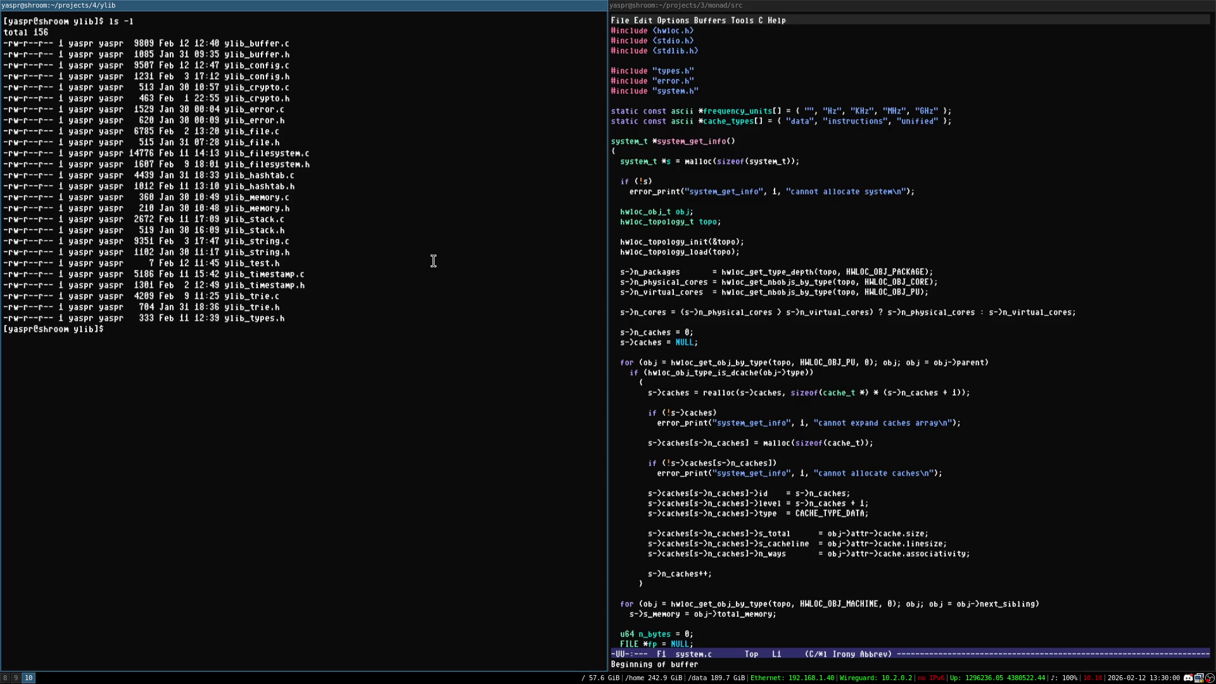
pyautogui.press('super+8')
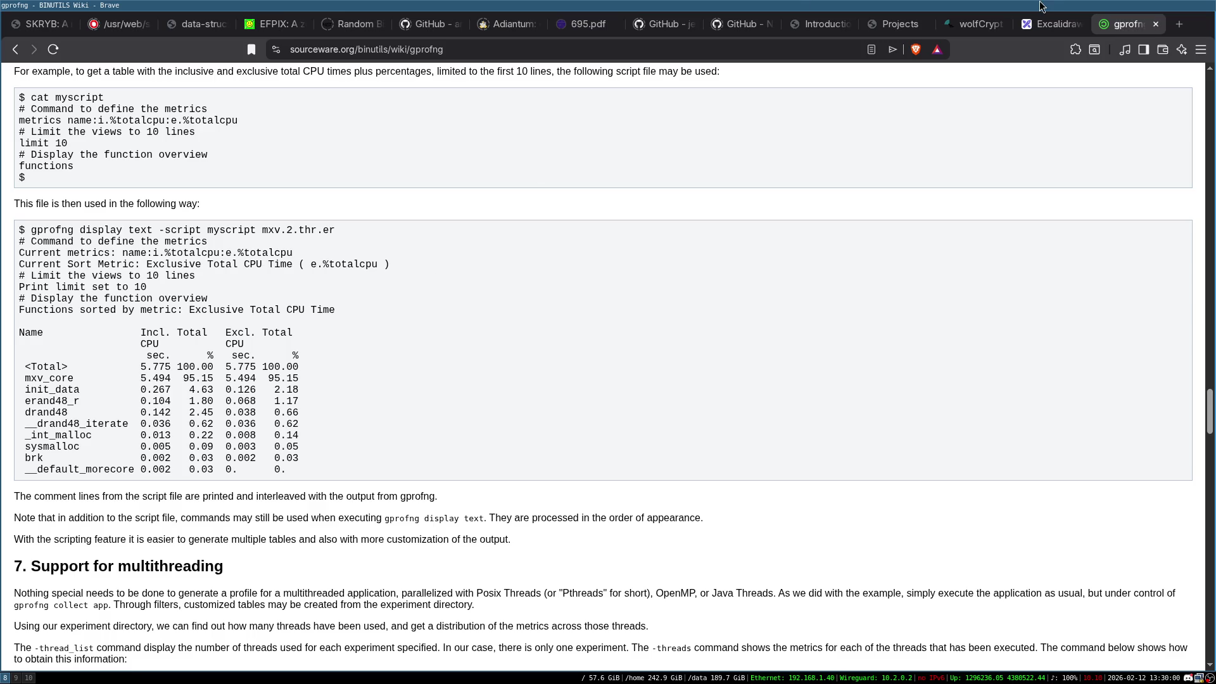
# Draw a small root box labelled / near the top of the Excalidraw canvas.
pyautogui.click(1036, 27)
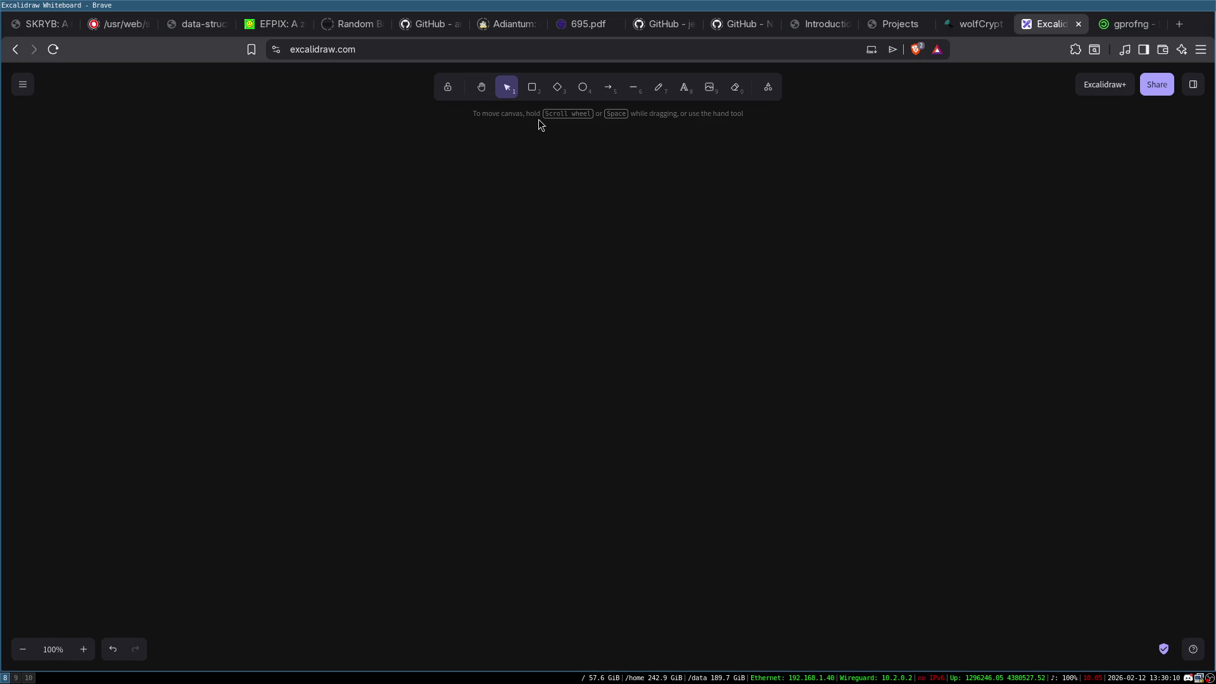
pyautogui.click(529, 87)
pyautogui.moveTo(410, 180)
pyautogui.mouseDown()
pyautogui.moveTo(708, 271)
pyautogui.moveTo(671, 222)
pyautogui.moveTo(624, 199)
pyautogui.moveTo(637, 220)
pyautogui.mouseUp()
pyautogui.doubleClick(521, 209)
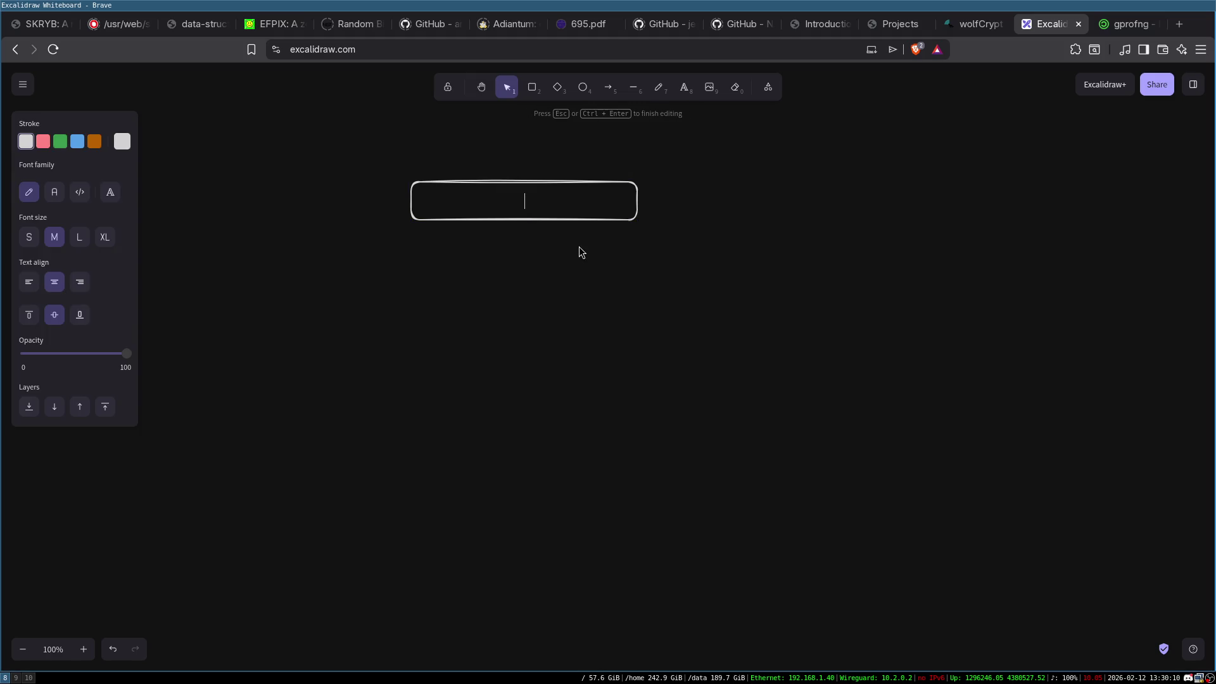
pyautogui.click(616, 261)
pyautogui.click(544, 190)
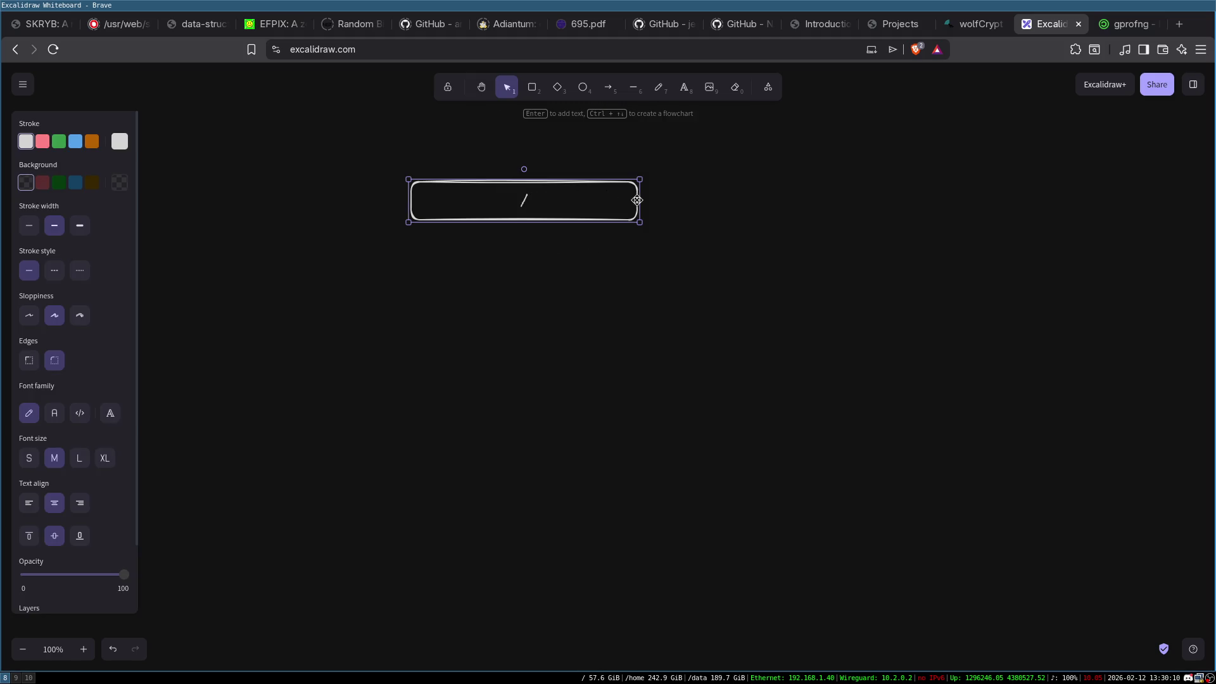
pyautogui.moveTo(633, 201)
pyautogui.mouseDown()
pyautogui.moveTo(456, 201)
pyautogui.moveTo(557, 183)
pyautogui.mouseUp()
pyautogui.click(624, 152)
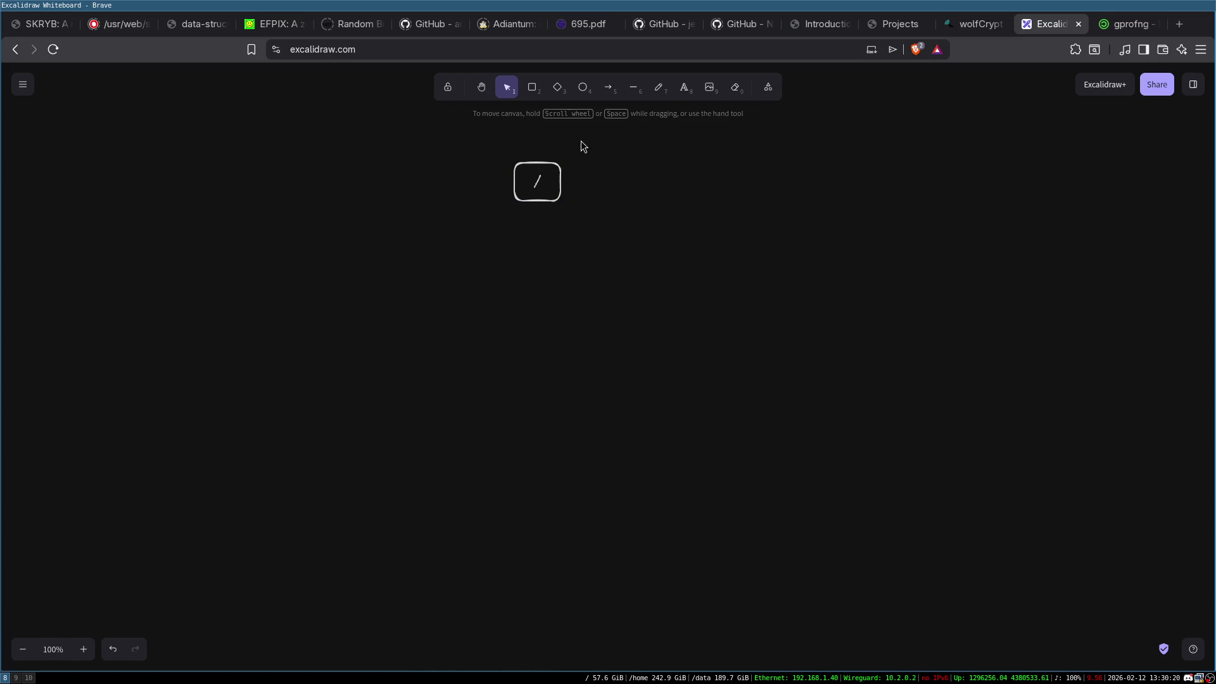
# Draw a labelled /bin box below and left of the root.
pyautogui.click(532, 87)
pyautogui.moveTo(412, 258)
pyautogui.mouseDown()
pyautogui.moveTo(494, 297)
pyautogui.moveTo(471, 311)
pyautogui.mouseUp()
pyautogui.press('Return')
pyautogui.write('Main')
pyautogui.press('Escape')
# Duplicate the /bin box beside it and relabel the copy /sbin.
pyautogui.click(437, 289)
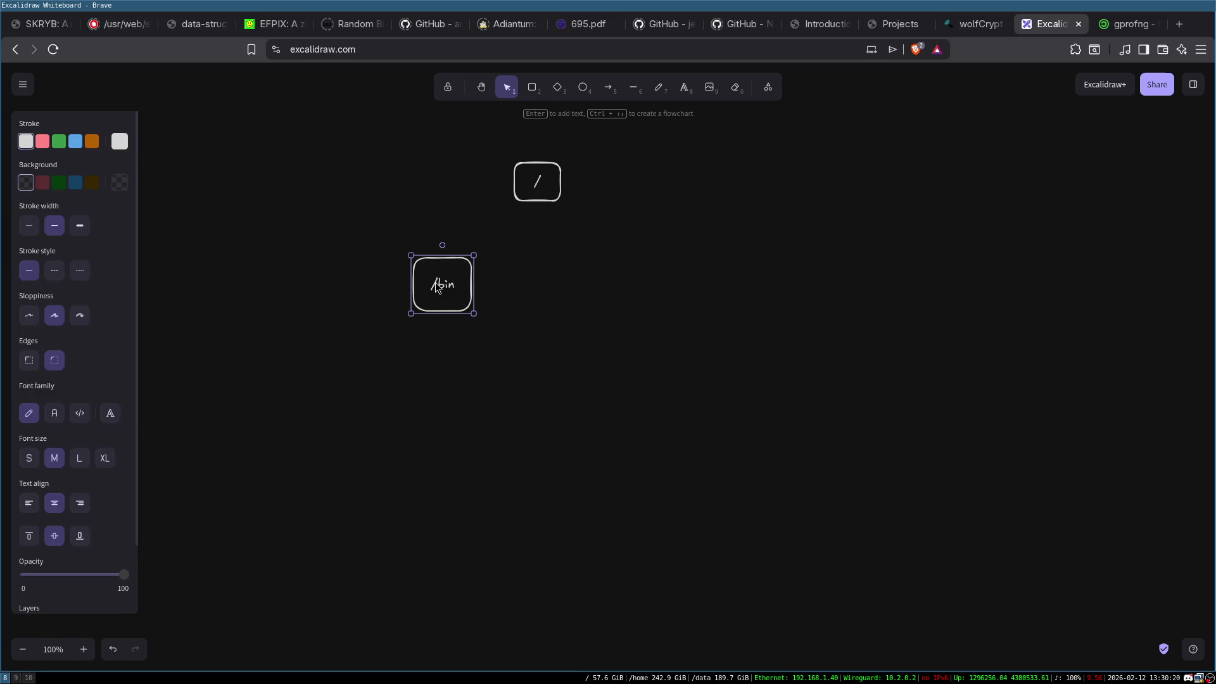
pyautogui.moveTo(437, 288); pyautogui.dragTo(543, 287)
pyautogui.doubleClick(560, 283)
pyautogui.click(571, 285)
pyautogui.write('sbin')
pyautogui.click(696, 221)
pyautogui.click(608, 87)
# Draw arrows from the / box down to both /bin and /sbin.
pyautogui.moveTo(539, 171)
pyautogui.mouseDown()
pyautogui.moveTo(459, 228)
pyautogui.moveTo(451, 260)
pyautogui.mouseUp()
pyautogui.press('a')
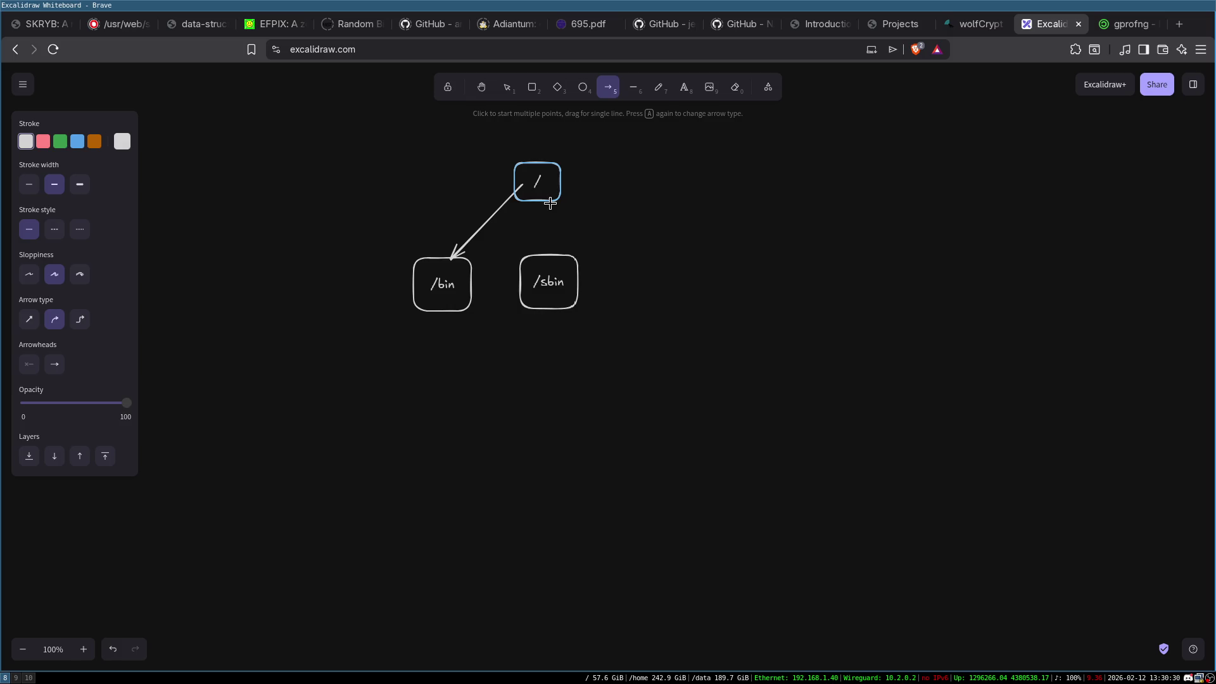
pyautogui.moveTo(541, 193); pyautogui.dragTo(552, 260)
pyautogui.click(733, 322)
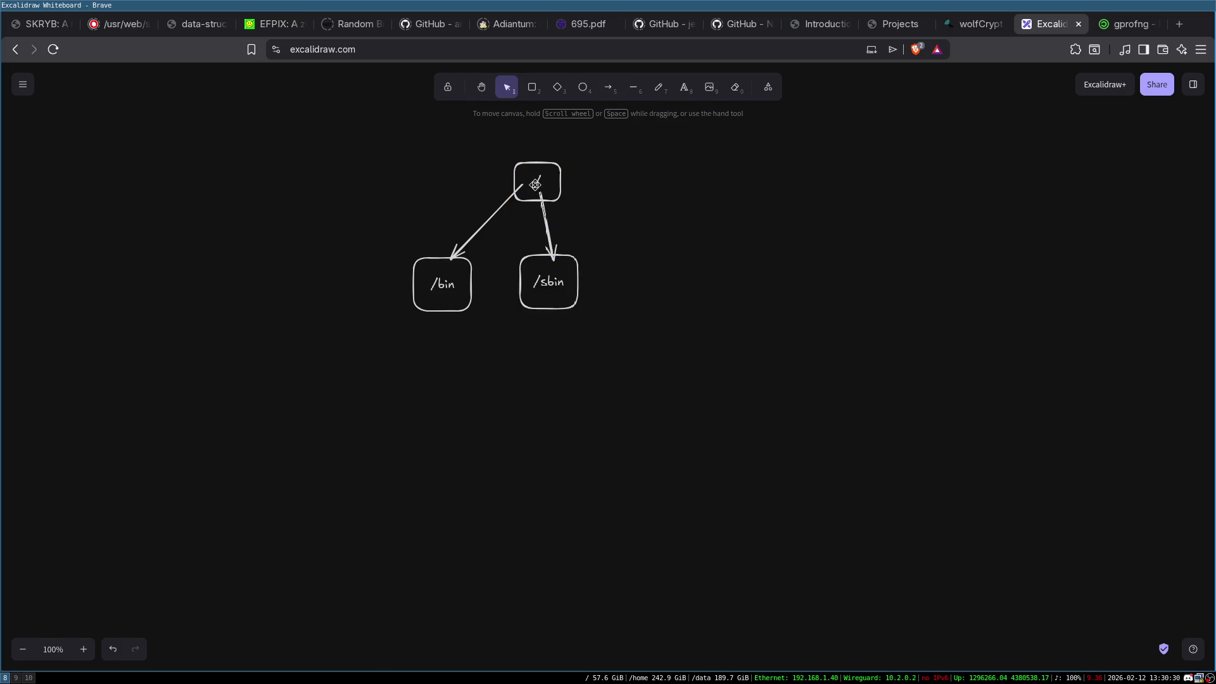
pyautogui.moveTo(344, 148); pyautogui.dragTo(706, 356)
pyautogui.press('Escape')
pyautogui.click(531, 89)
# Draw a box labelled key to the left of the directory tree.
pyautogui.moveTo(243, 178); pyautogui.dragTo(412, 212)
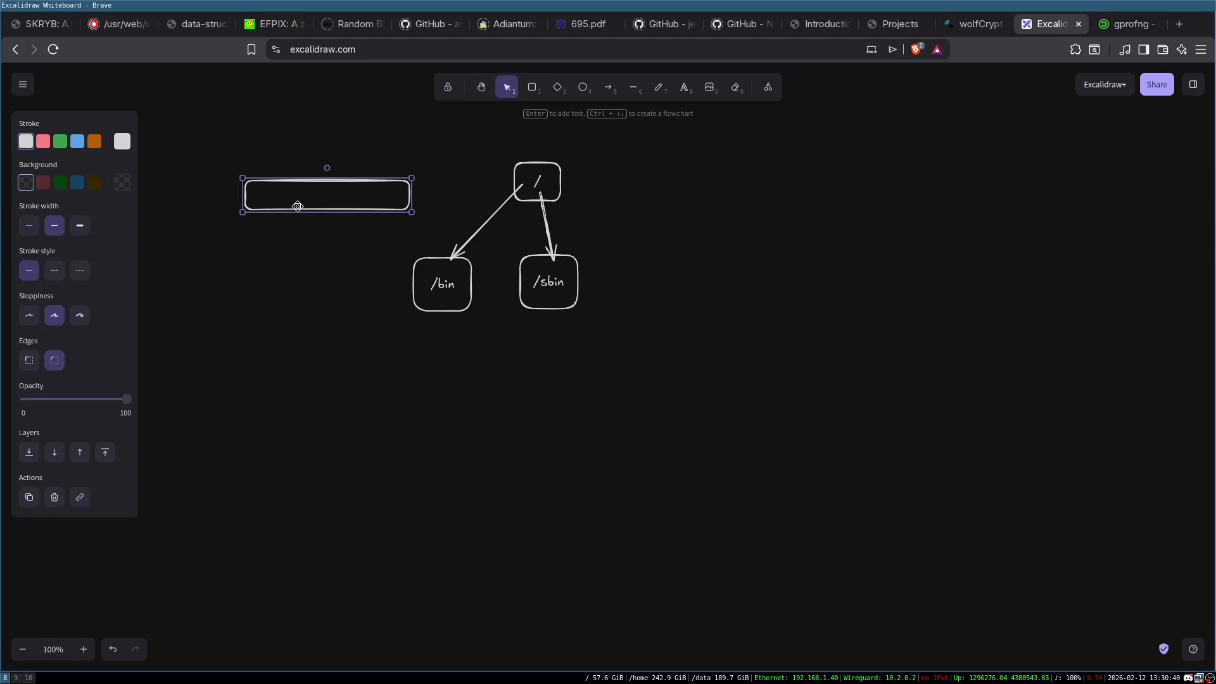
pyautogui.doubleClick(296, 198)
pyautogui.click(211, 175)
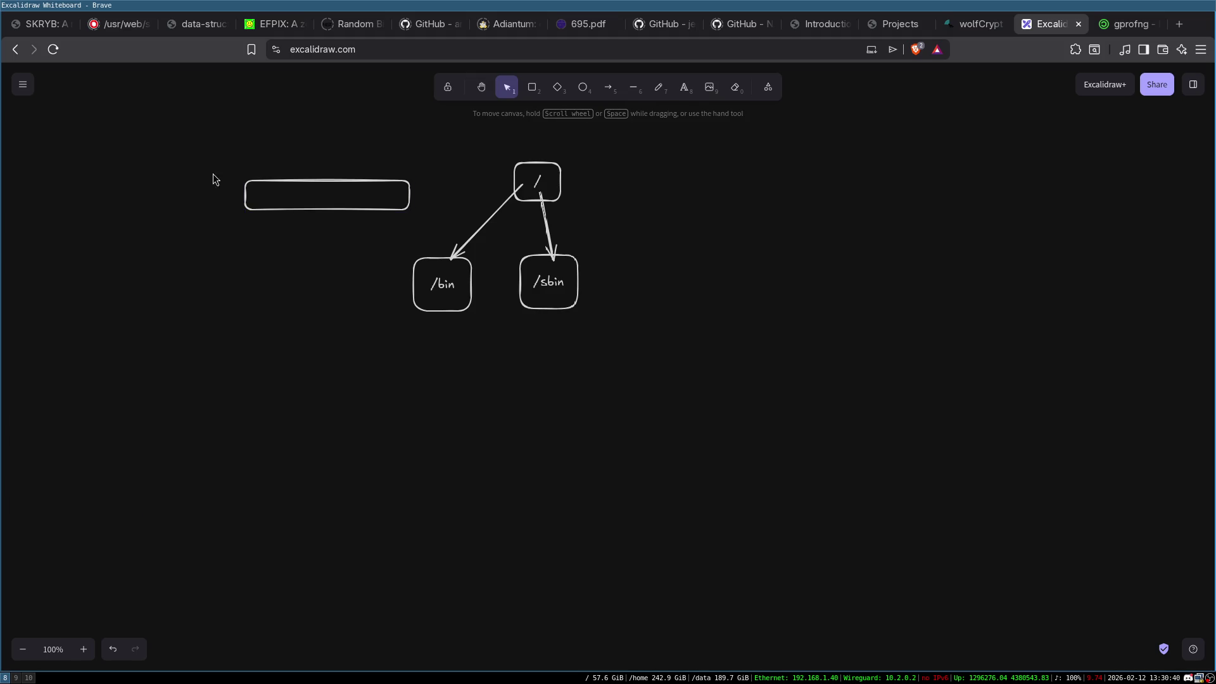
pyautogui.doubleClick(331, 190)
pyautogui.write('key')
pyautogui.press('Escape')
pyautogui.moveTo(371, 186)
pyautogui.mouseDown()
pyautogui.moveTo(349, 186)
pyautogui.moveTo(304, 148)
pyautogui.moveTo(302, 130)
pyautogui.mouseUp()
pyautogui.press('Escape')
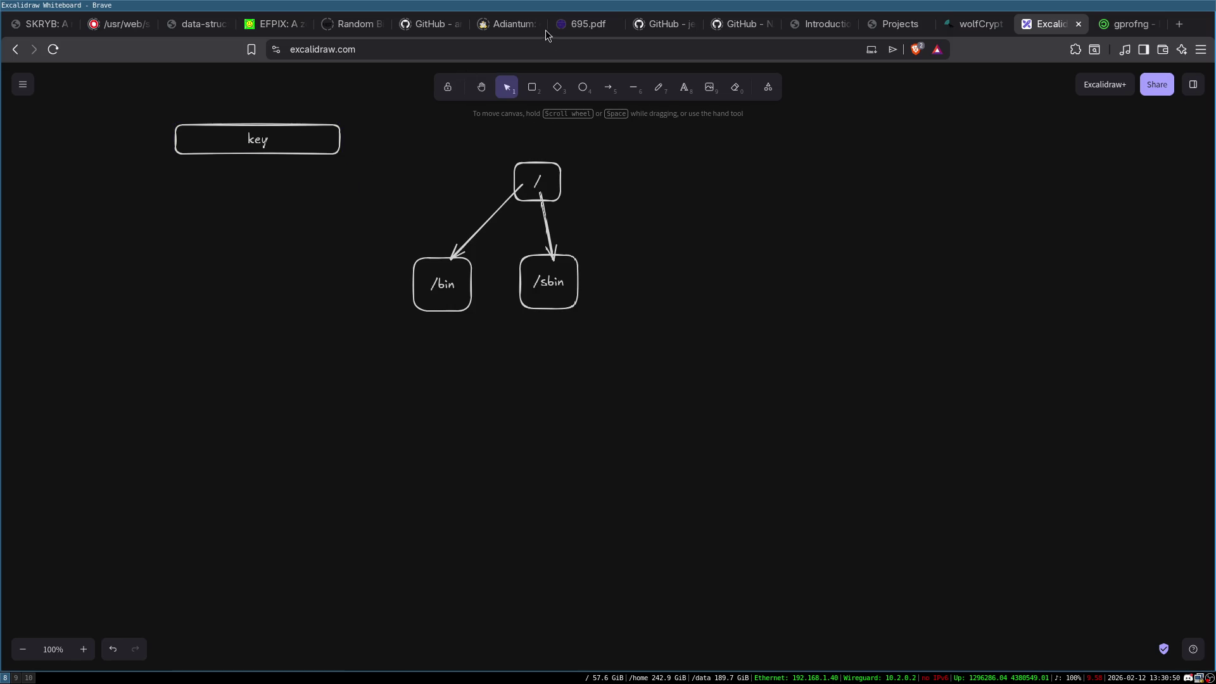
# Add a KDF diamond below the key box with an arrow into it.
pyautogui.click(557, 87)
pyautogui.moveTo(228, 173)
pyautogui.mouseDown()
pyautogui.moveTo(314, 228)
pyautogui.moveTo(319, 249)
pyautogui.mouseUp()
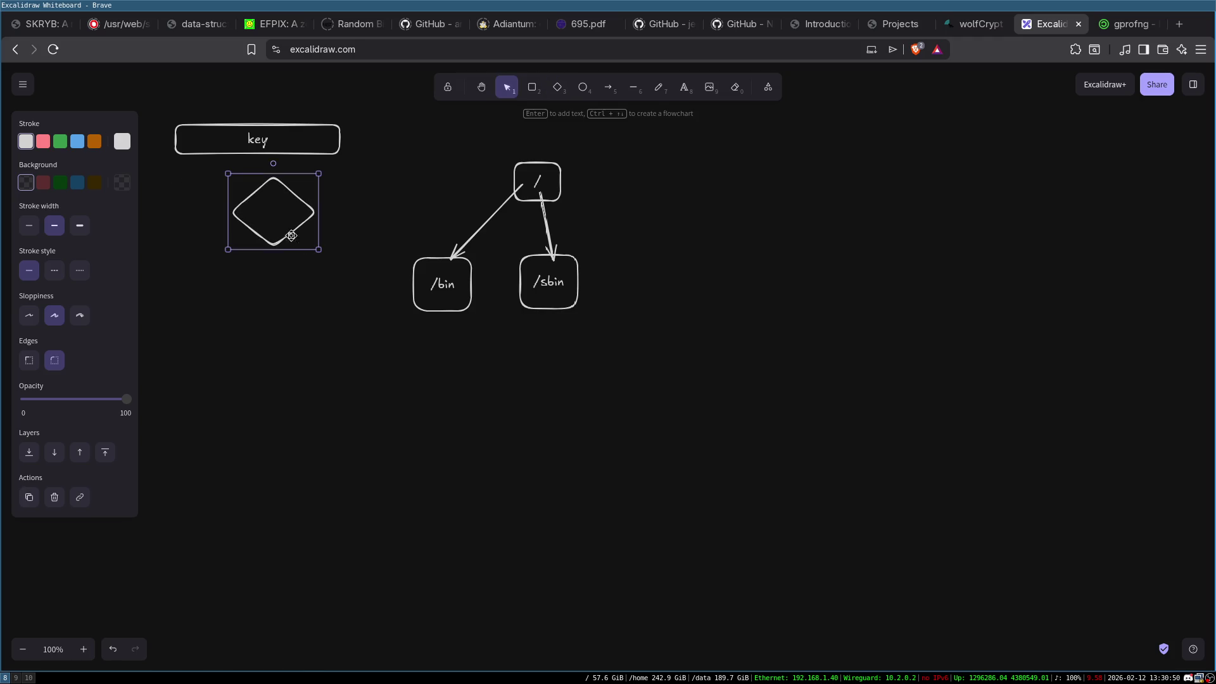
pyautogui.doubleClick(276, 201)
pyautogui.write('KDF')
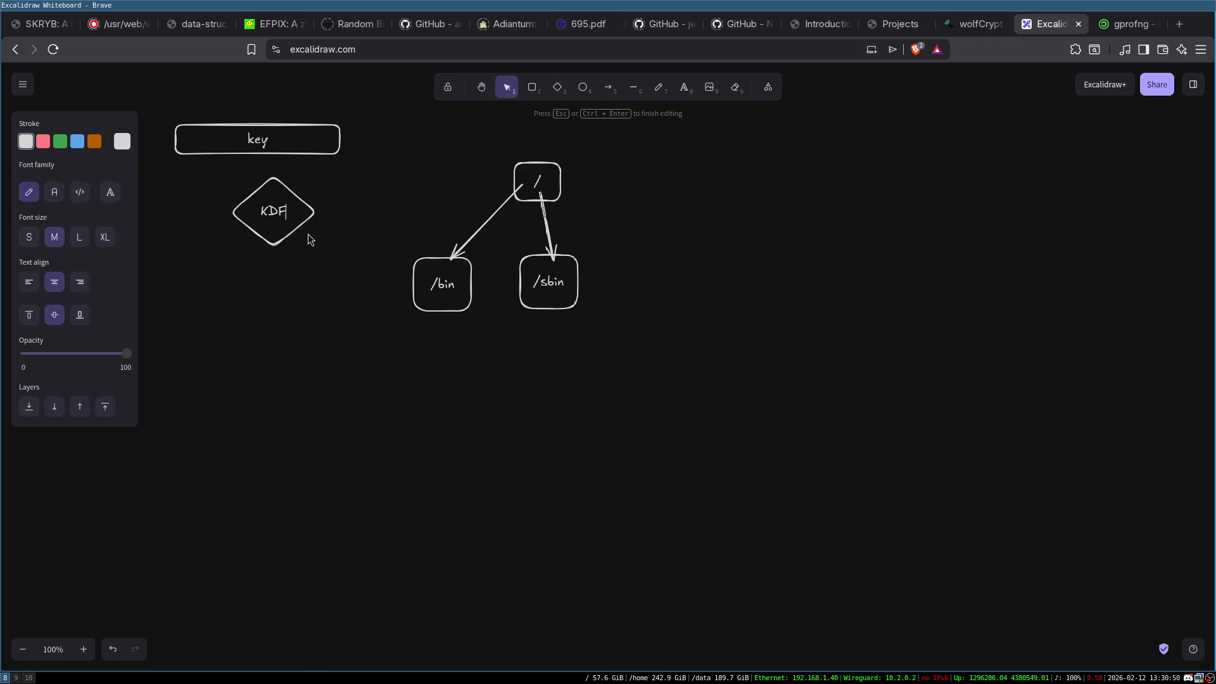
pyautogui.click(341, 188)
pyautogui.moveTo(257, 200); pyautogui.dragTo(240, 204)
pyautogui.click(608, 87)
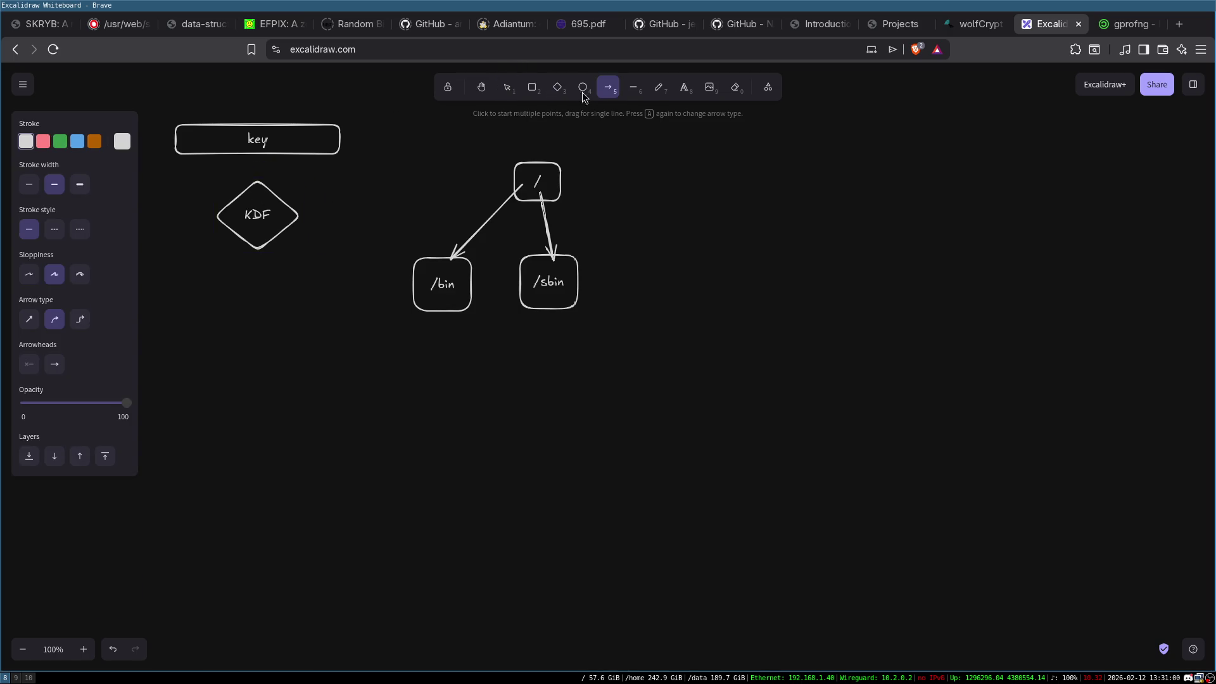
pyautogui.moveTo(259, 151); pyautogui.dragTo(260, 187)
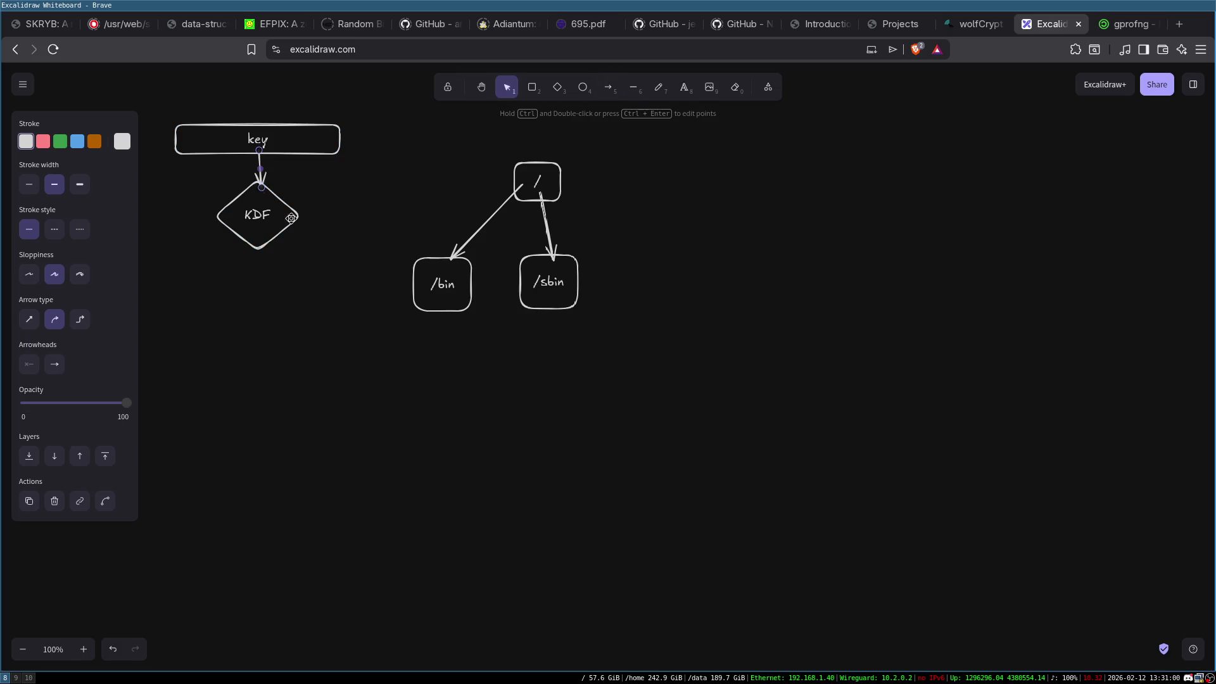
# Rename key to passphrase and add a MAC_key box with an arrow from KDF.
pyautogui.doubleClick(263, 140)
pyautogui.write('passphrase')
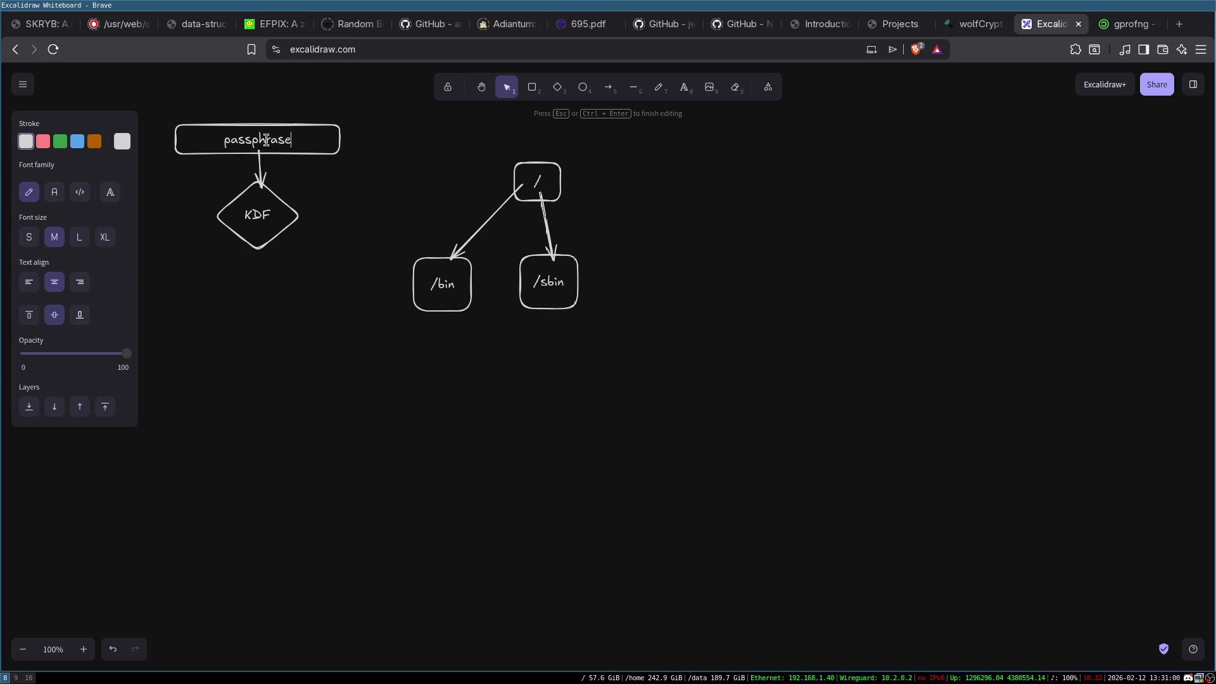
pyautogui.click(371, 140)
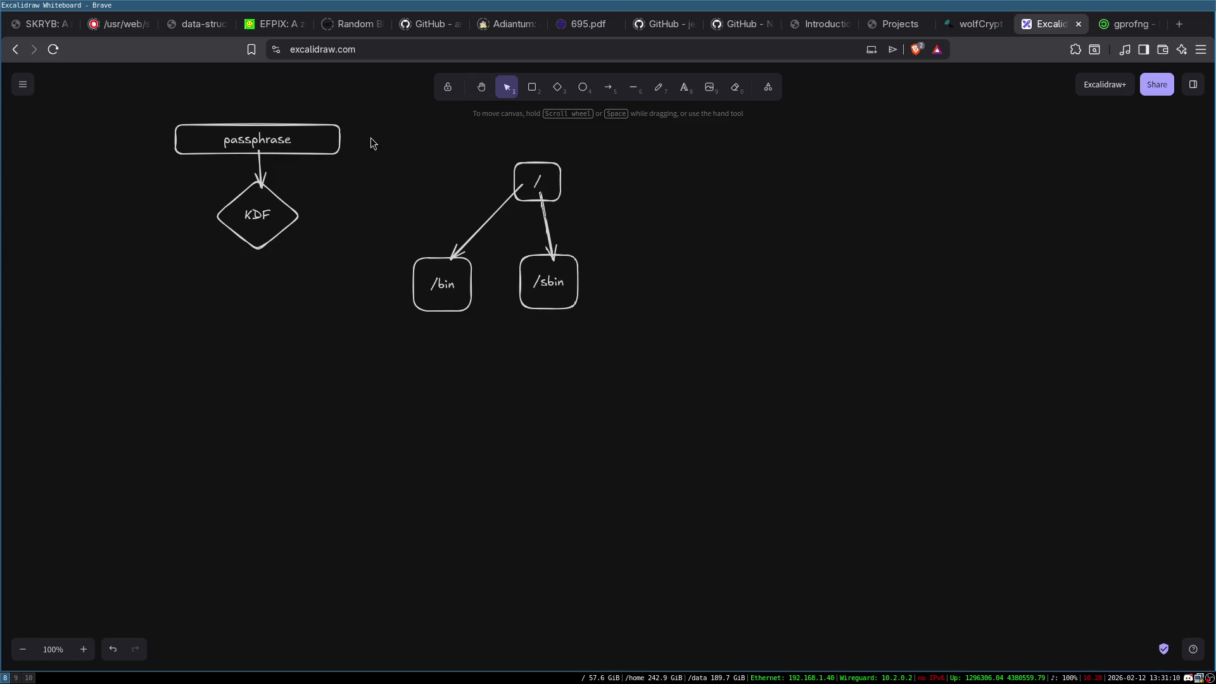
pyautogui.click(532, 87)
pyautogui.moveTo(198, 274)
pyautogui.mouseDown()
pyautogui.moveTo(317, 290)
pyautogui.moveTo(333, 312)
pyautogui.mouseUp()
pyautogui.press('Return')
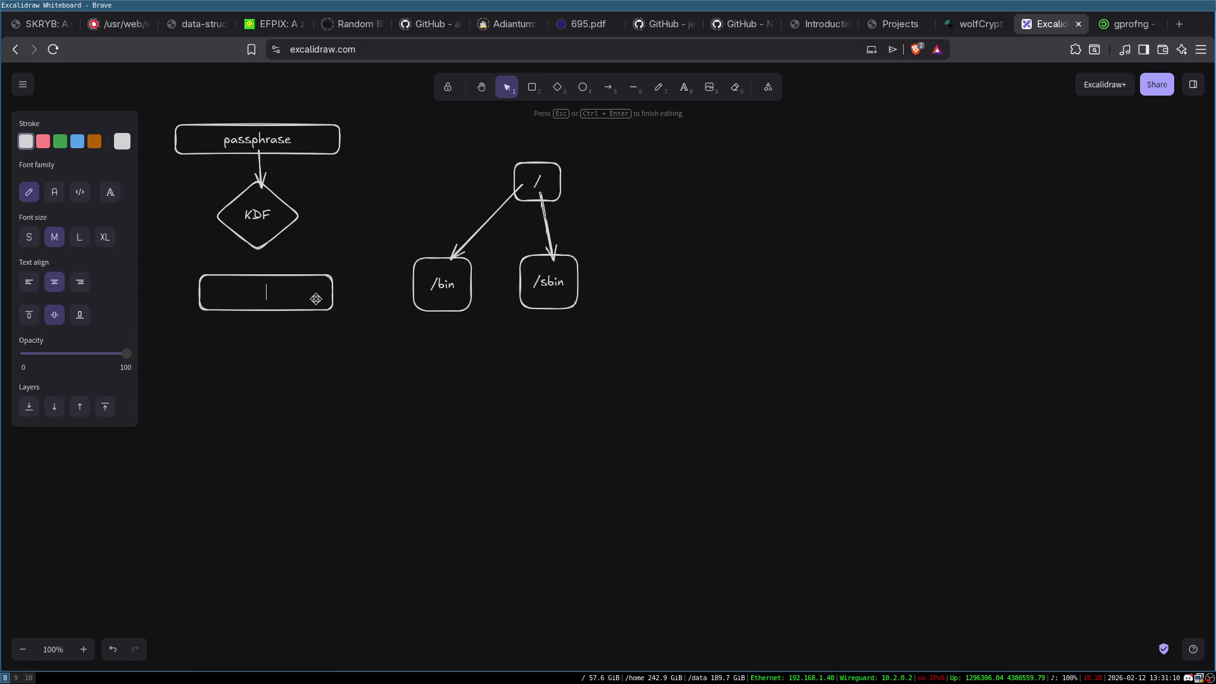
pyautogui.write('MAC_key')
pyautogui.click(604, 91)
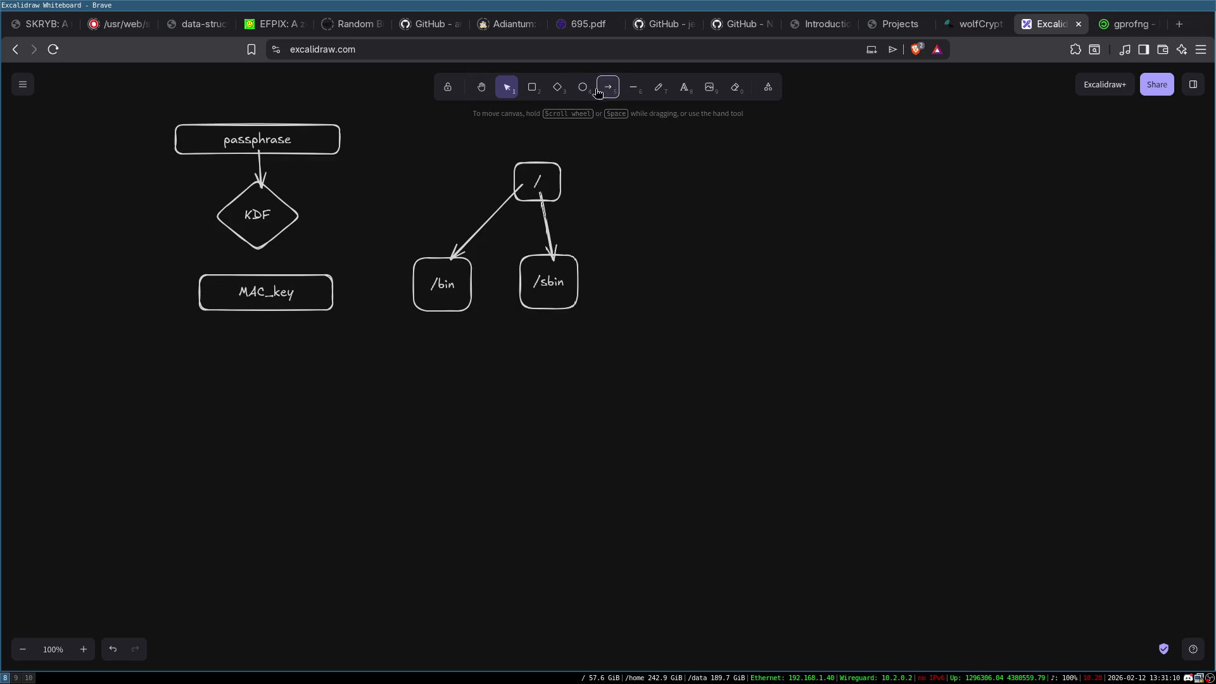
pyautogui.moveTo(258, 237); pyautogui.dragTo(260, 271)
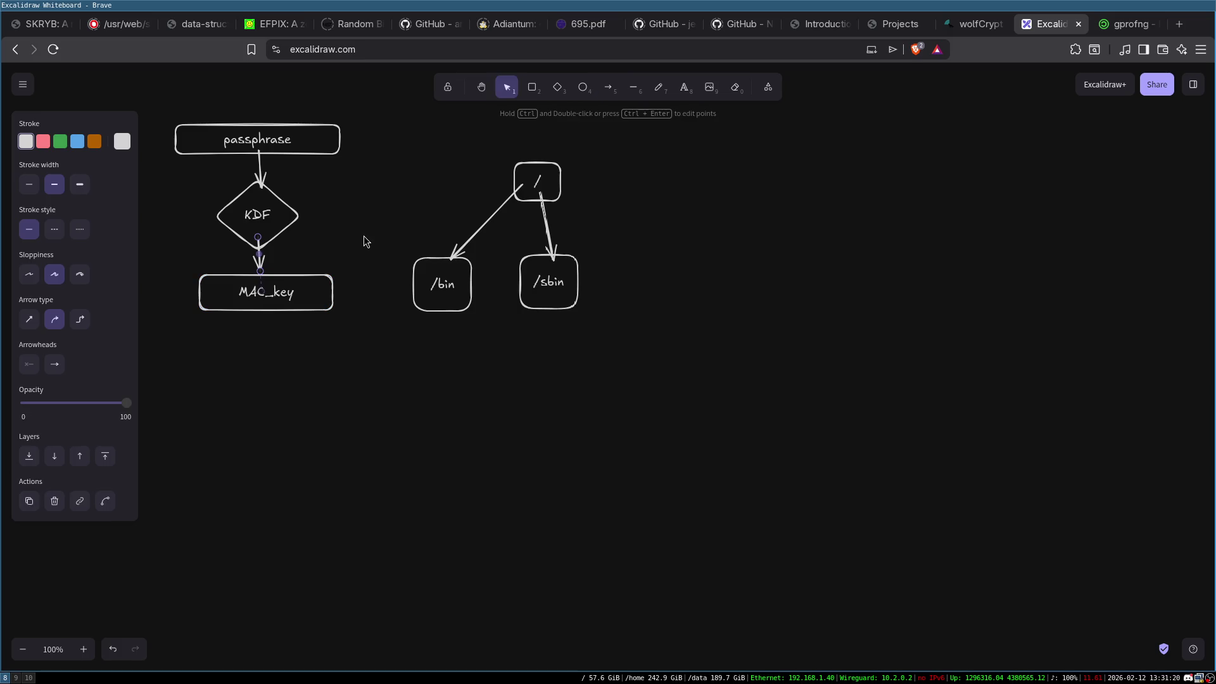
pyautogui.click(364, 237)
pyautogui.click(447, 295)
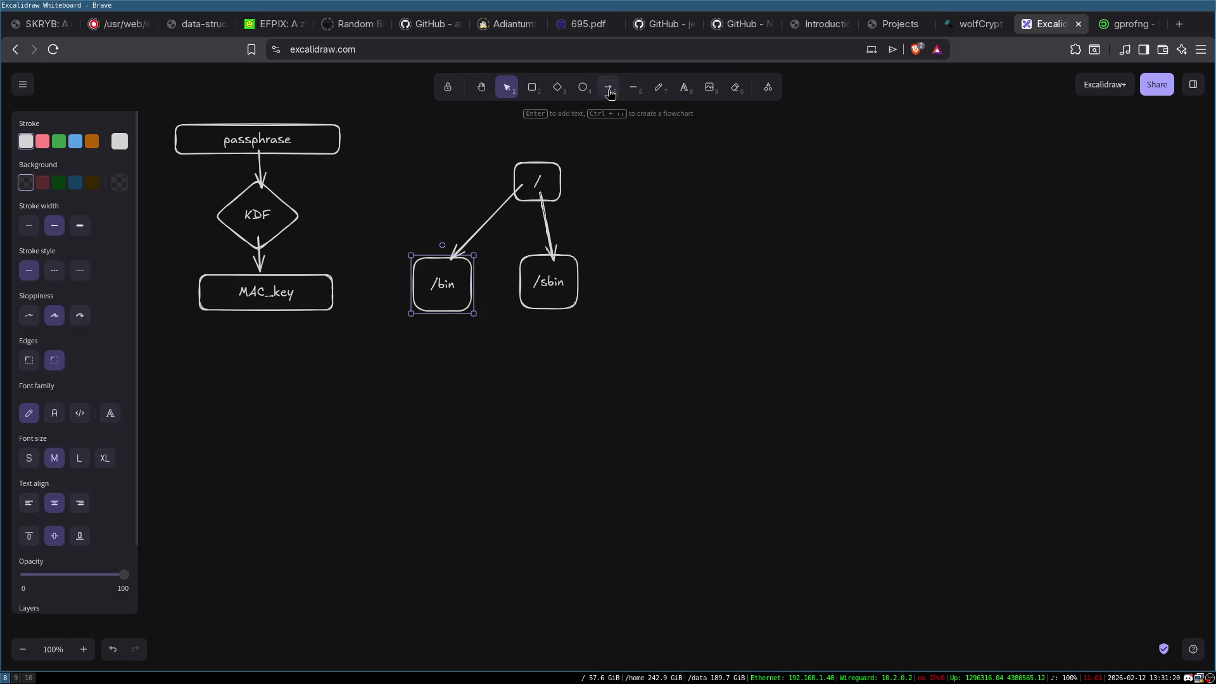
# Draw an ls ellipse below /bin and copy it as a cat ellipse beside it.
pyautogui.click(616, 93)
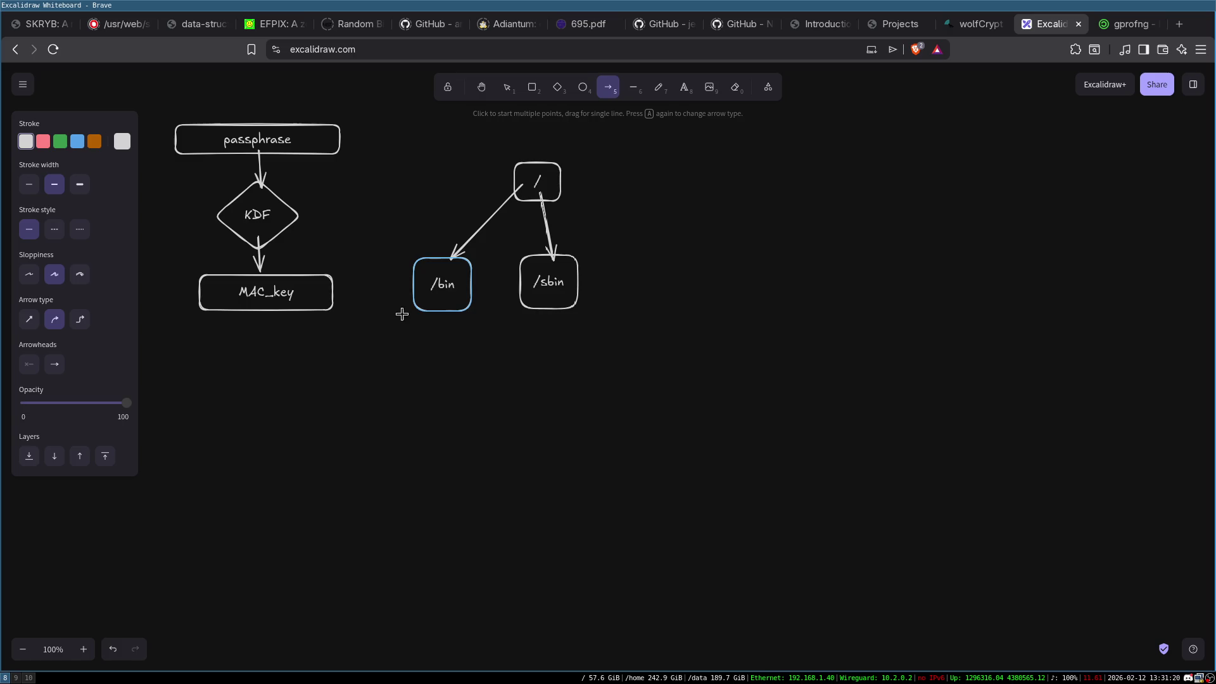
pyautogui.press('Escape')
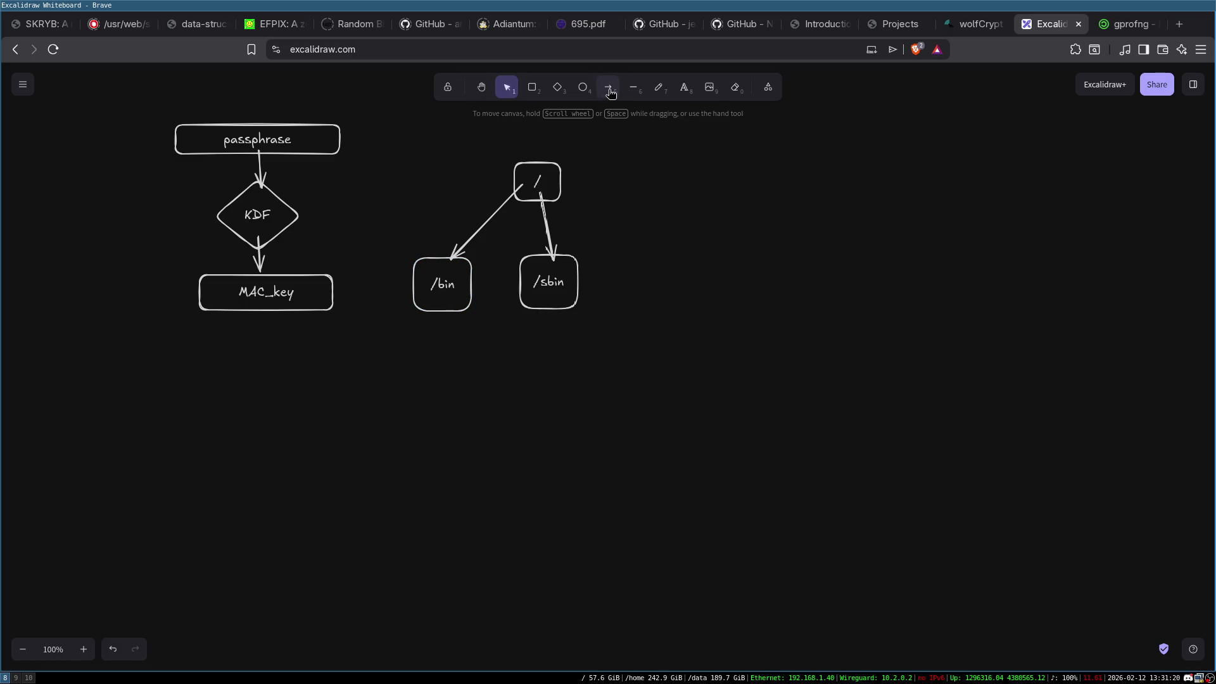
pyautogui.click(609, 90)
pyautogui.click(581, 87)
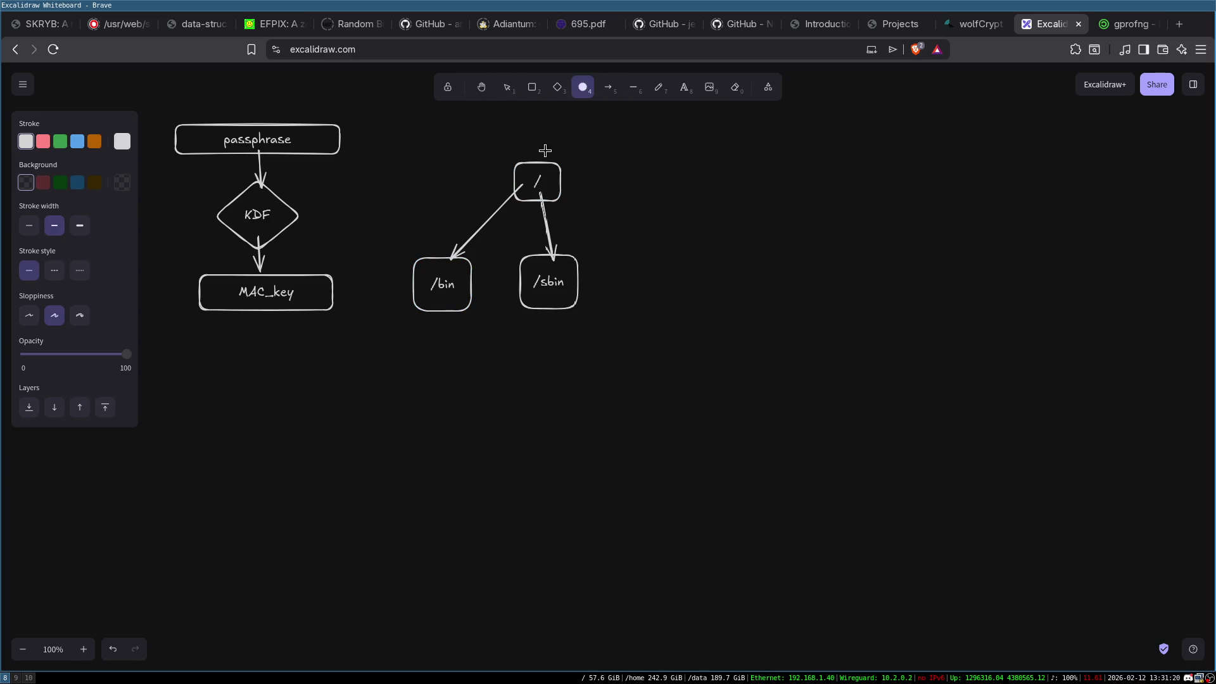
pyautogui.moveTo(378, 380); pyautogui.dragTo(432, 425)
pyautogui.doubleClick(419, 397)
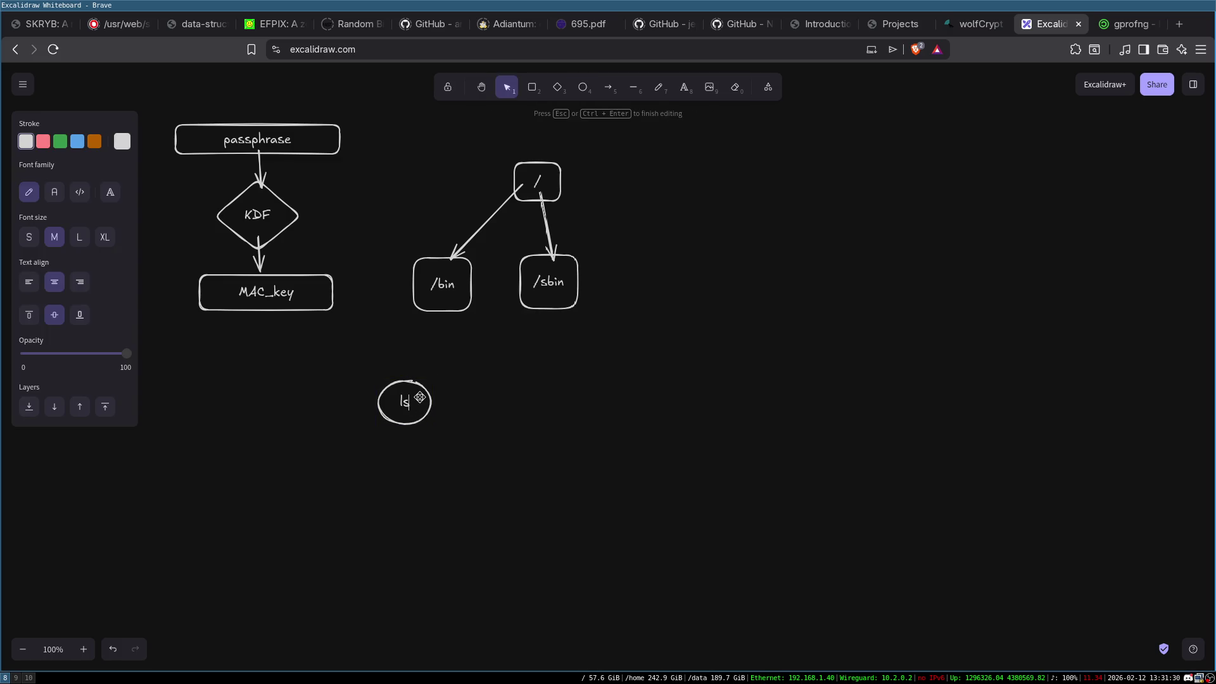
pyautogui.press('Escape')
pyautogui.hotkey('ctrl', 'c')
pyautogui.hotkey('ctrl', 'v')
pyautogui.press('Return')
pyautogui.write('cat')
pyautogui.click(528, 425)
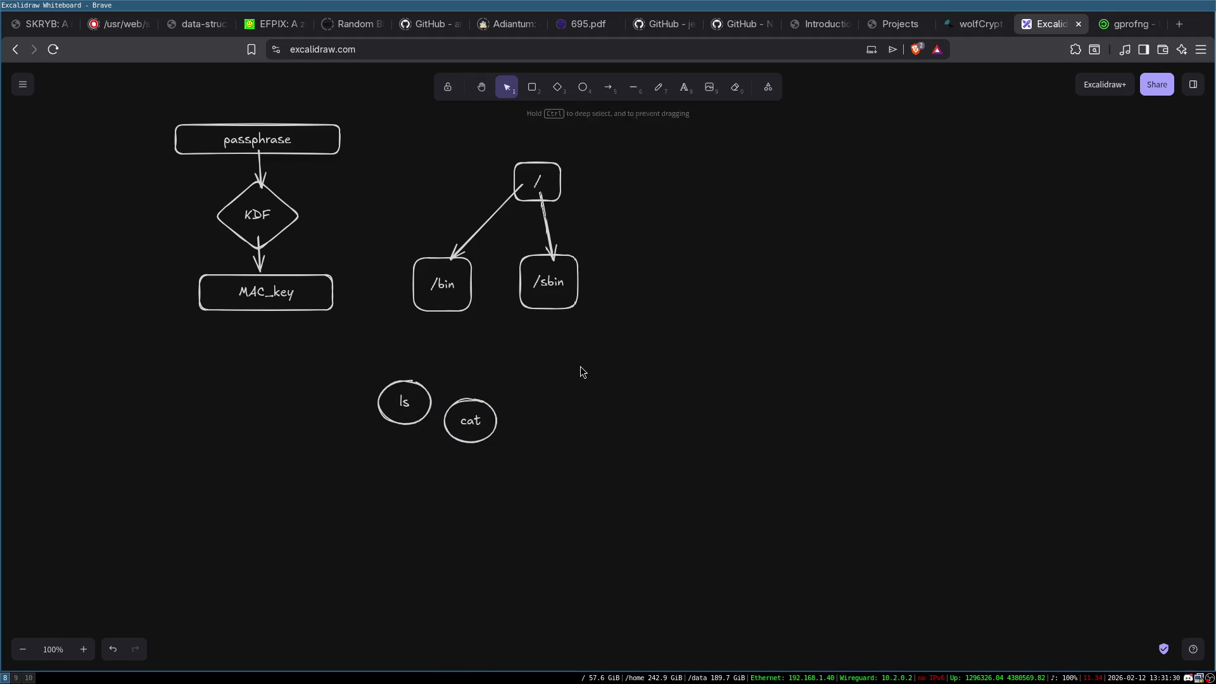
# Draw arrows from /bin to ls and cat, and add an empty box beneath them.
pyautogui.click(611, 90)
pyautogui.moveTo(434, 301); pyautogui.dragTo(393, 387)
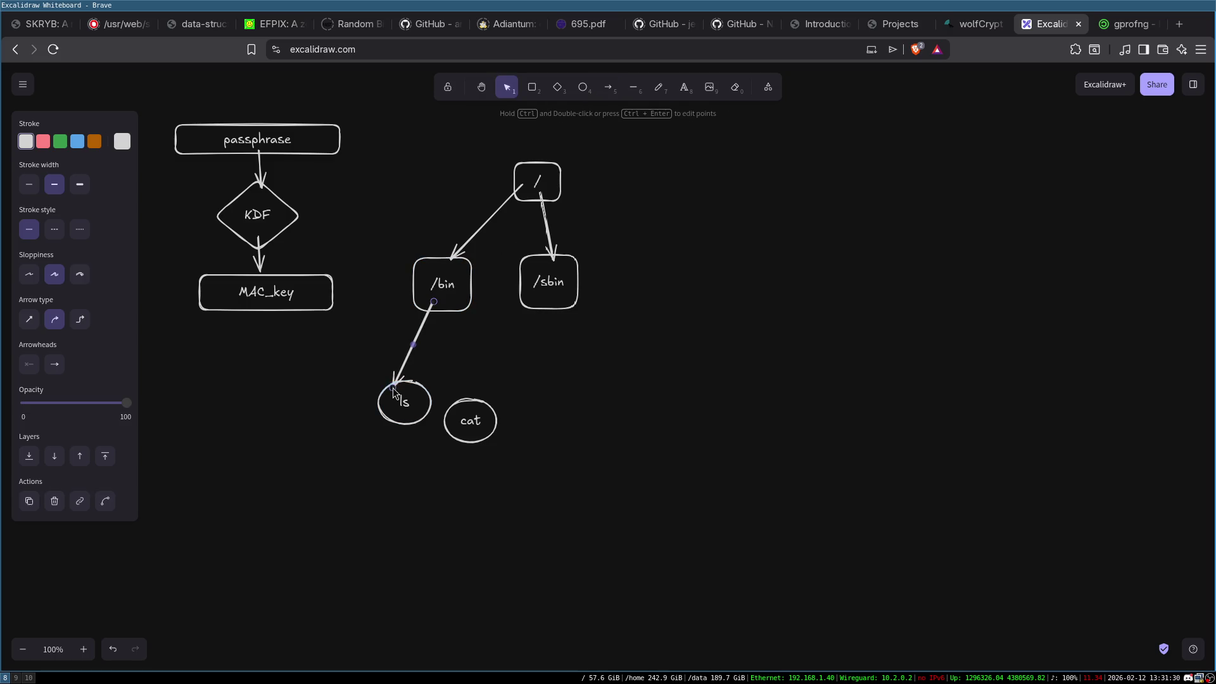
pyautogui.click(609, 87)
pyautogui.moveTo(451, 303)
pyautogui.mouseDown()
pyautogui.moveTo(472, 411)
pyautogui.moveTo(521, 410)
pyautogui.mouseUp()
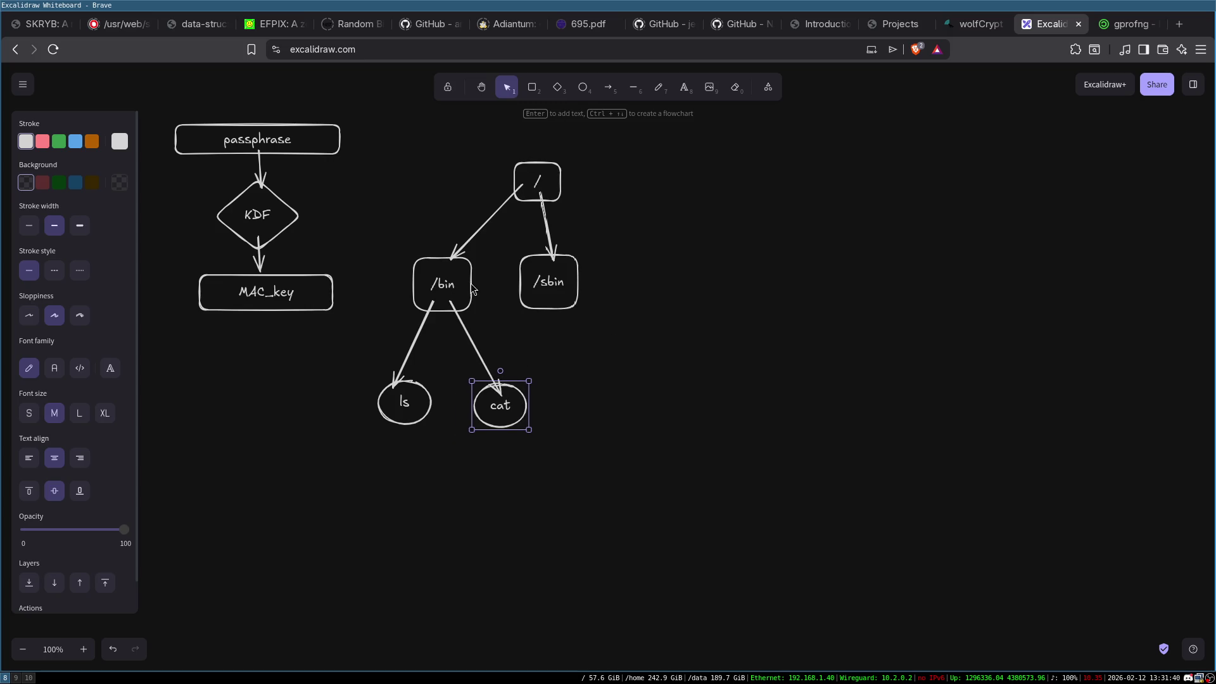
pyautogui.click(396, 415)
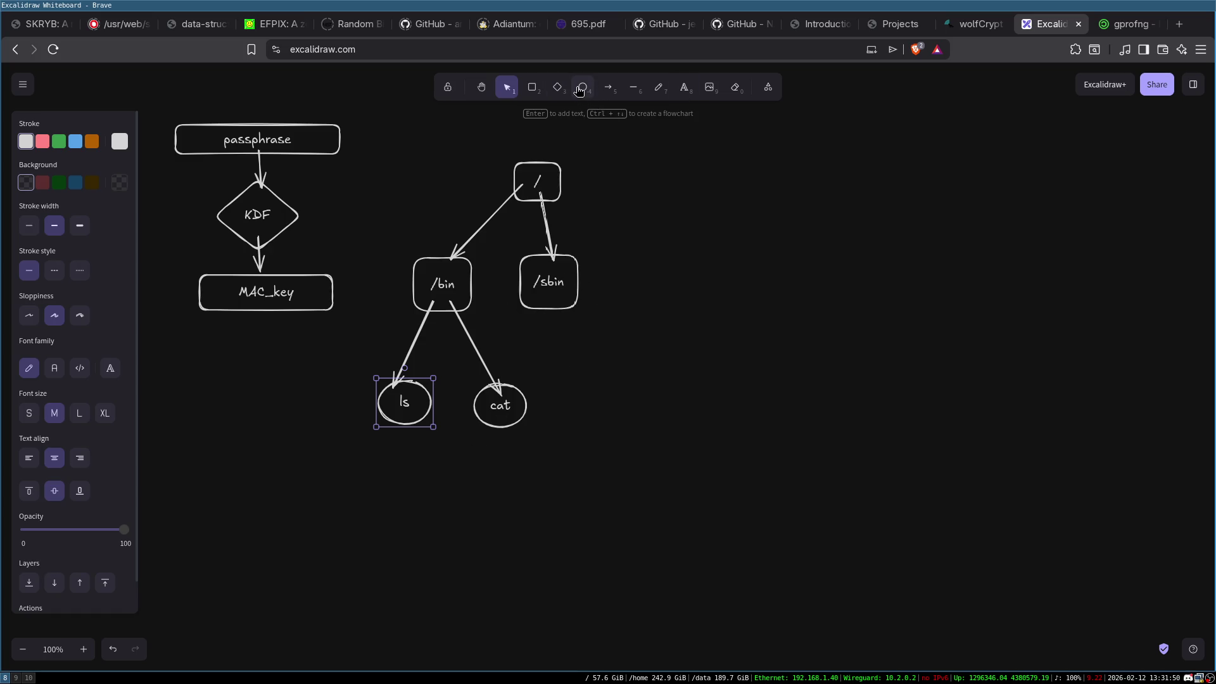
pyautogui.click(532, 87)
pyautogui.moveTo(316, 466); pyautogui.dragTo(436, 499)
pyautogui.doubleClick(375, 488)
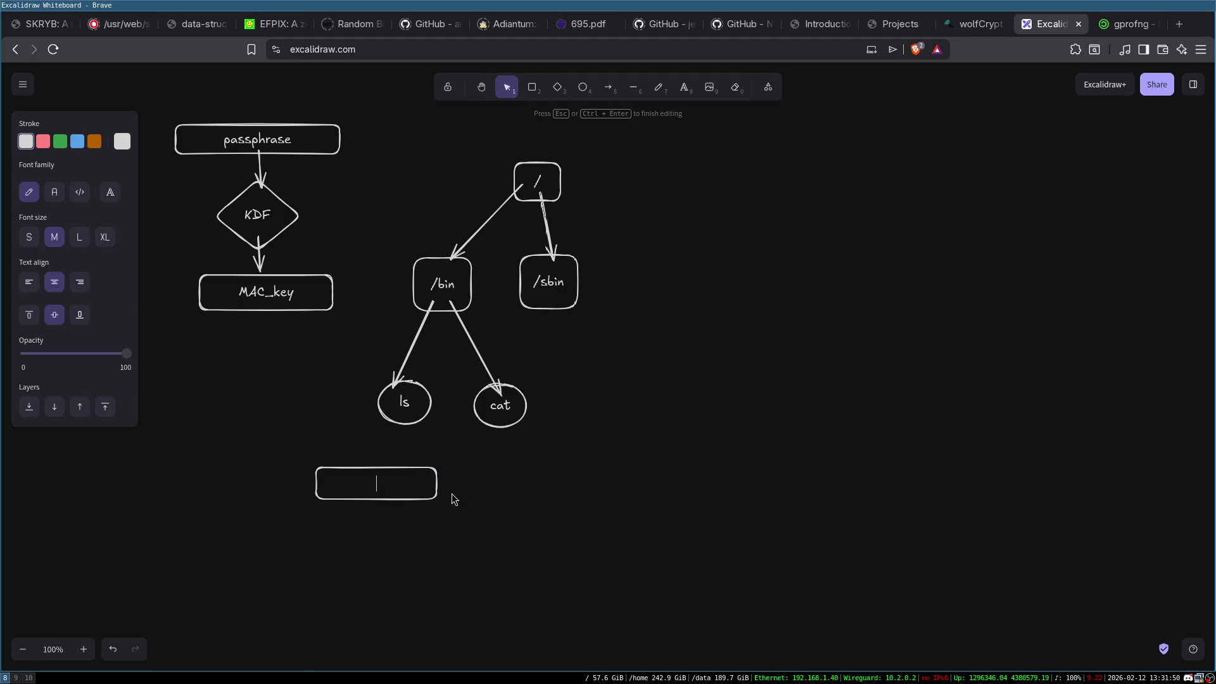
# Label the new box MAC and duplicate the KDF diamond beside it.
pyautogui.write('MAC')
pyautogui.click(446, 473)
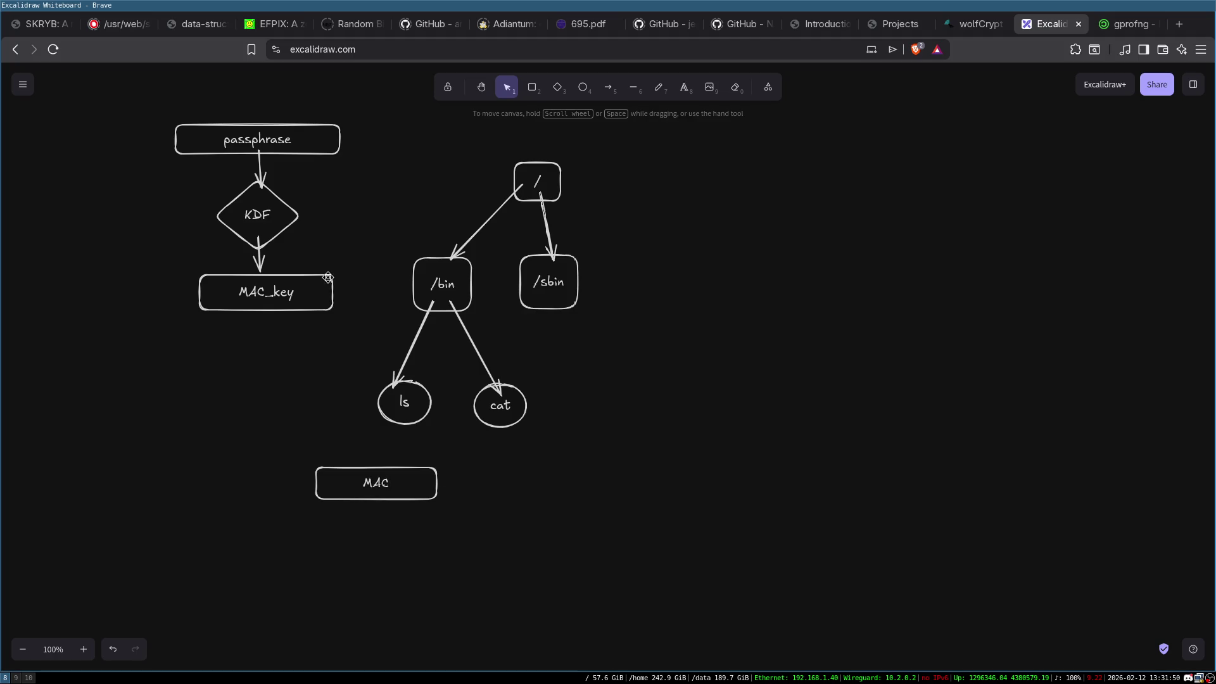
pyautogui.click(608, 86)
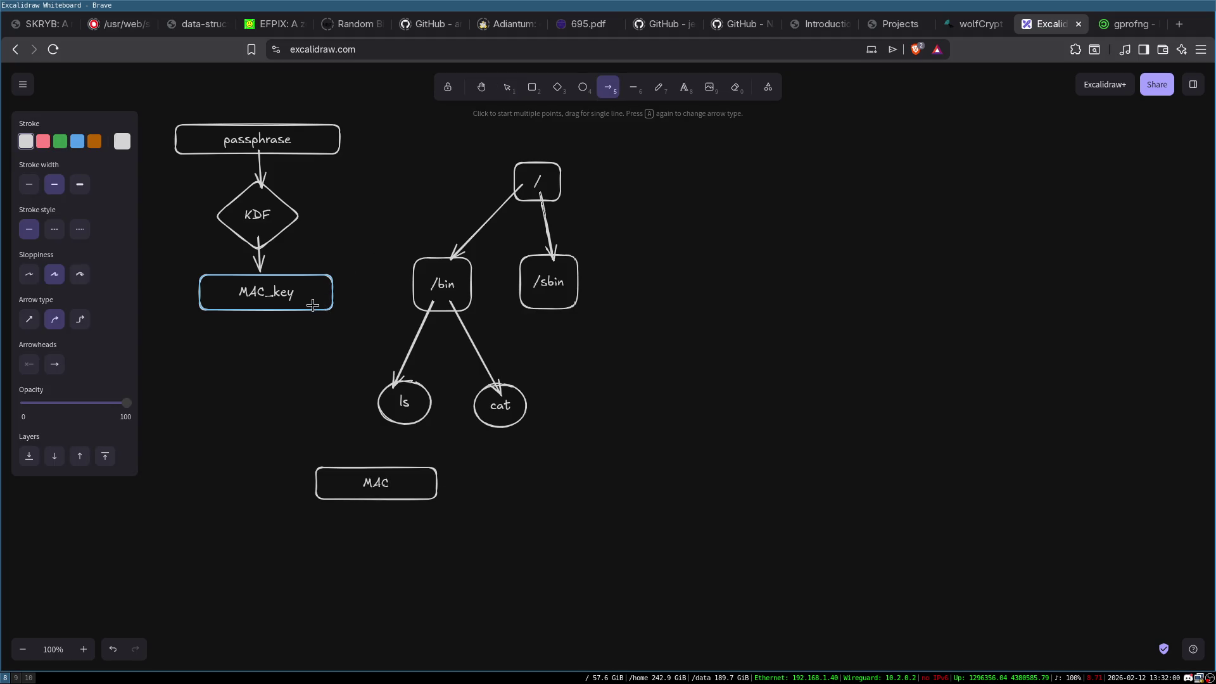
pyautogui.press('Escape')
pyautogui.click(280, 232)
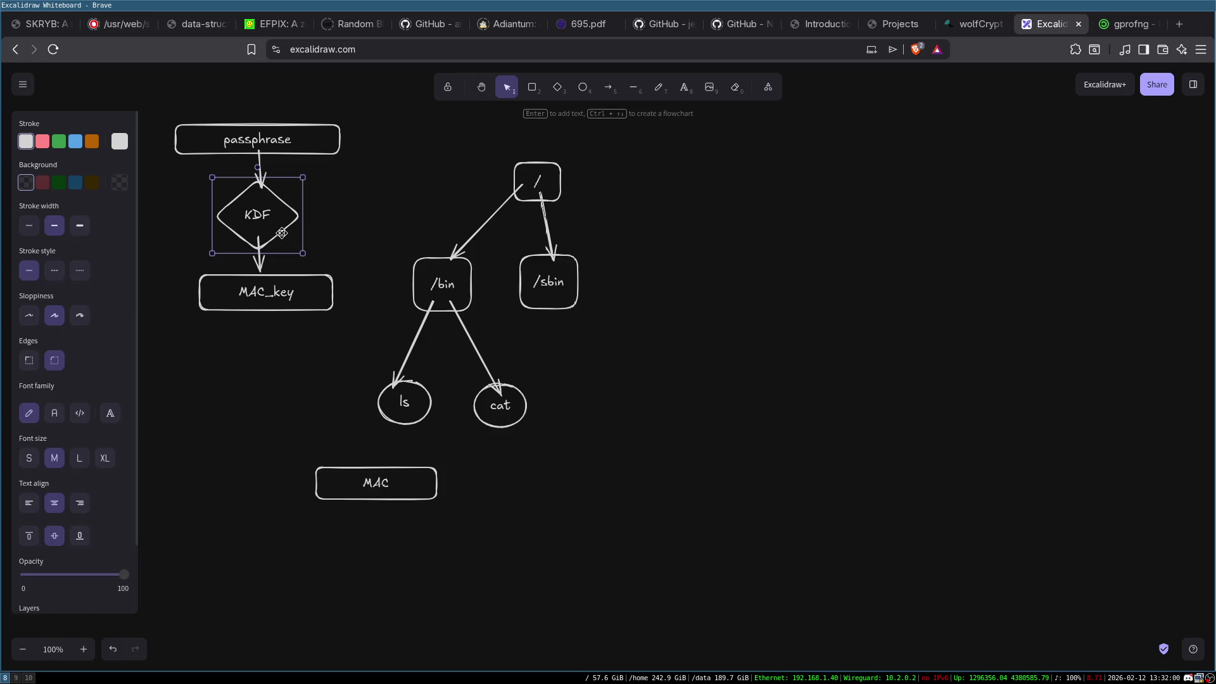
pyautogui.moveTo(282, 233); pyautogui.dragTo(320, 452)
pyautogui.doubleClick(309, 439)
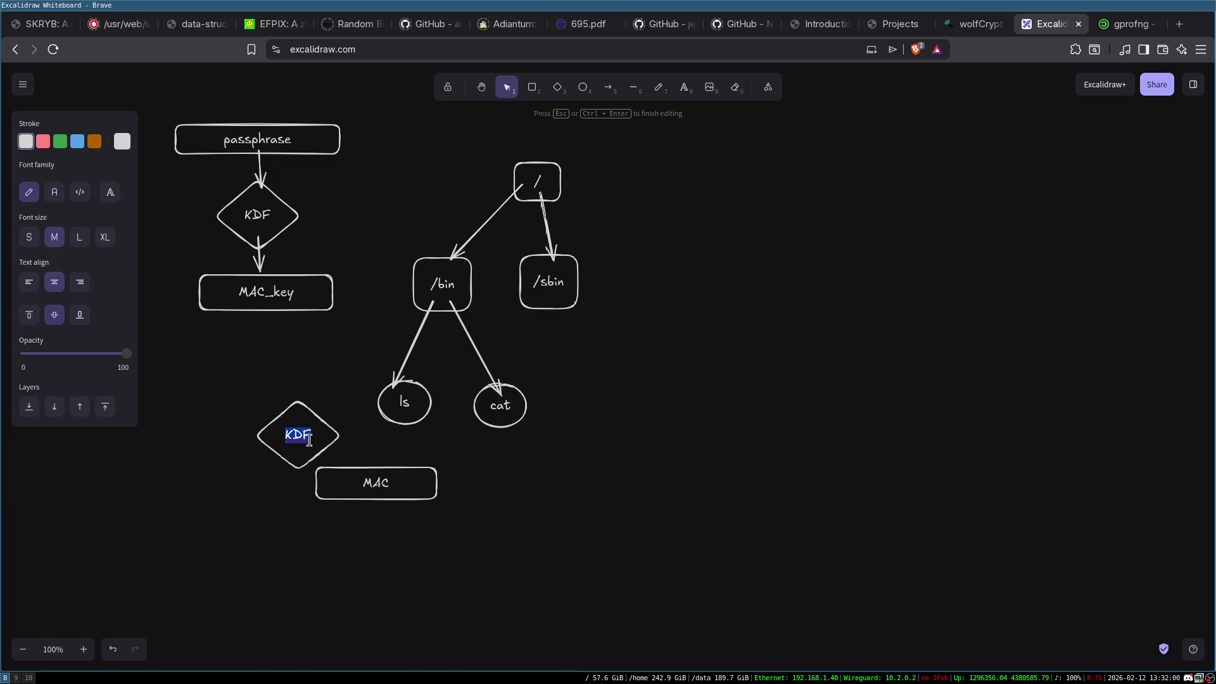
pyautogui.write('HF')
pyautogui.click(378, 482)
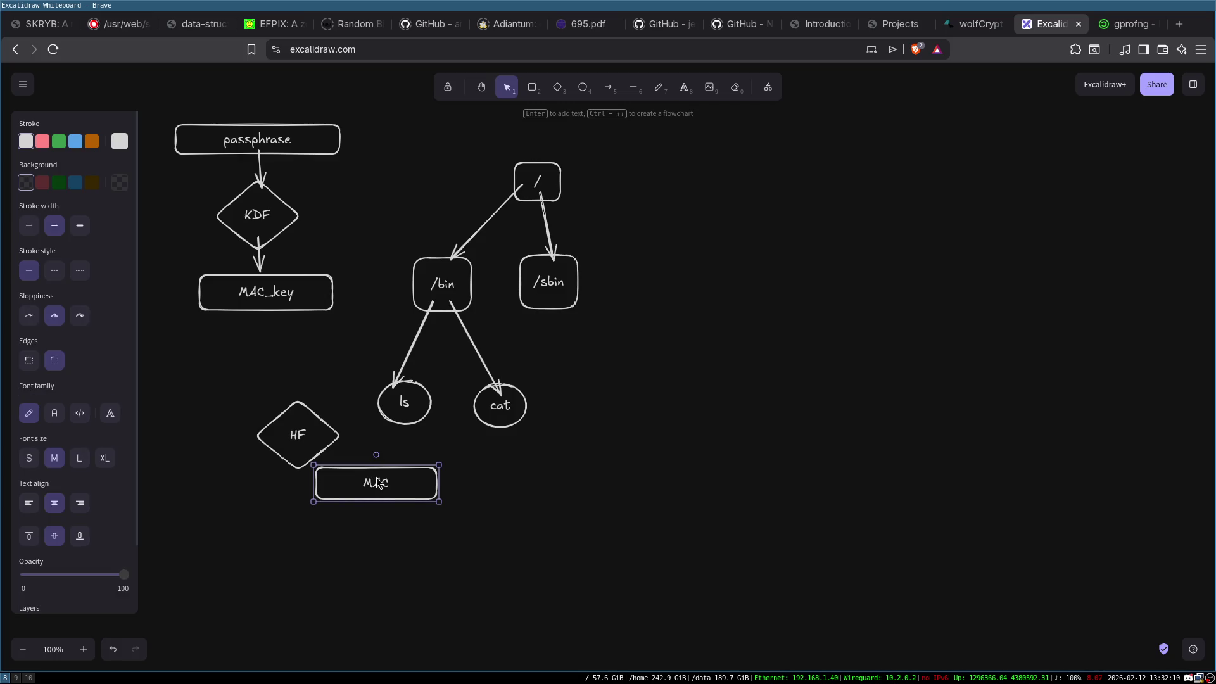
# Relabel the copied diamond KHF and place it below ls, moving MAC lower.
pyautogui.moveTo(377, 482); pyautogui.dragTo(370, 519)
pyautogui.doubleClick(304, 437)
pyautogui.press('Home')
pyautogui.write('K')
pyautogui.click(389, 476)
pyautogui.moveTo(298, 443)
pyautogui.mouseDown()
pyautogui.moveTo(334, 471)
pyautogui.moveTo(327, 459)
pyautogui.mouseUp()
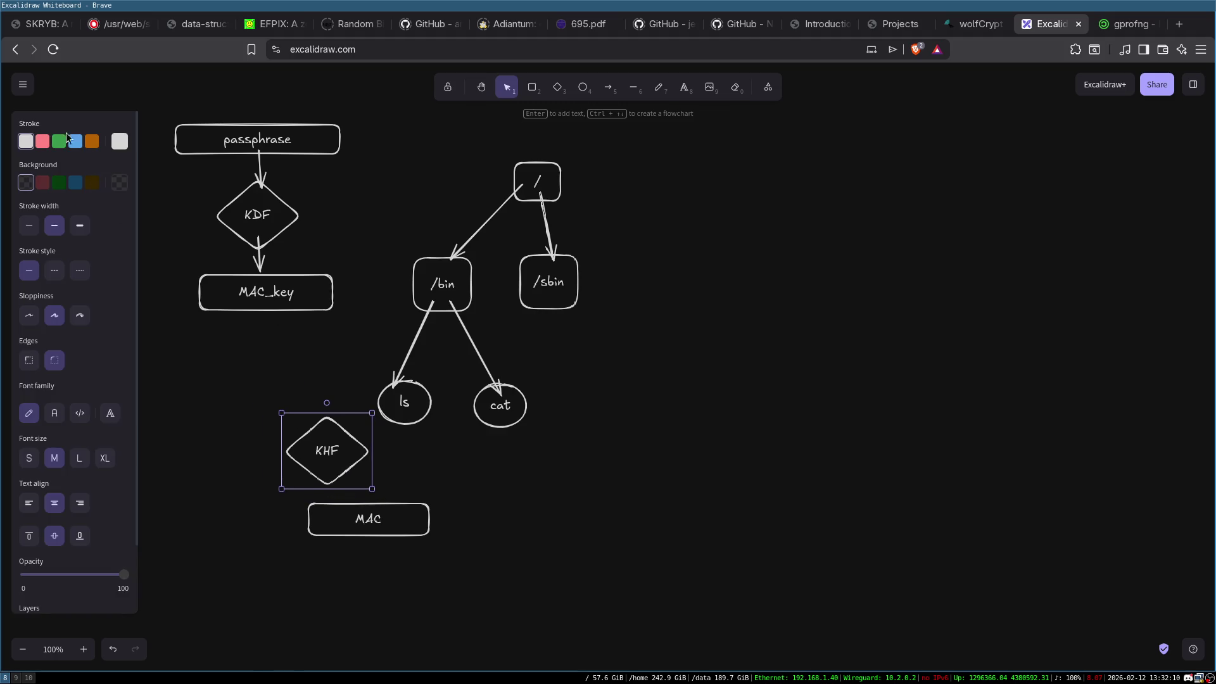
# Draw arrows from MAC_key and ls into KHF, and from KHF down to MAC.
pyautogui.click(608, 87)
pyautogui.moveTo(262, 405); pyautogui.dragTo(289, 454)
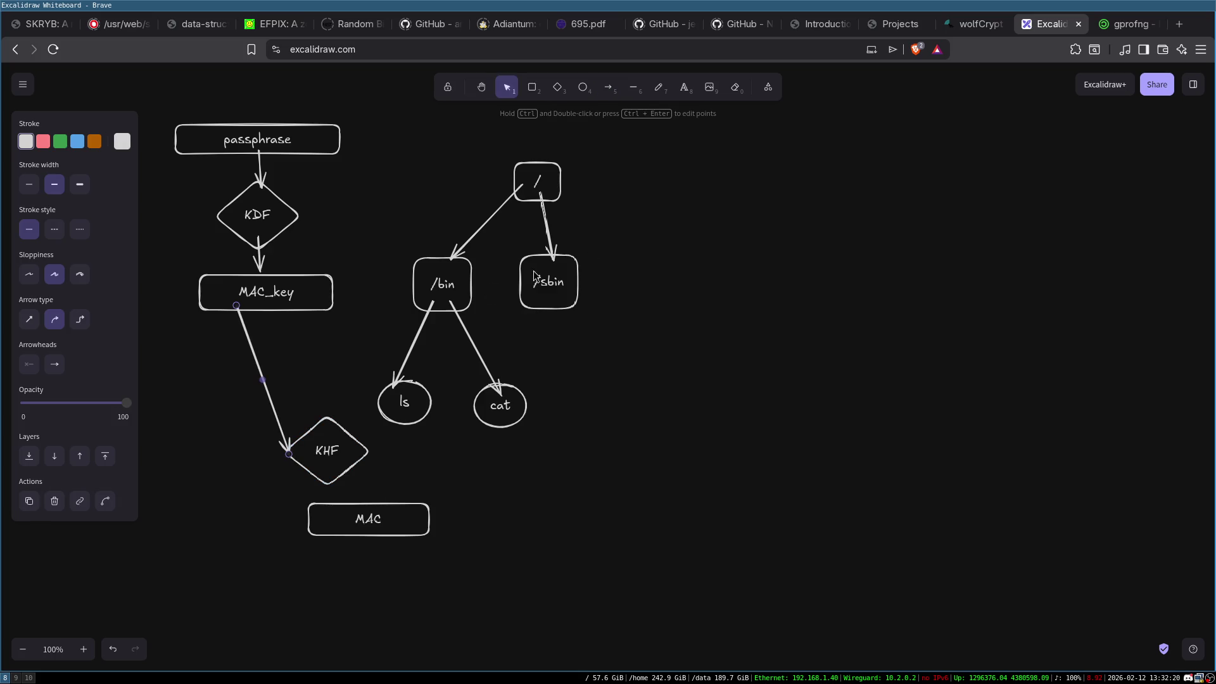
pyautogui.click(608, 87)
pyautogui.moveTo(398, 413)
pyautogui.mouseDown()
pyautogui.moveTo(345, 446)
pyautogui.moveTo(358, 444)
pyautogui.mouseUp()
pyautogui.moveTo(405, 518); pyautogui.dragTo(364, 542)
pyautogui.click(608, 87)
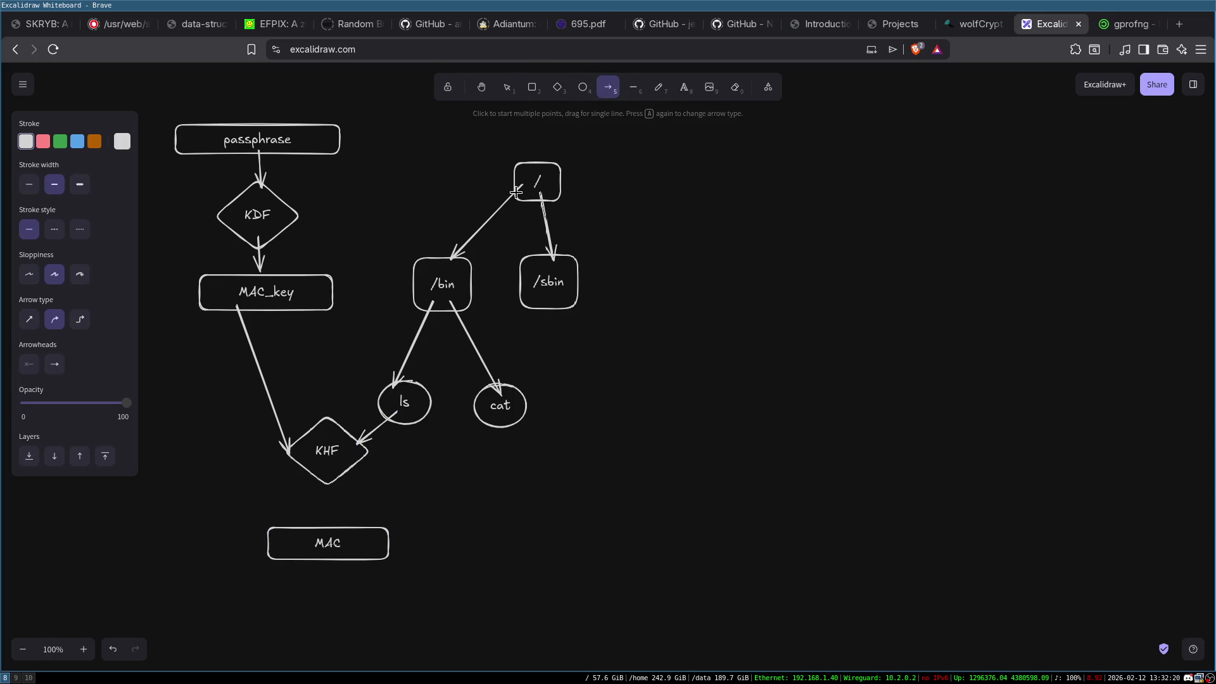
pyautogui.moveTo(326, 476); pyautogui.dragTo(328, 528)
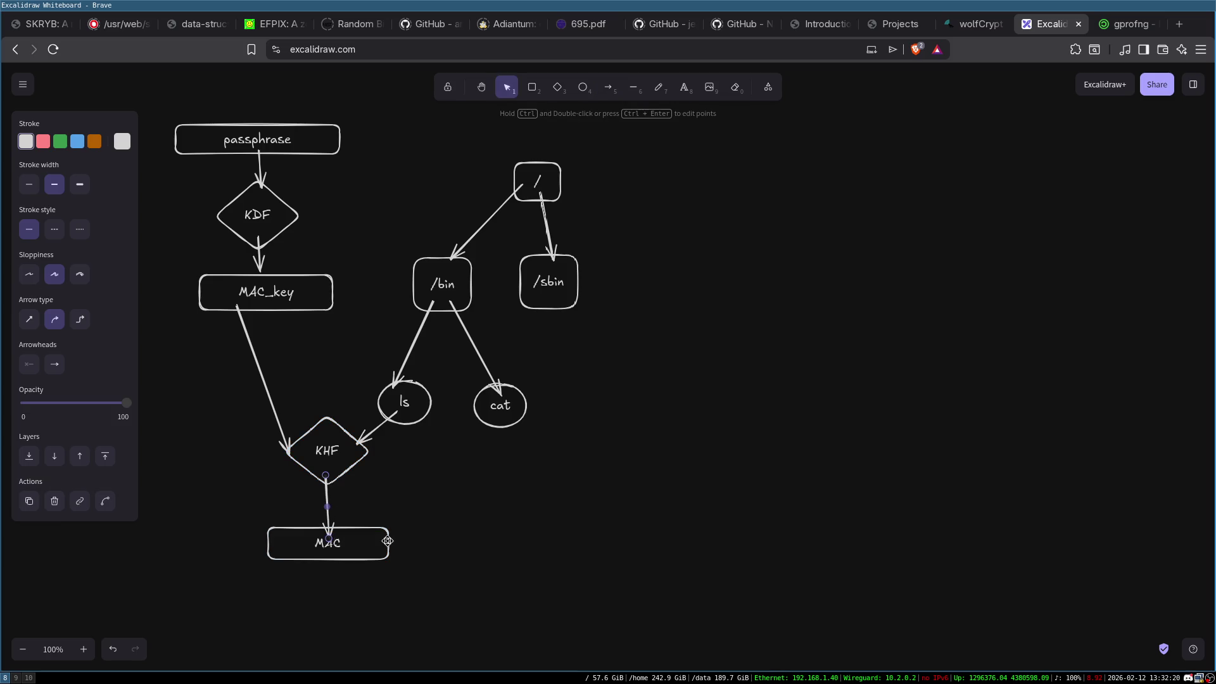
pyautogui.click(372, 547)
pyautogui.click(408, 579)
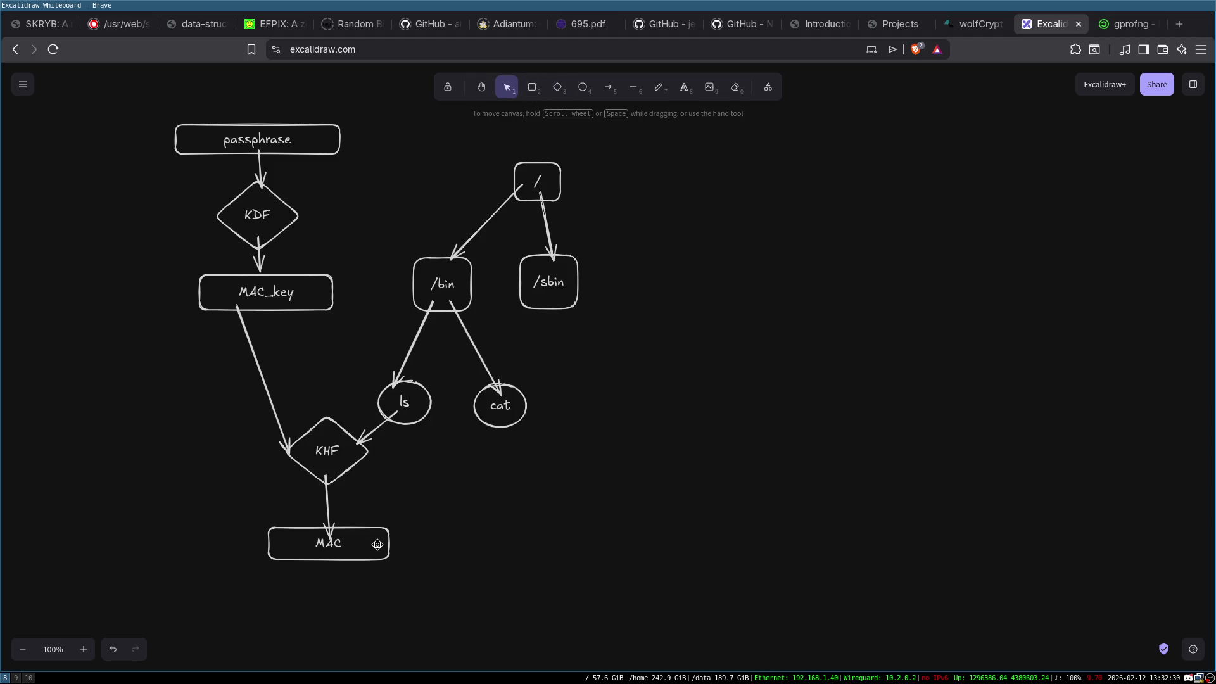
pyautogui.click(377, 546)
pyautogui.click(405, 402)
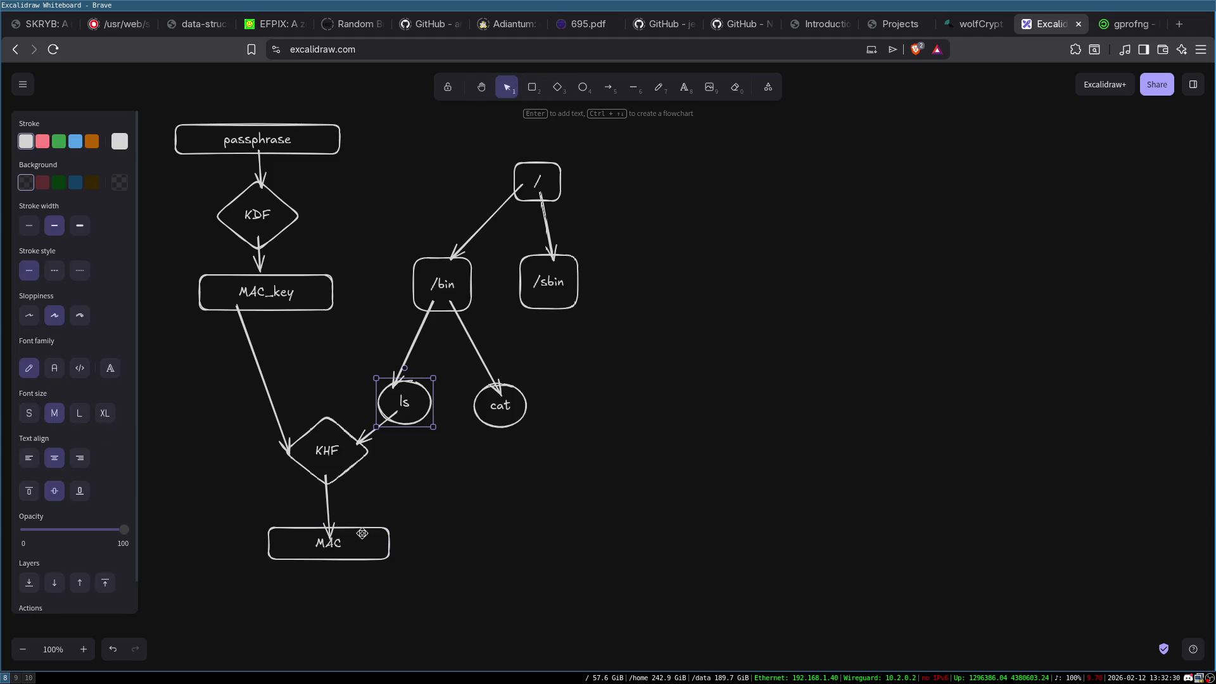
# Draw a rounded box right of the tree labelled /path/to/binary.
pyautogui.click(342, 544)
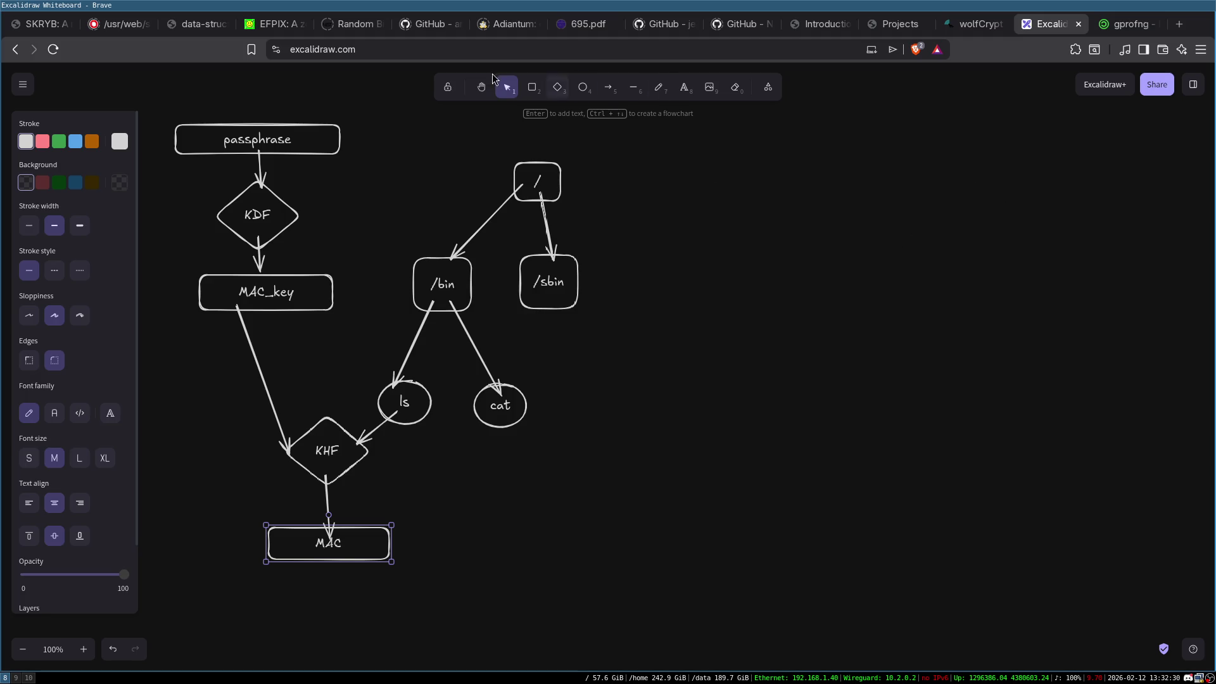
pyautogui.click(532, 87)
pyautogui.moveTo(785, 164); pyautogui.dragTo(916, 193)
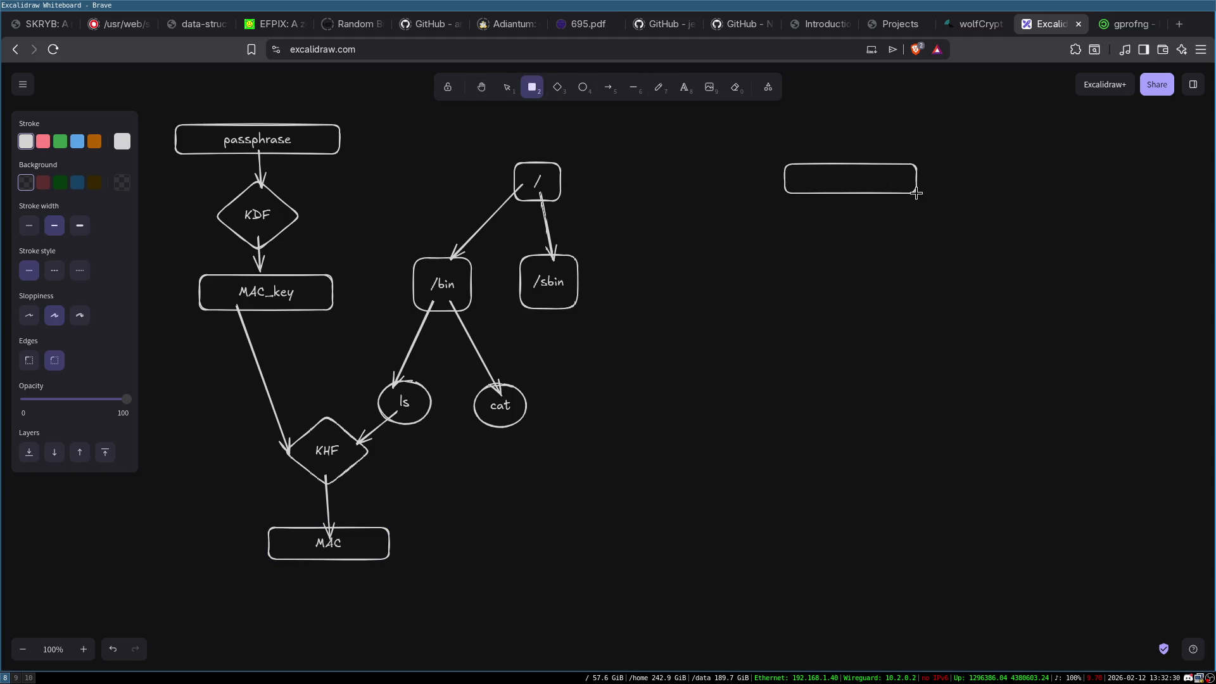
pyautogui.doubleClick(851, 183)
pyautogui.write('path/to/')
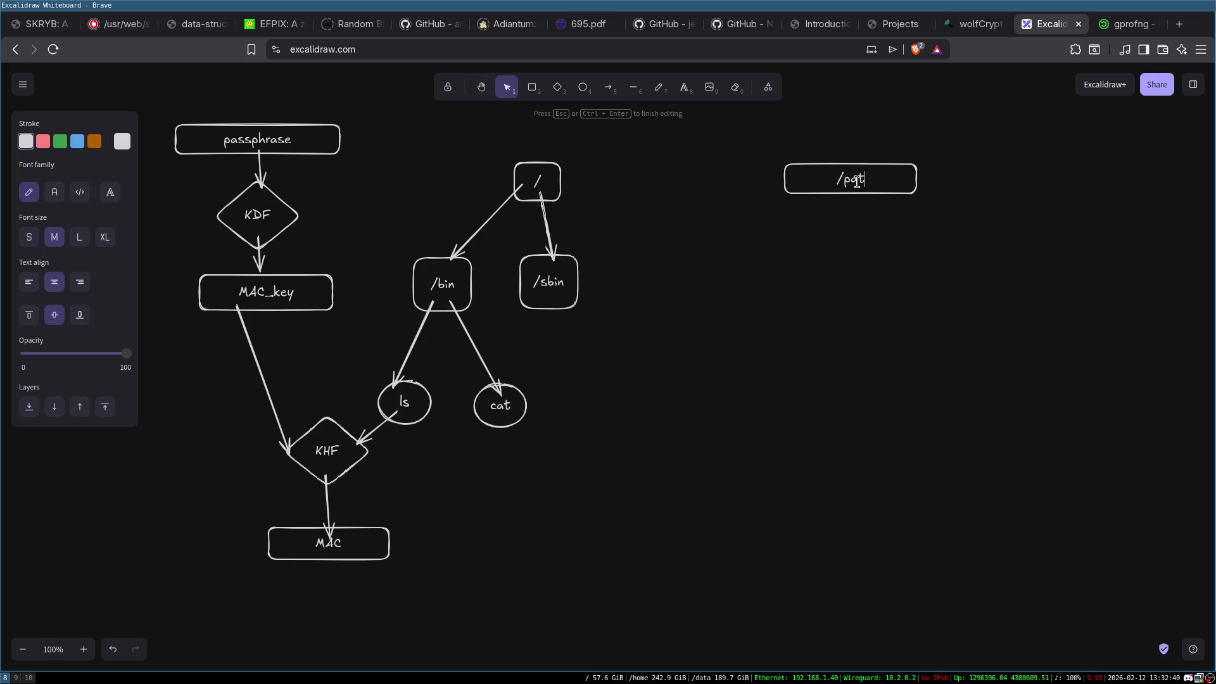
pyautogui.write('binary')
pyautogui.click(718, 120)
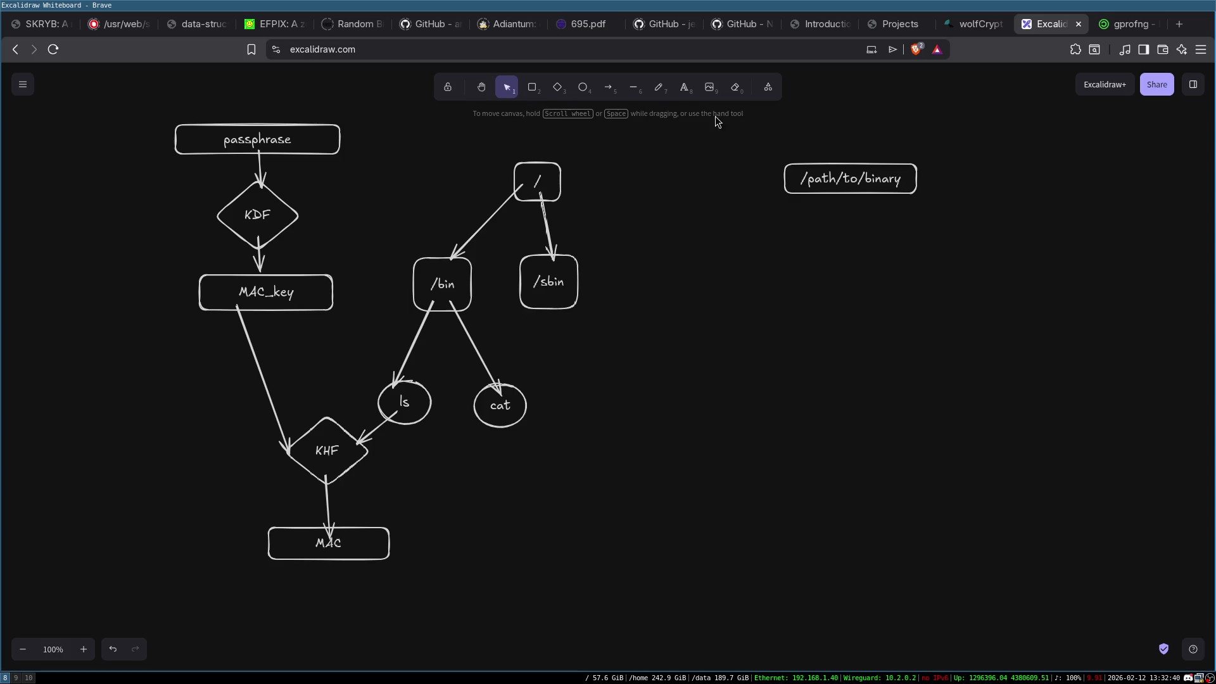
# Draw a box beside it labelled MAC.
pyautogui.click(532, 86)
pyautogui.moveTo(928, 161); pyautogui.dragTo(1084, 193)
pyautogui.click(1016, 184)
pyautogui.doubleClick(1016, 184)
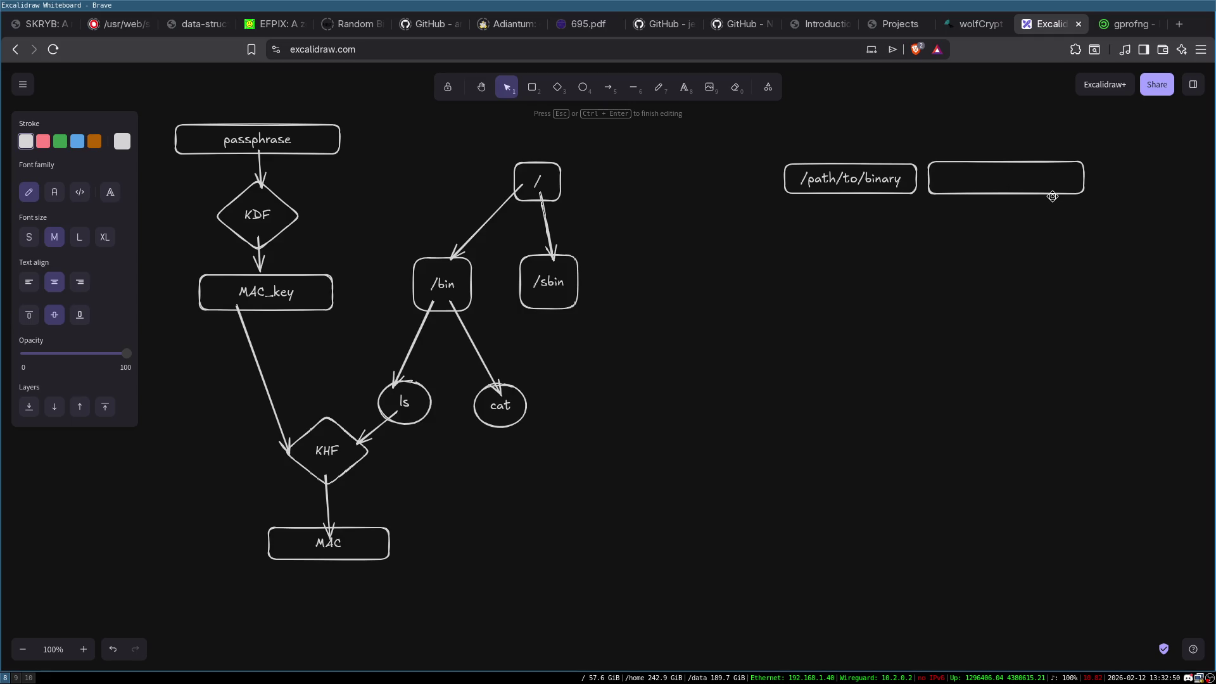
pyautogui.write('MAC')
pyautogui.click(975, 208)
# Duplicate the /path/to/binary–MAC pair twice, stacking the copies into second and third rows.
pyautogui.moveTo(769, 140); pyautogui.dragTo(1111, 233)
pyautogui.hotkey('ctrl', 'c')
pyautogui.hotkey('ctrl', 'v')
pyautogui.moveTo(1022, 212)
pyautogui.mouseDown()
pyautogui.moveTo(832, 212)
pyautogui.moveTo(849, 221)
pyautogui.mouseUp()
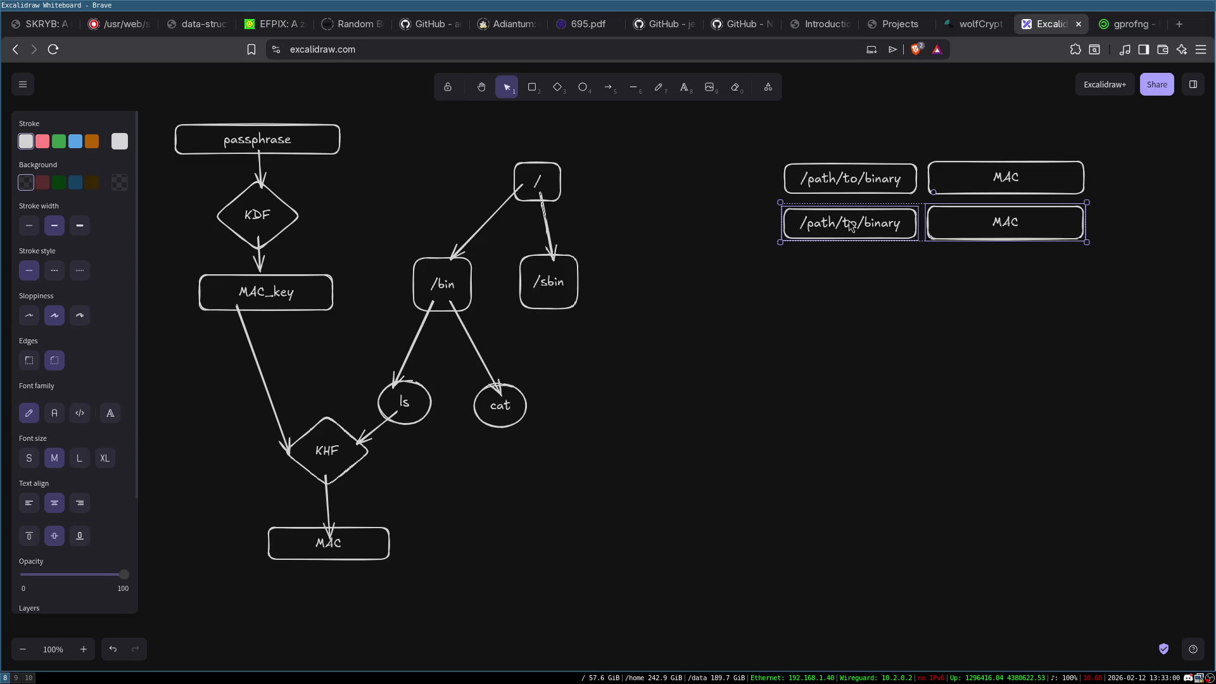
pyautogui.hotkey('ctrl', 'v')
pyautogui.moveTo(759, 225); pyautogui.dragTo(854, 272)
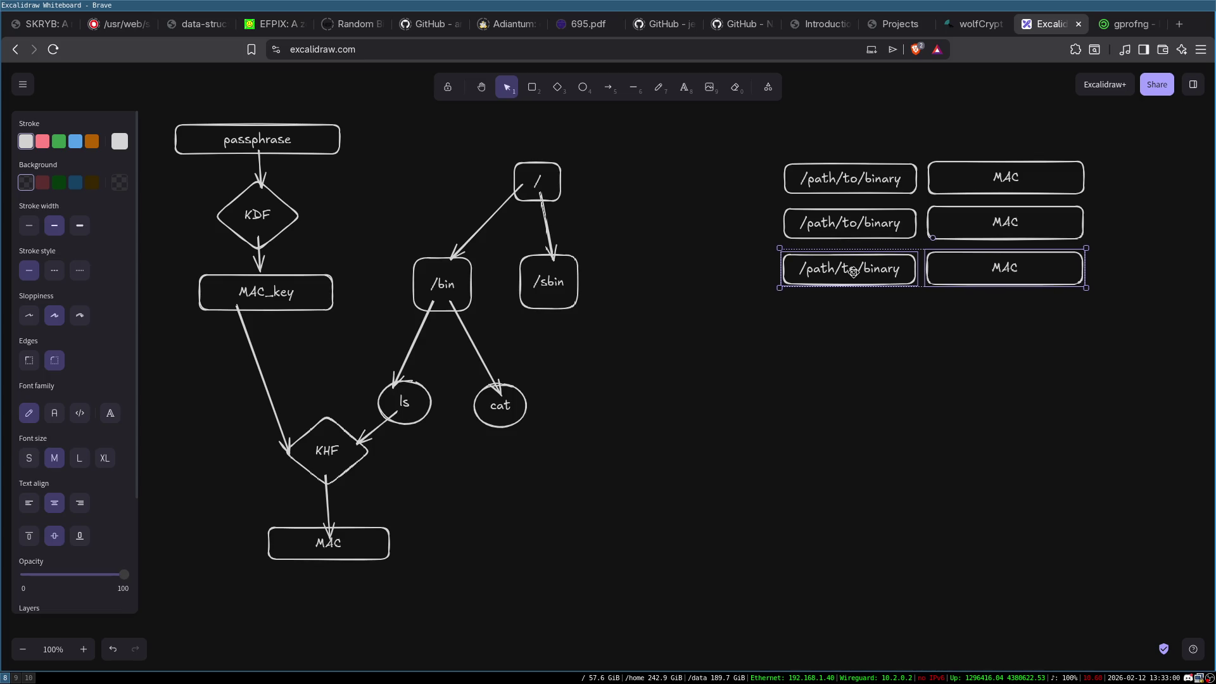
pyautogui.click(878, 351)
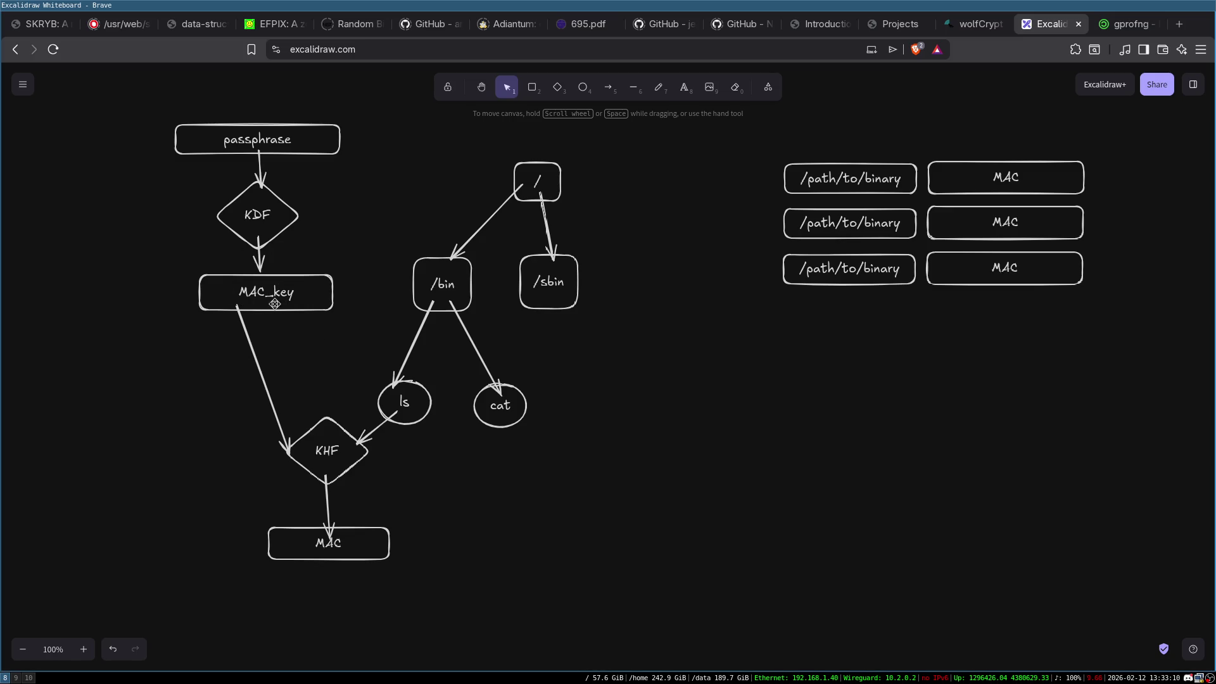
pyautogui.click(278, 147)
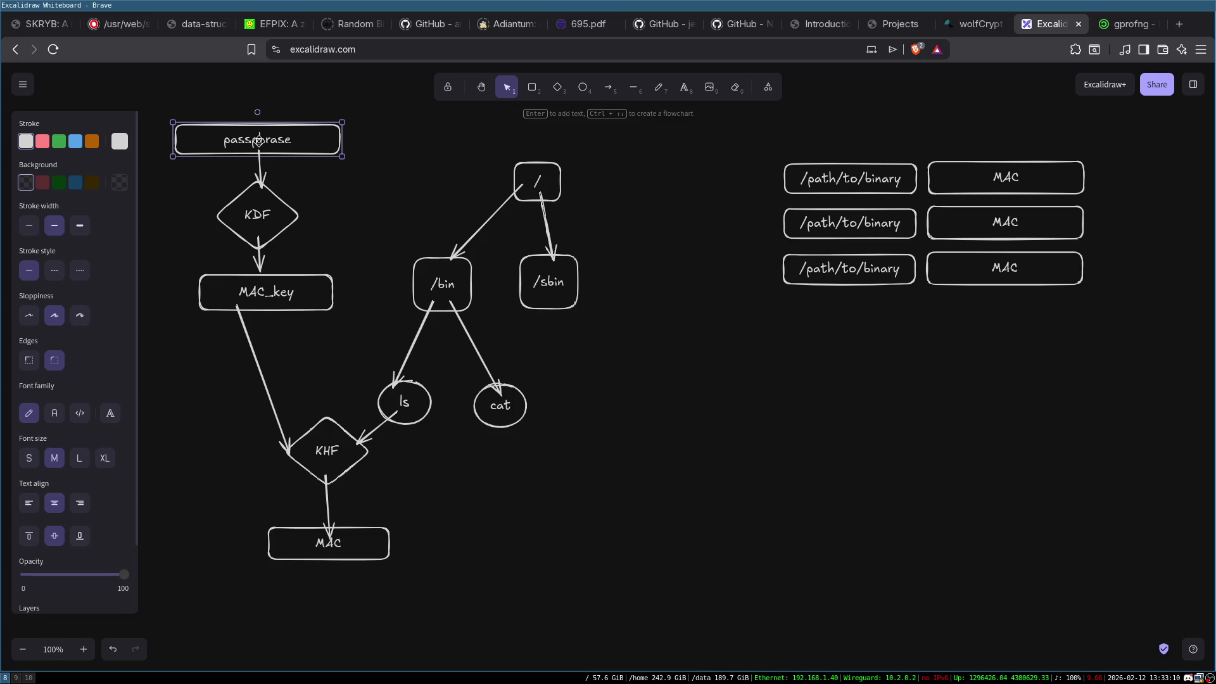
# Append 0 to the MAC_key label so it reads MAC_key0.
pyautogui.doubleClick(262, 145)
pyautogui.click(370, 149)
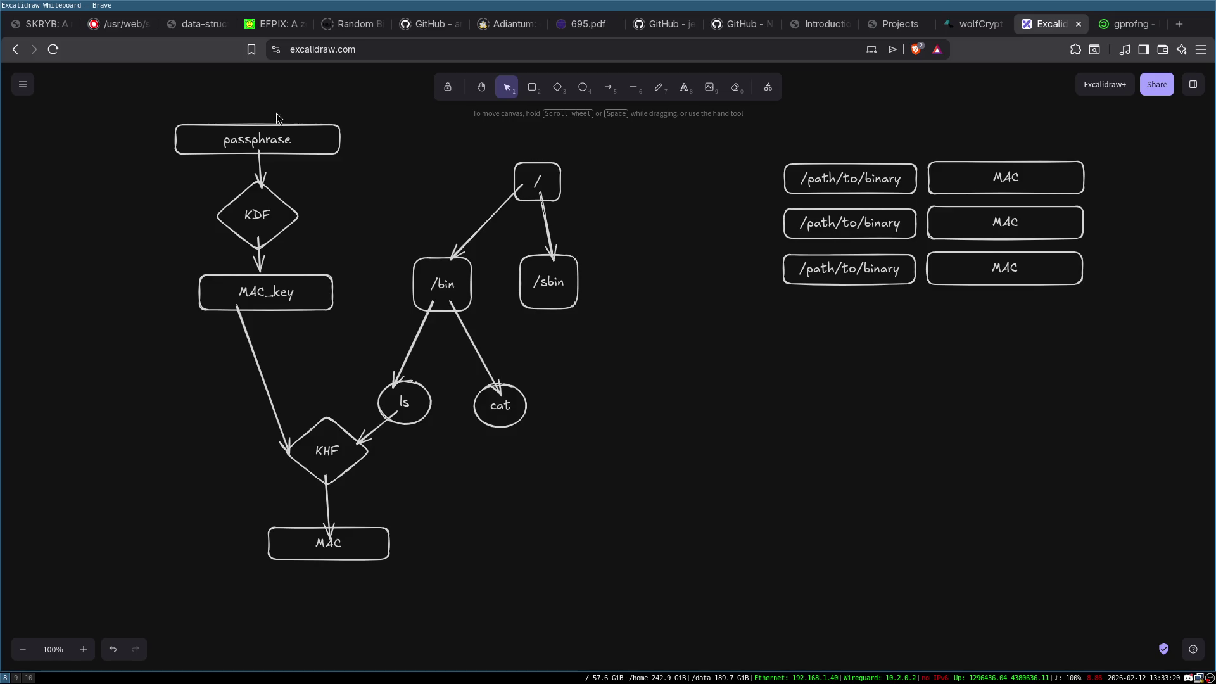
pyautogui.click(259, 141)
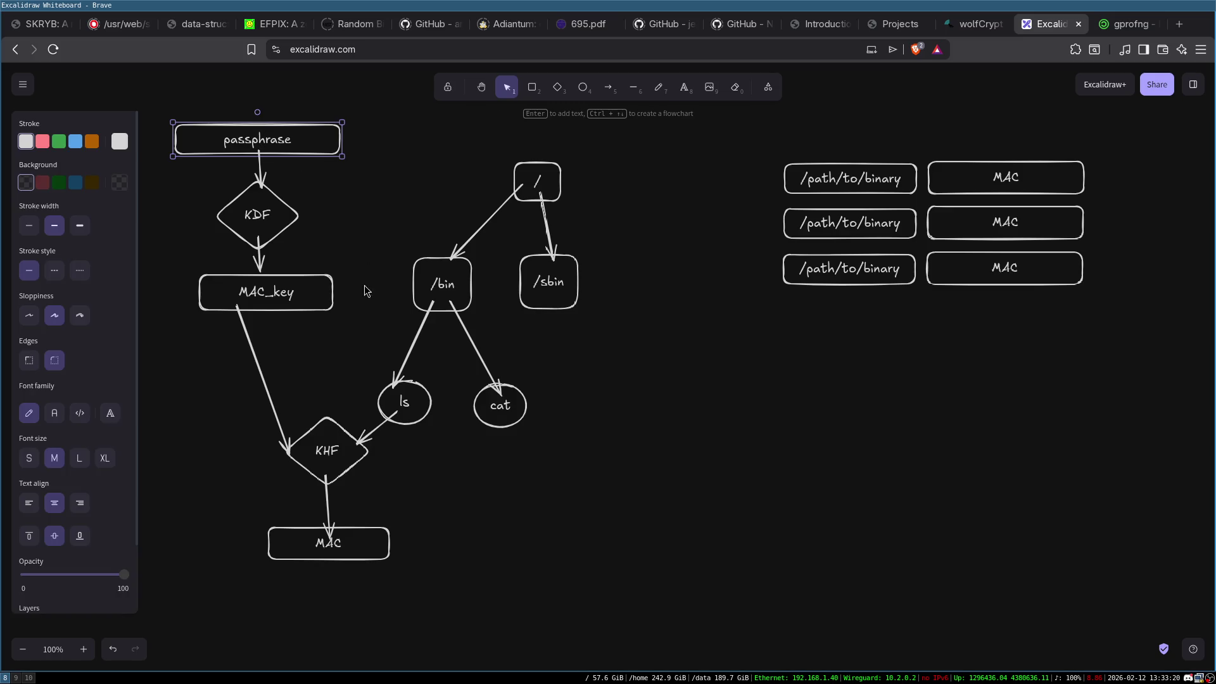
pyautogui.click(267, 208)
pyautogui.doubleClick(269, 211)
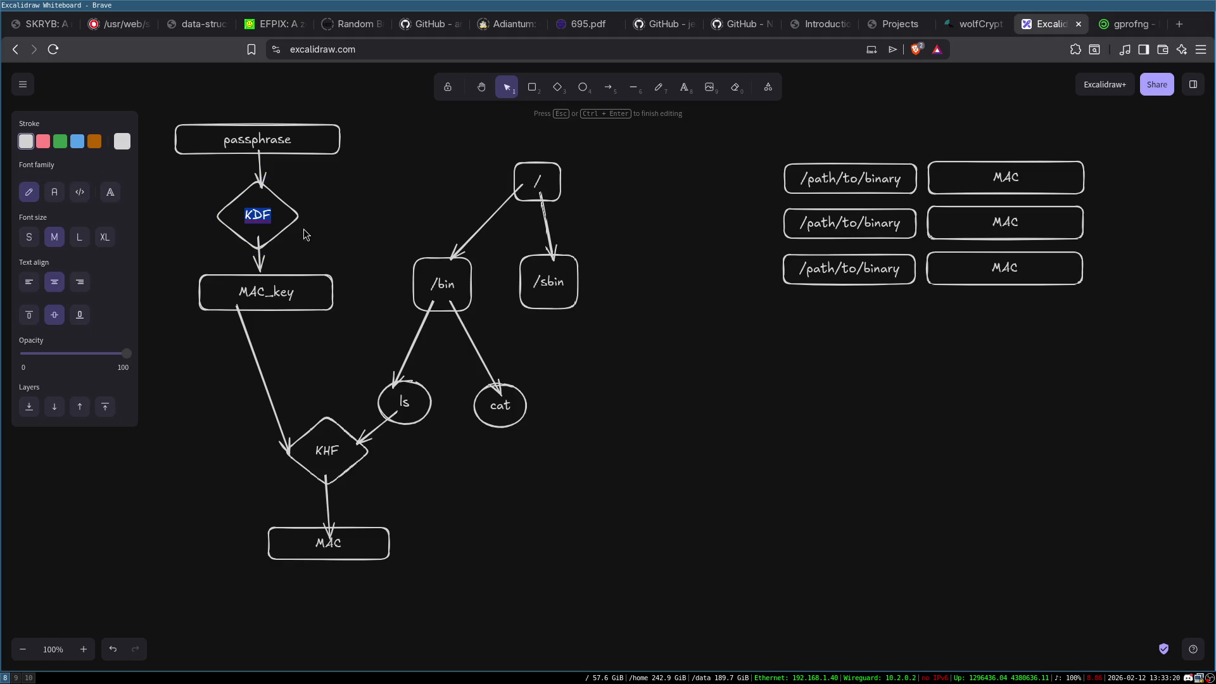
pyautogui.doubleClick(298, 296)
pyautogui.press('End')
pyautogui.write('0')
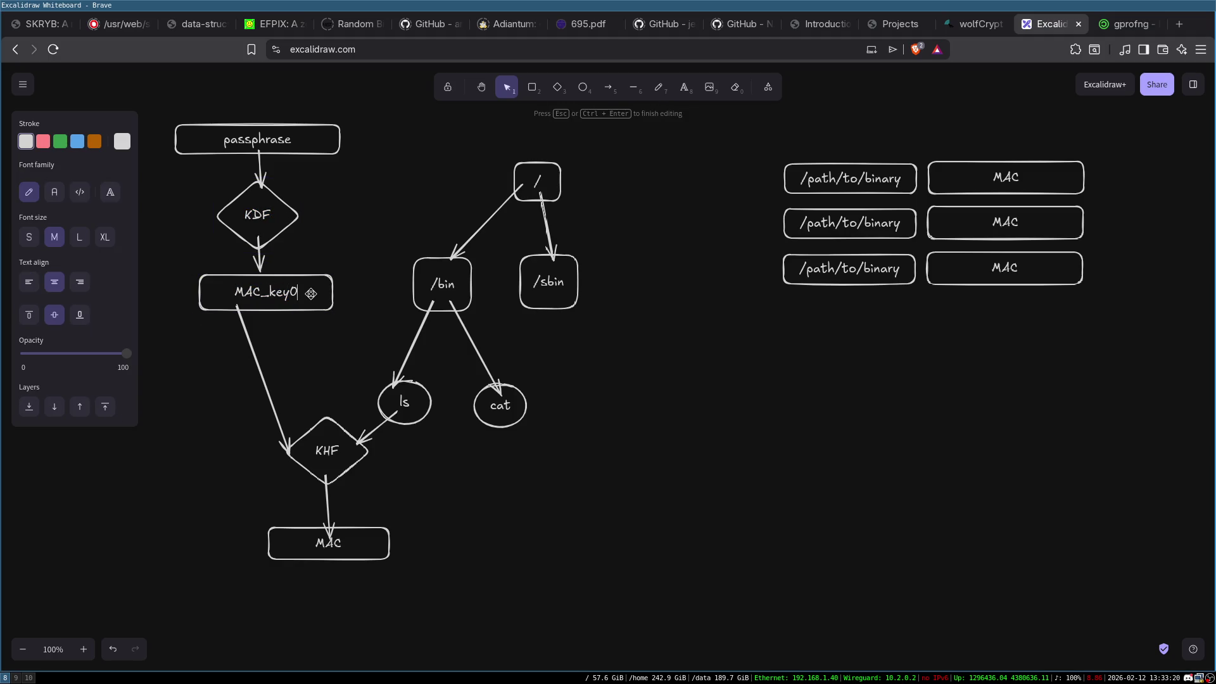
pyautogui.click(402, 382)
# Select the cat circle and KDF diamond, then box-select all six table boxes.
pyautogui.click(493, 404)
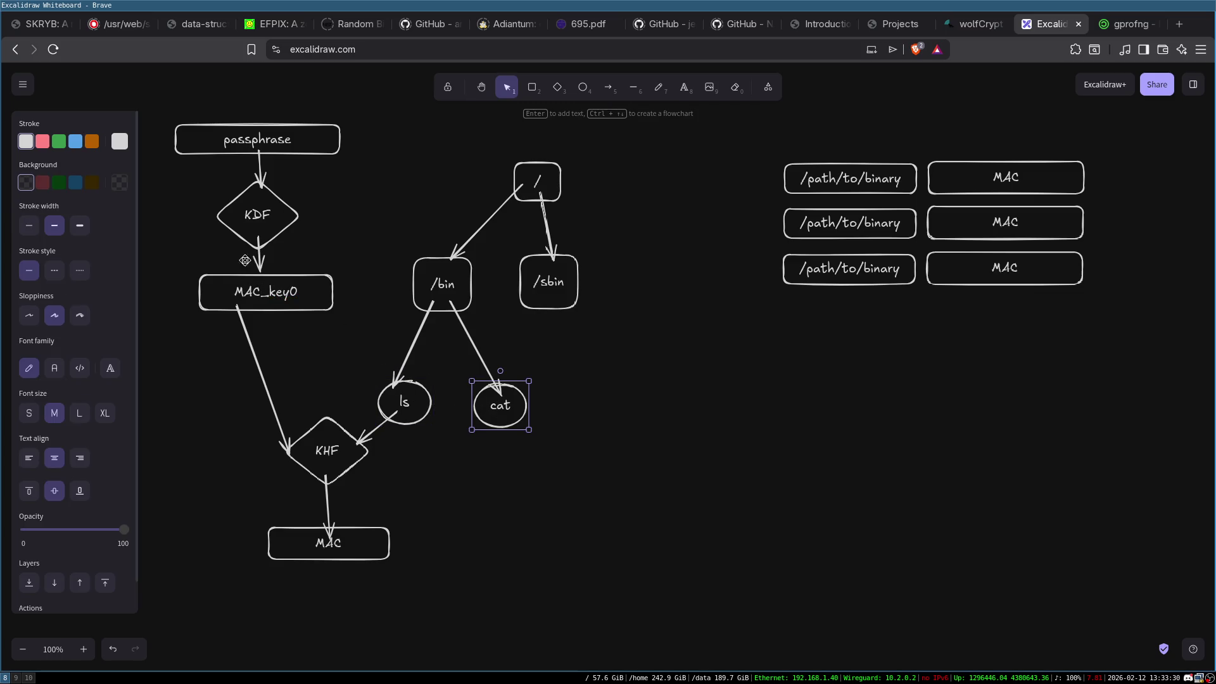
pyautogui.click(293, 217)
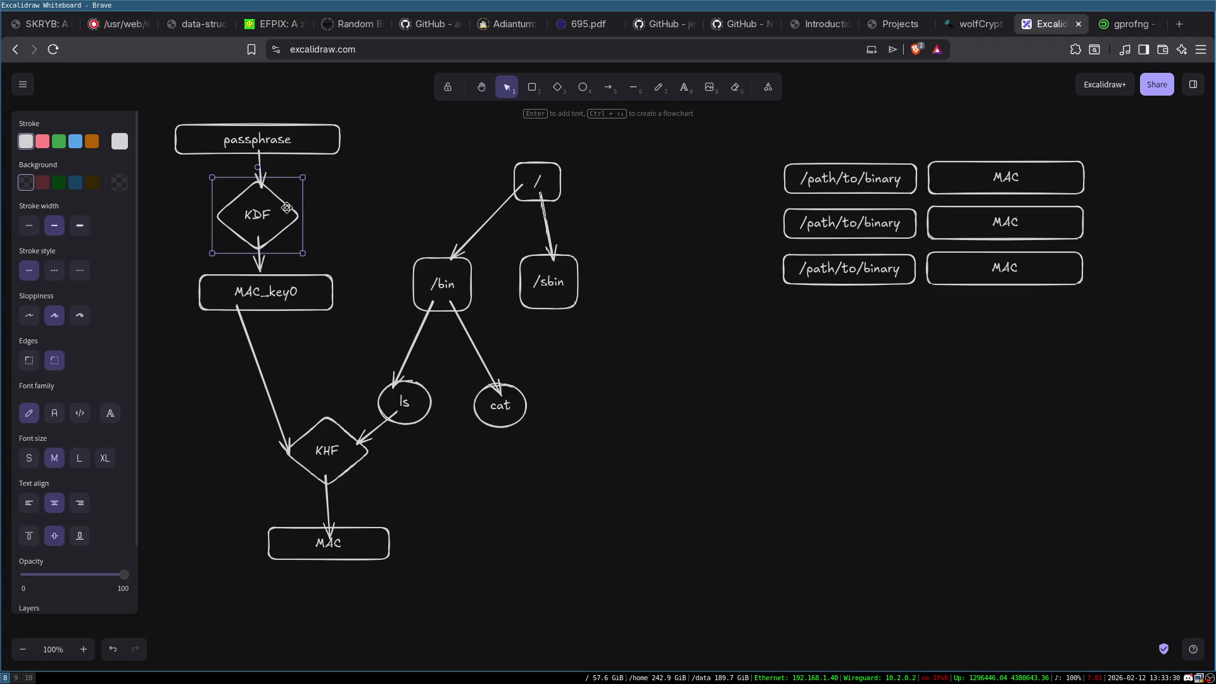
pyautogui.click(318, 215)
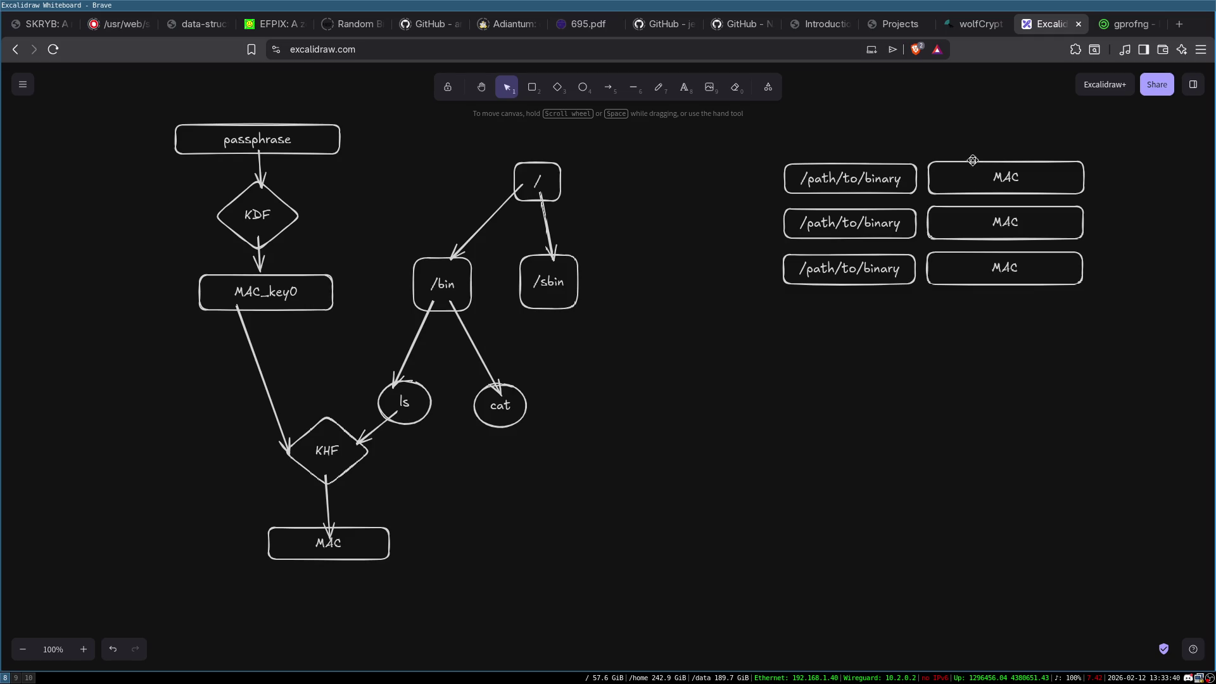
pyautogui.moveTo(754, 139)
pyautogui.mouseDown()
pyautogui.moveTo(1065, 311)
pyautogui.moveTo(1098, 355)
pyautogui.moveTo(1142, 333)
pyautogui.mouseUp()
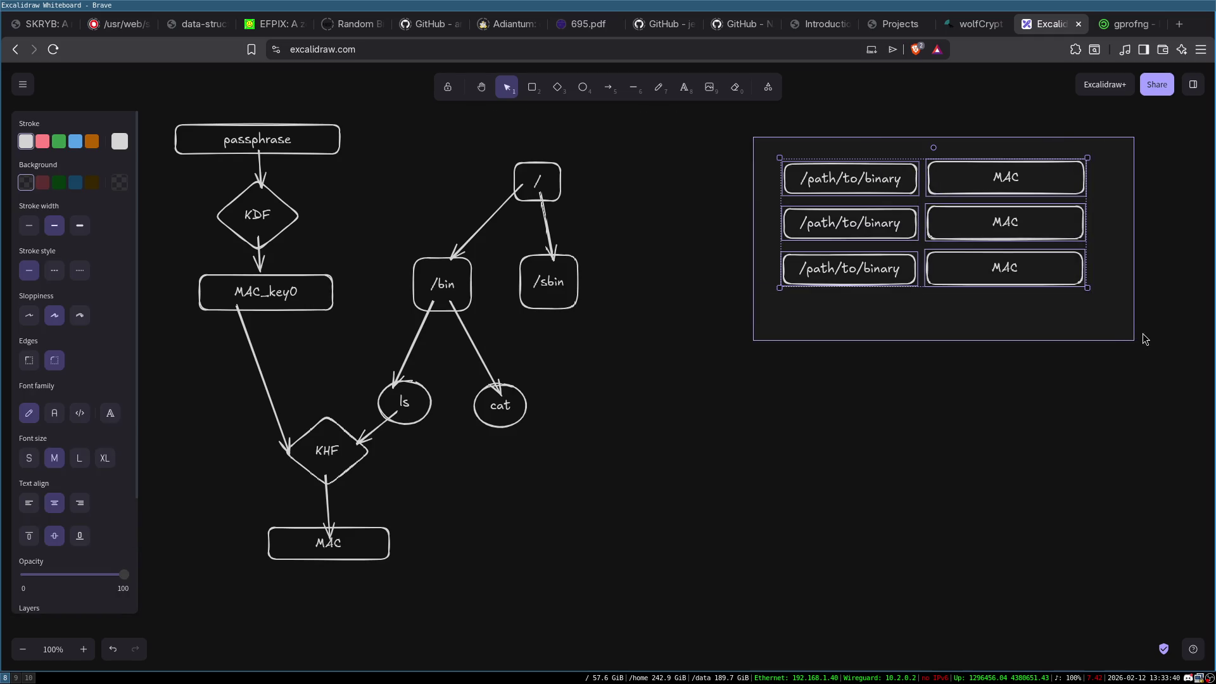
# Change the text to execve("/bin/ls", ...) and move it up to the right.
pyautogui.click(1054, 404)
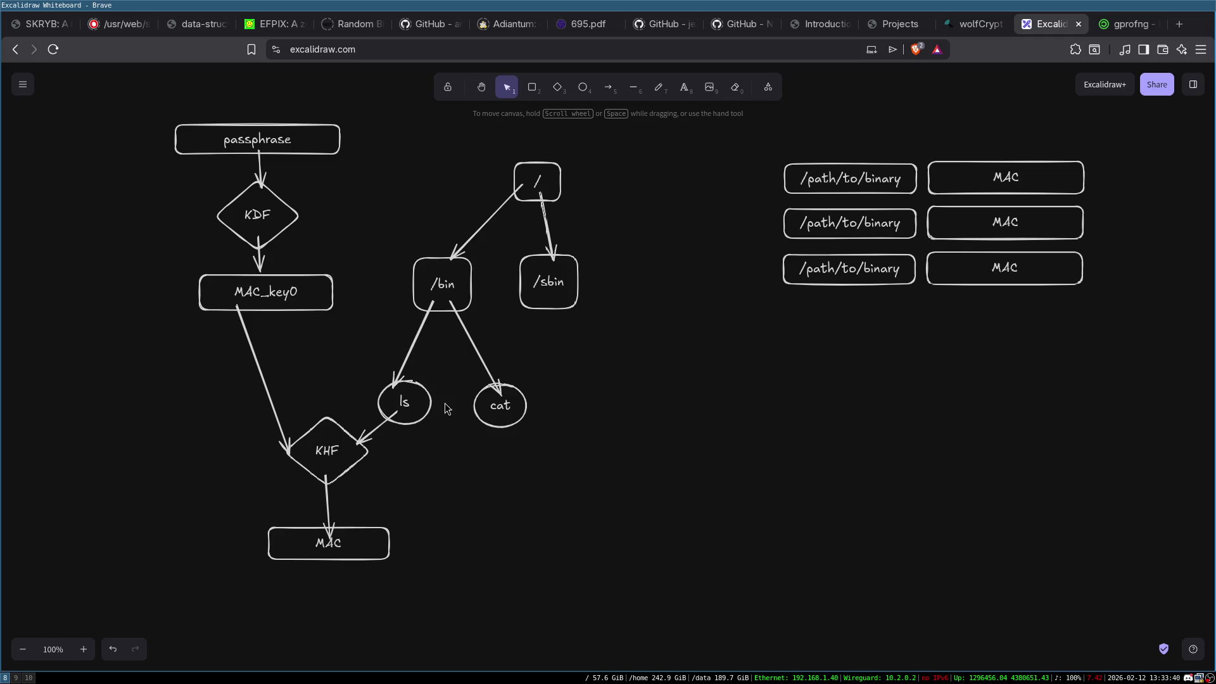
pyautogui.doubleClick(583, 522)
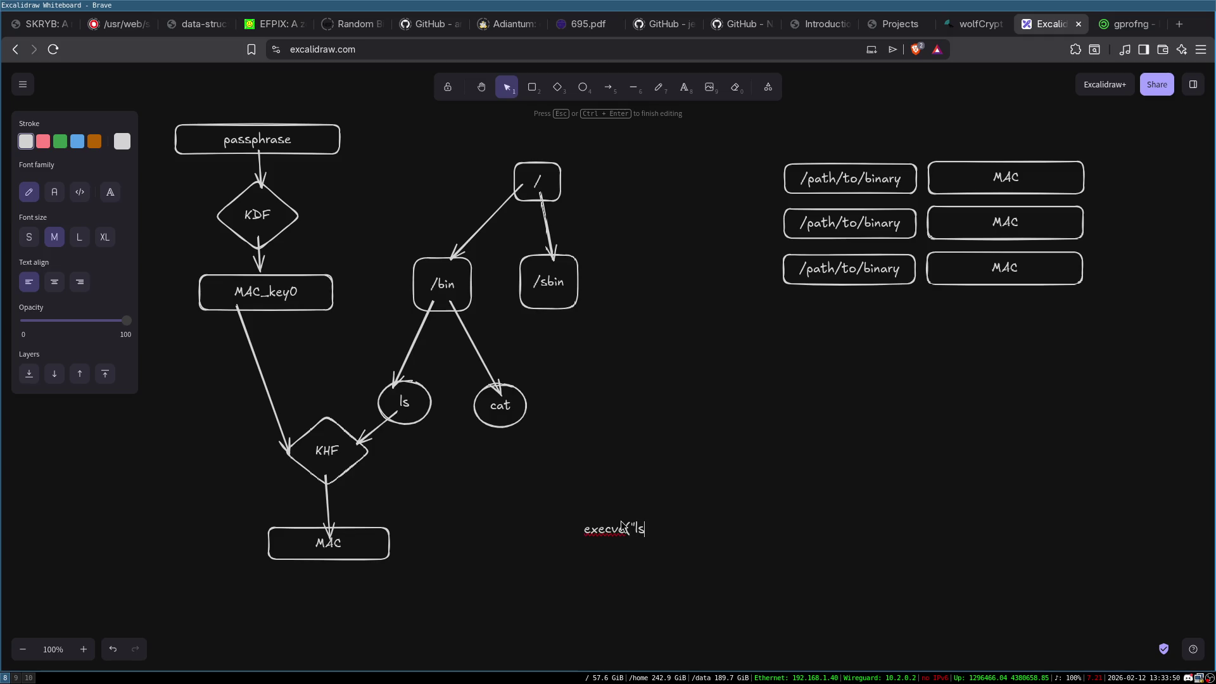
pyautogui.write('/bin/')
pyautogui.click(578, 520)
pyautogui.moveTo(607, 535)
pyautogui.mouseDown()
pyautogui.moveTo(723, 389)
pyautogui.moveTo(730, 349)
pyautogui.mouseUp()
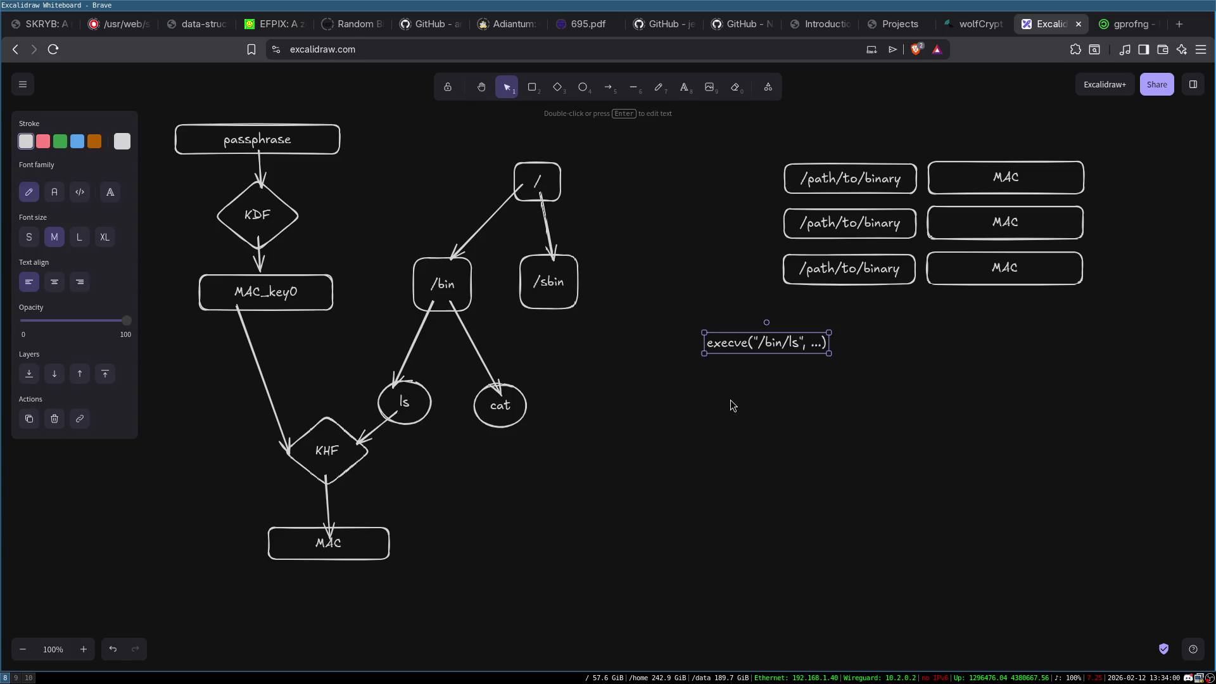
pyautogui.click(733, 405)
# Draw a box below the execve note with an arrow pointing down into it.
pyautogui.click(531, 89)
pyautogui.moveTo(657, 399)
pyautogui.mouseDown()
pyautogui.moveTo(969, 450)
pyautogui.moveTo(911, 452)
pyautogui.mouseUp()
pyautogui.click(795, 439)
pyautogui.press('a')
pyautogui.moveTo(770, 344); pyautogui.dragTo(770, 423)
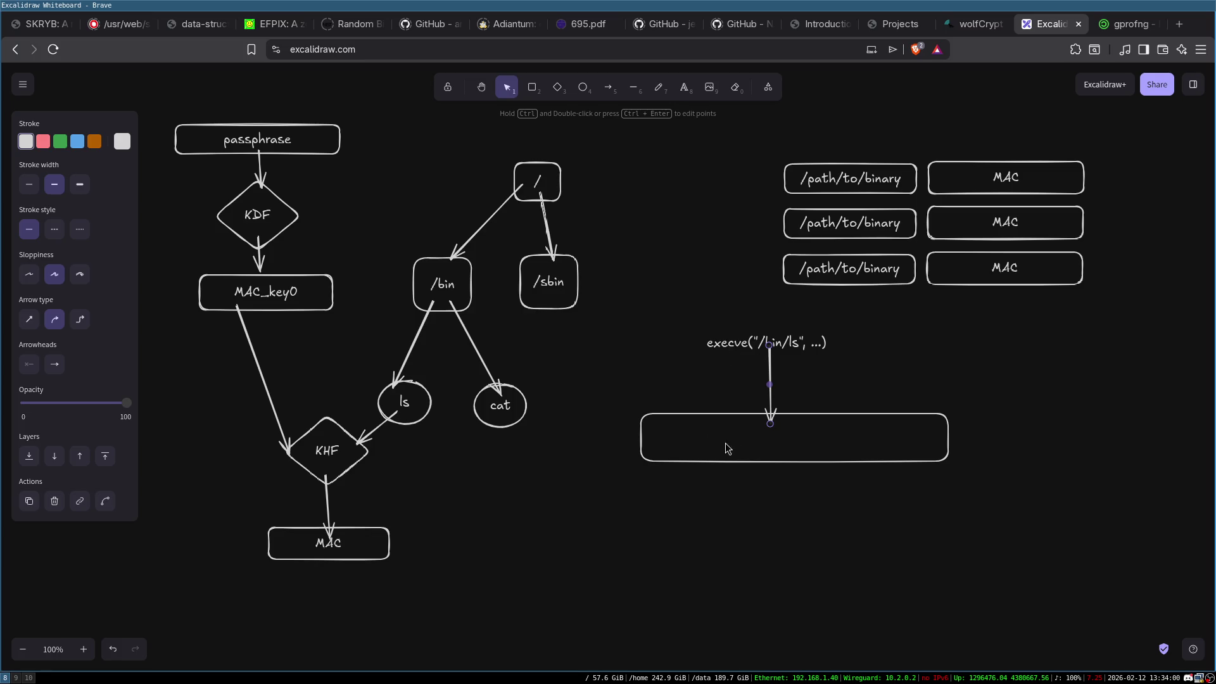
pyautogui.doubleClick(791, 439)
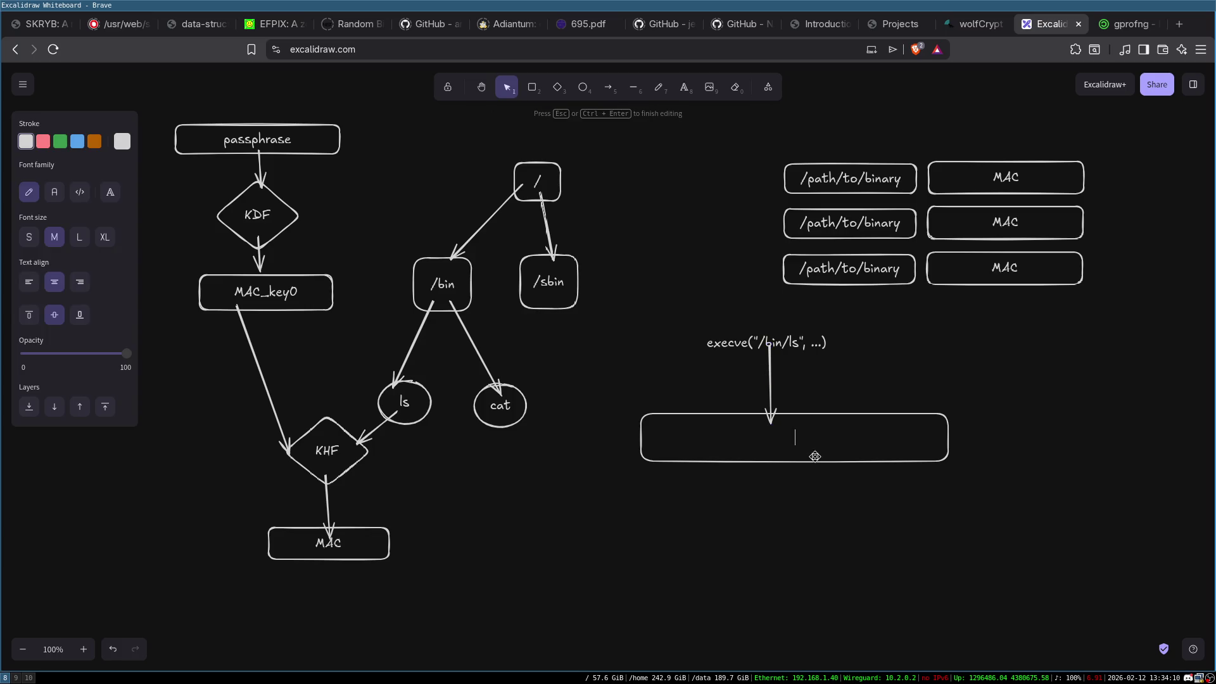
# Label the empty box 'ebpf based EDR'.
pyautogui.write('pf- based')
pyautogui.write(' EDR')
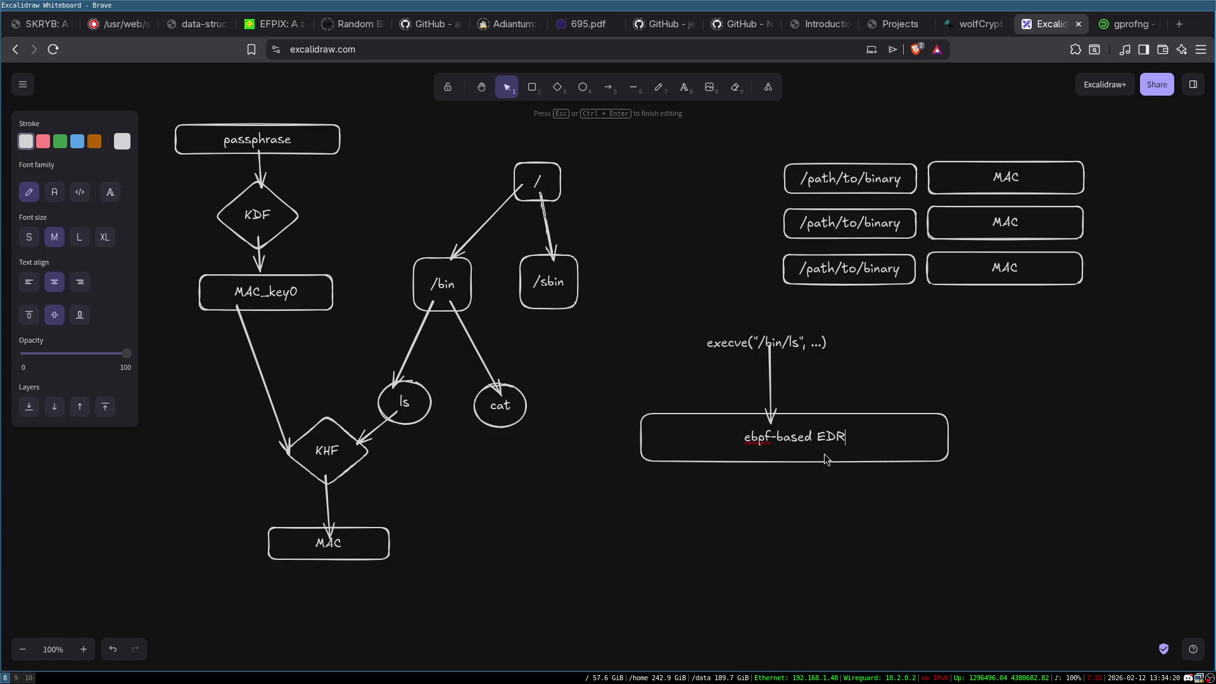
pyautogui.click(824, 458)
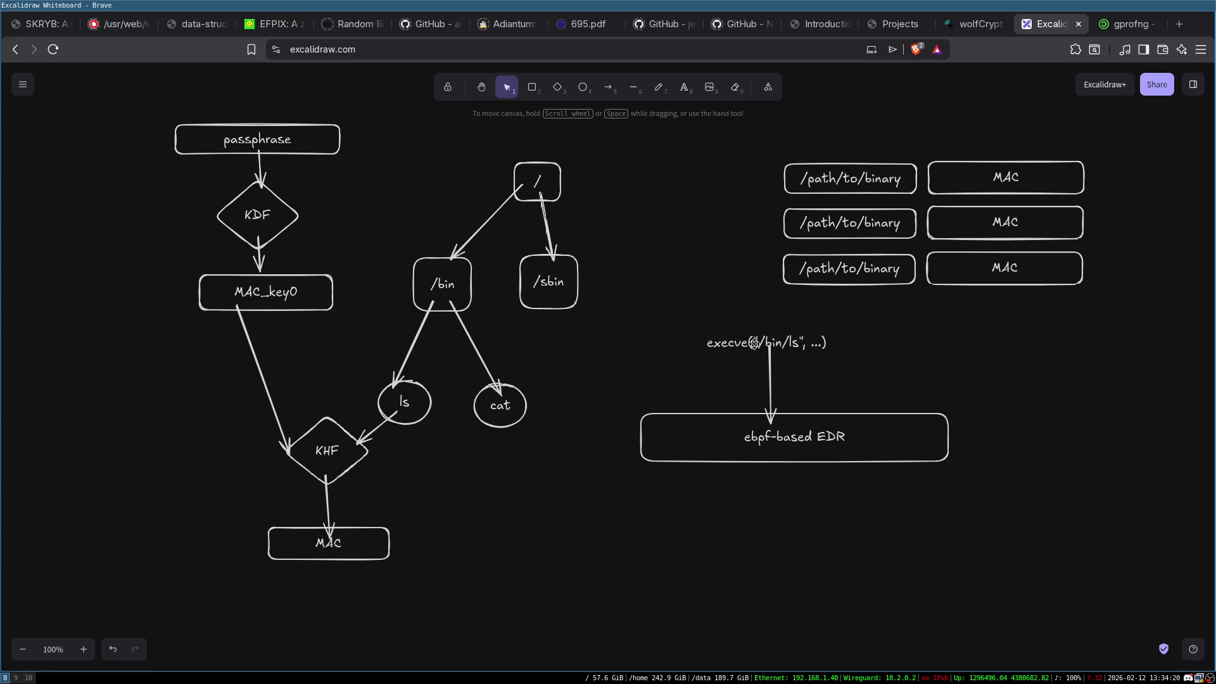
pyautogui.click(776, 347)
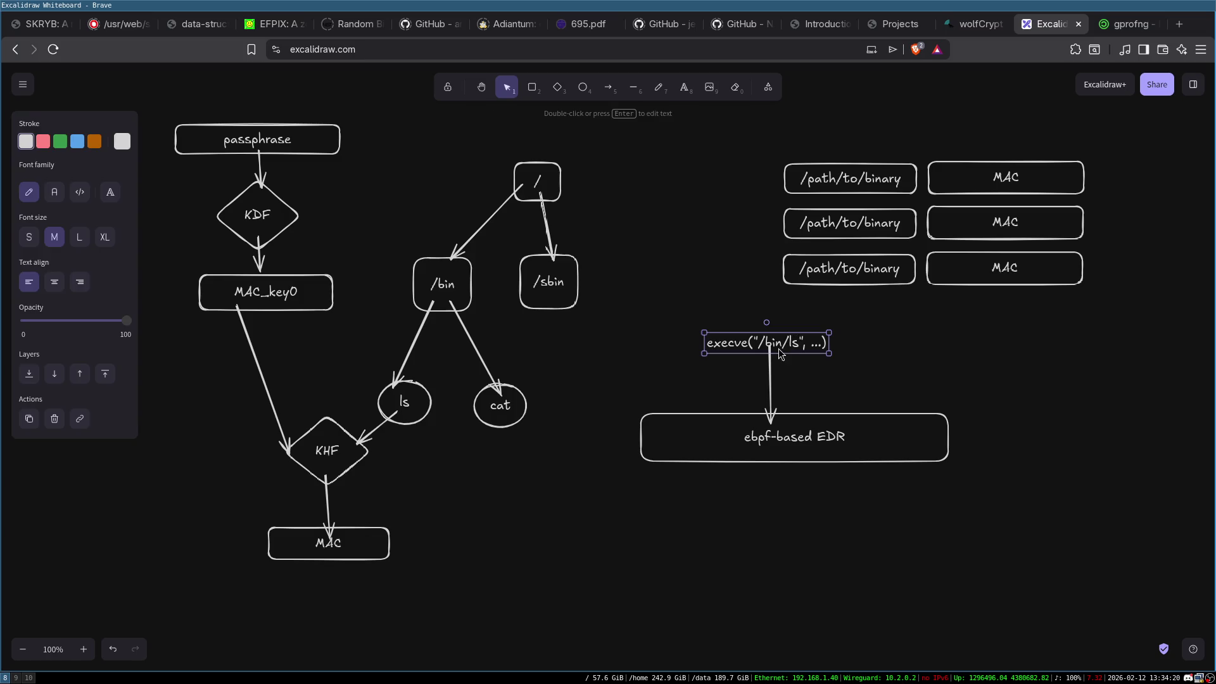
# Draw an arrow down from the EDR box to a new /bin/ls label at its tip.
pyautogui.click(612, 95)
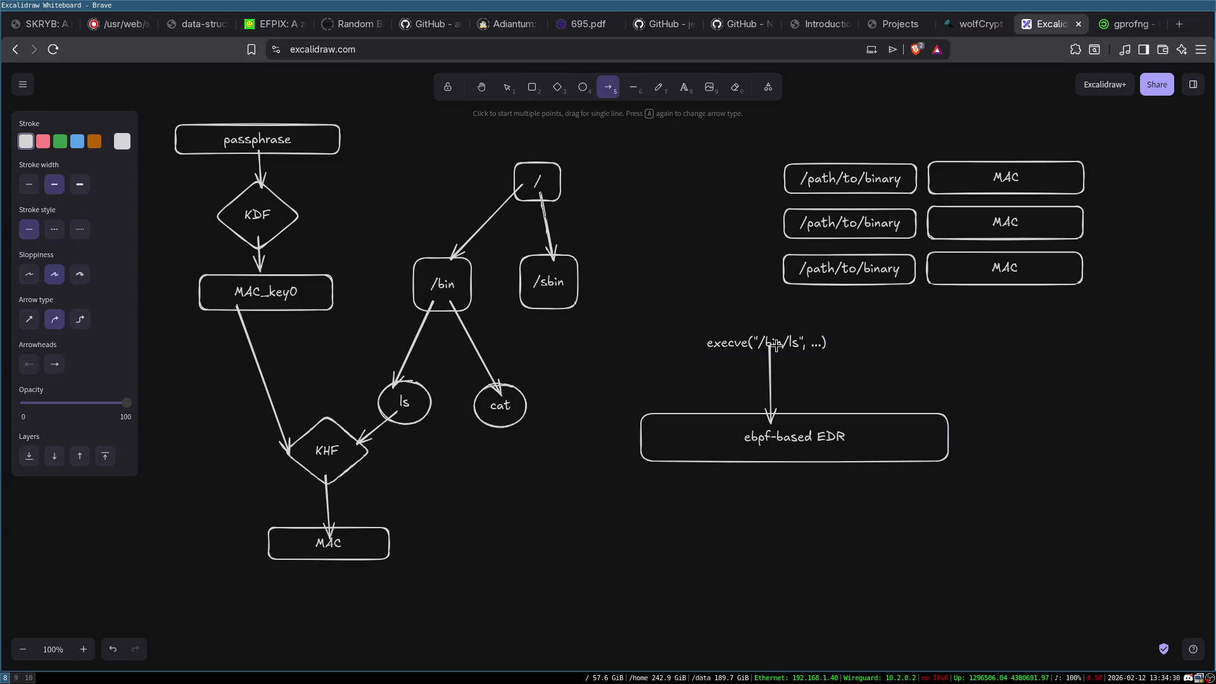
pyautogui.moveTo(731, 451); pyautogui.dragTo(746, 523)
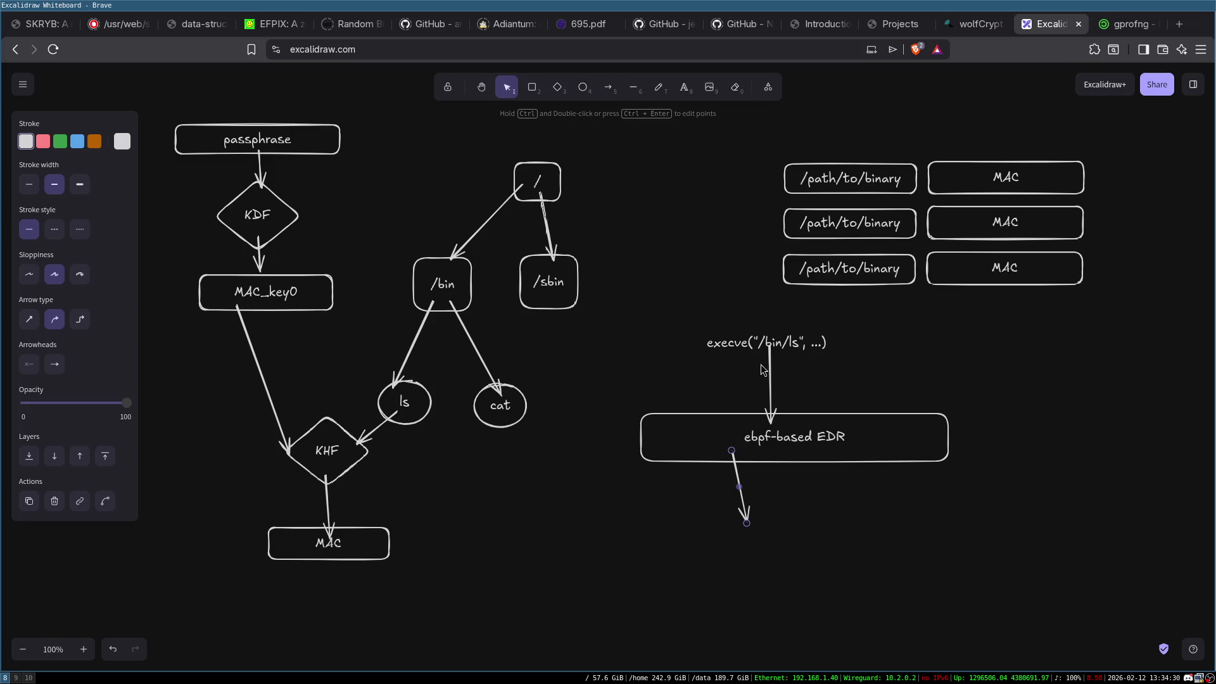
pyautogui.doubleClick(744, 541)
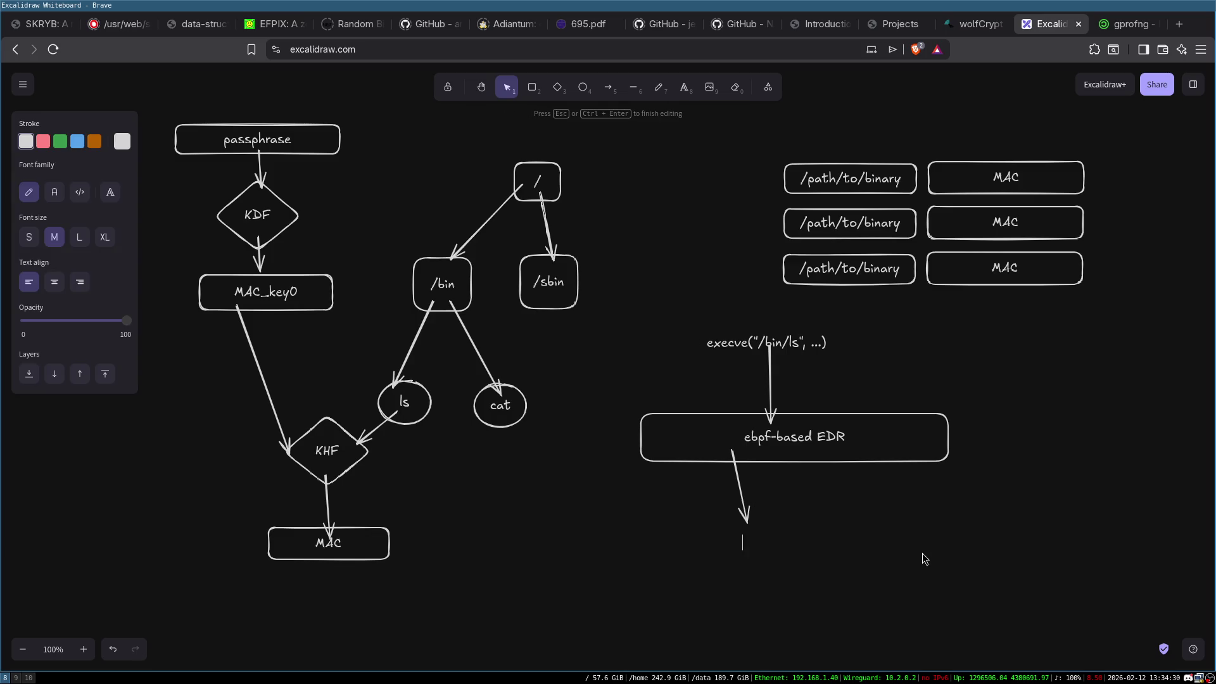
pyautogui.write('s')
pyautogui.click(854, 549)
pyautogui.moveTo(763, 545); pyautogui.dragTo(747, 535)
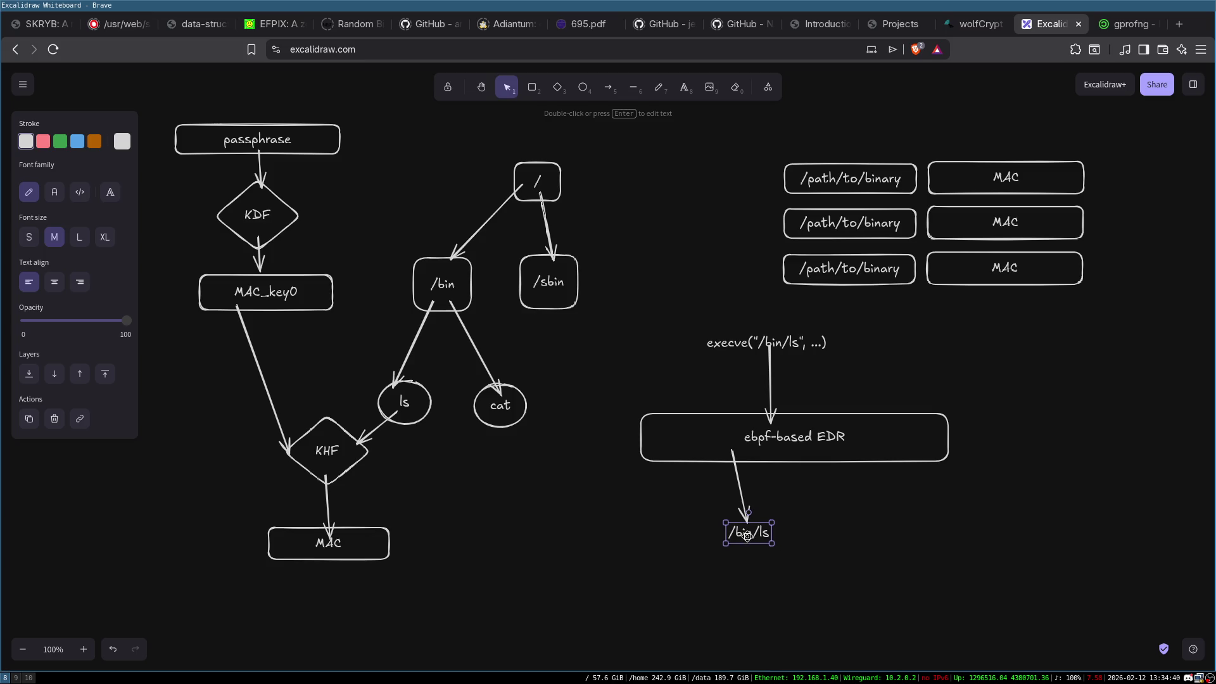
pyautogui.click(801, 564)
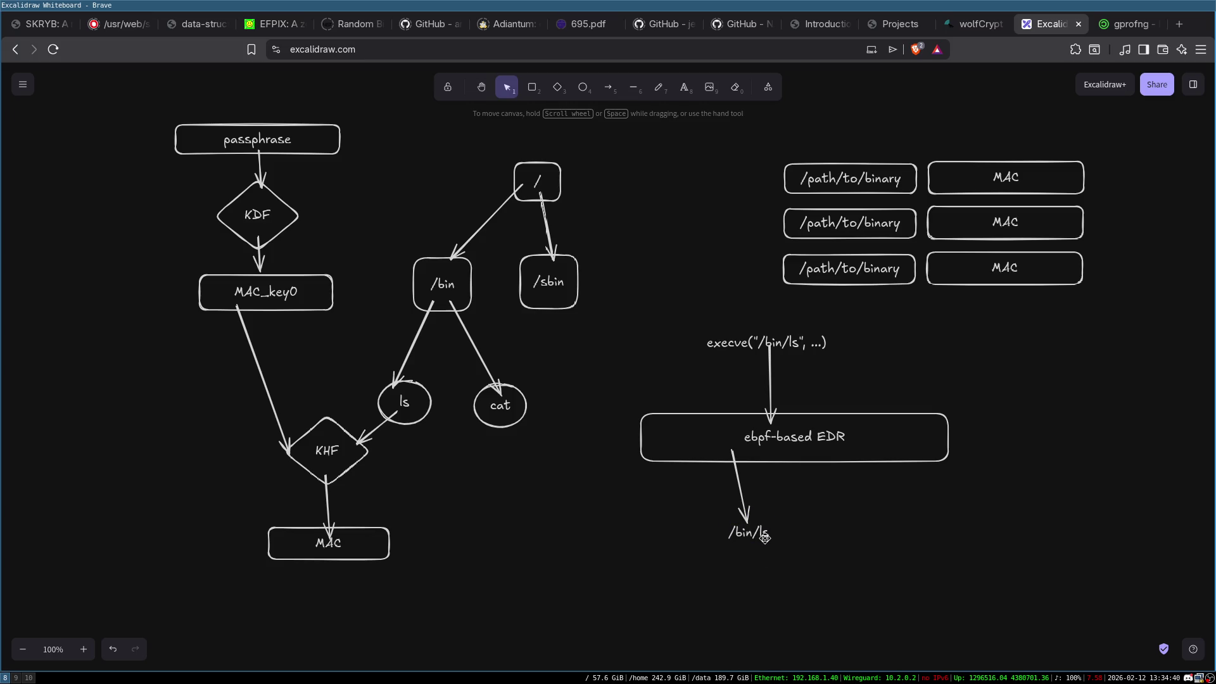
# Draw an arrow from /bin/ls to the lower right, ending in a box labelled BinaryVerifier.
pyautogui.click(608, 87)
pyautogui.moveTo(768, 538)
pyautogui.mouseDown()
pyautogui.moveTo(1054, 608)
pyautogui.moveTo(1127, 597)
pyautogui.mouseUp()
pyautogui.click(532, 87)
pyautogui.doubleClick(1105, 591)
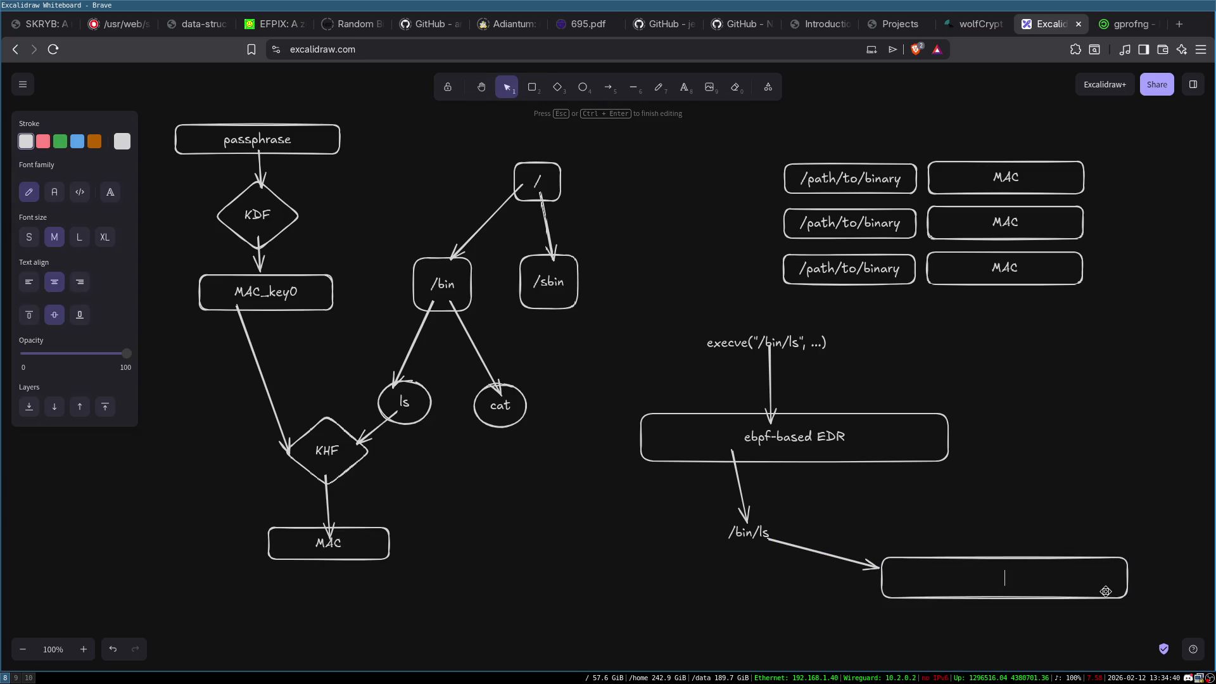
pyautogui.write('BinaryVerifie')
pyautogui.write('r')
pyautogui.click(1067, 475)
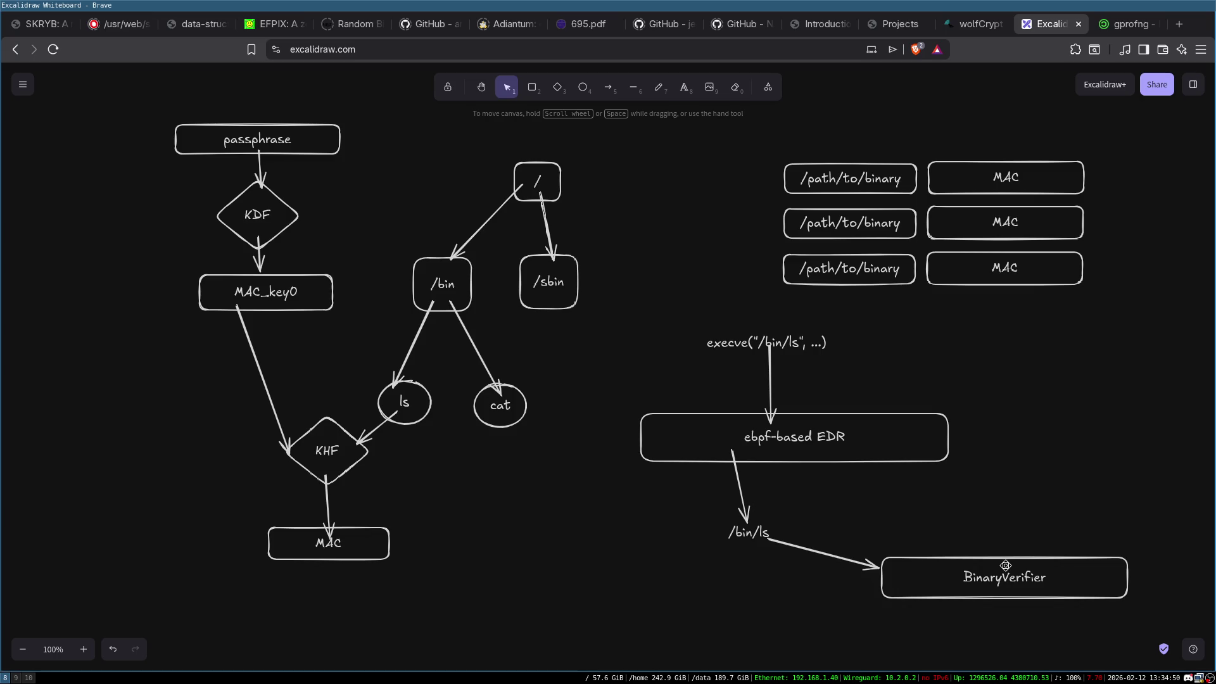
pyautogui.click(1009, 559)
pyautogui.click(283, 293)
pyautogui.click(279, 142)
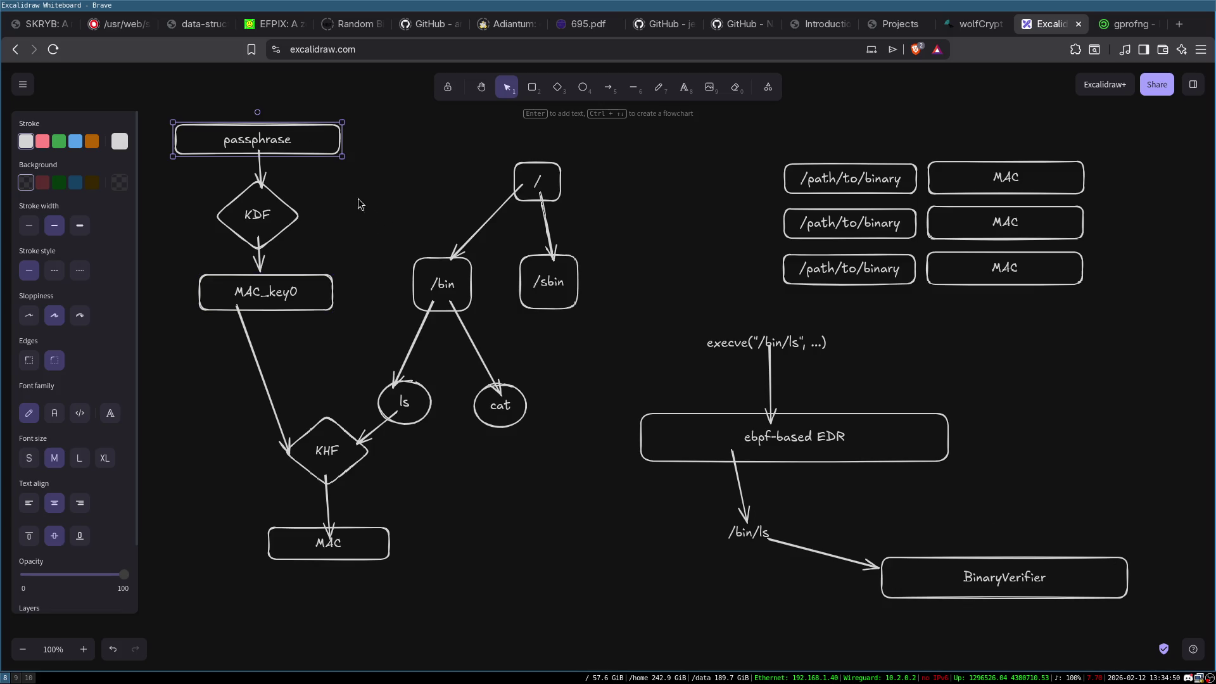
pyautogui.click(258, 302)
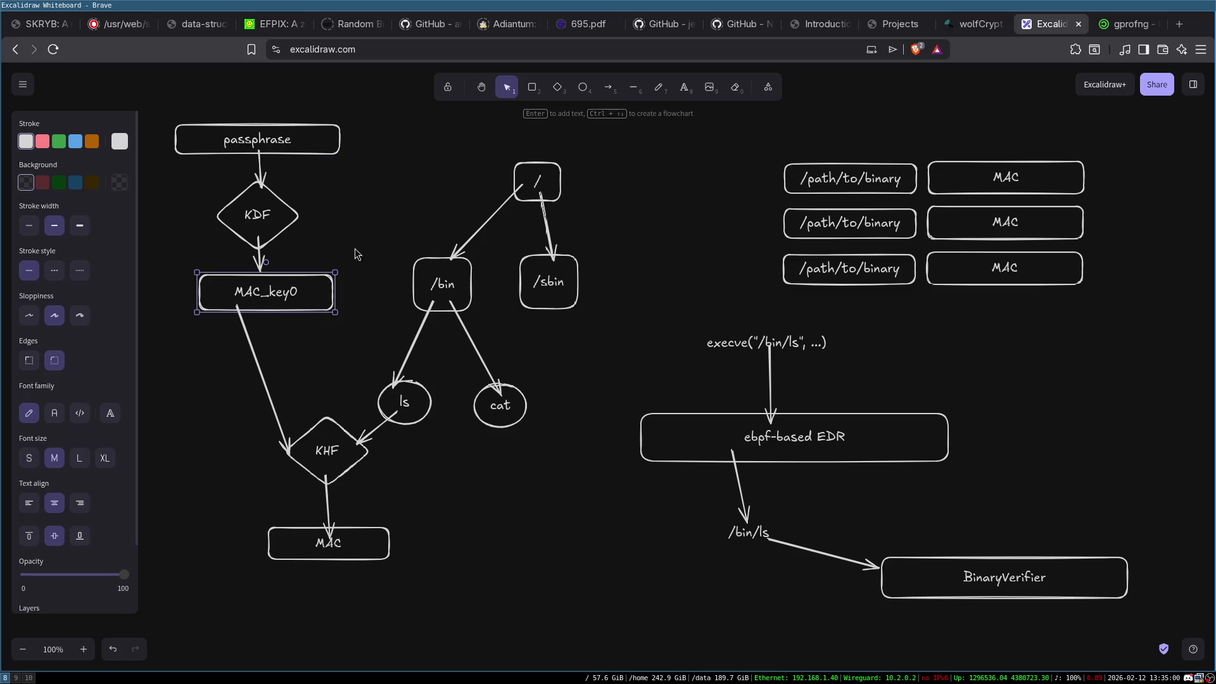
pyautogui.click(1011, 579)
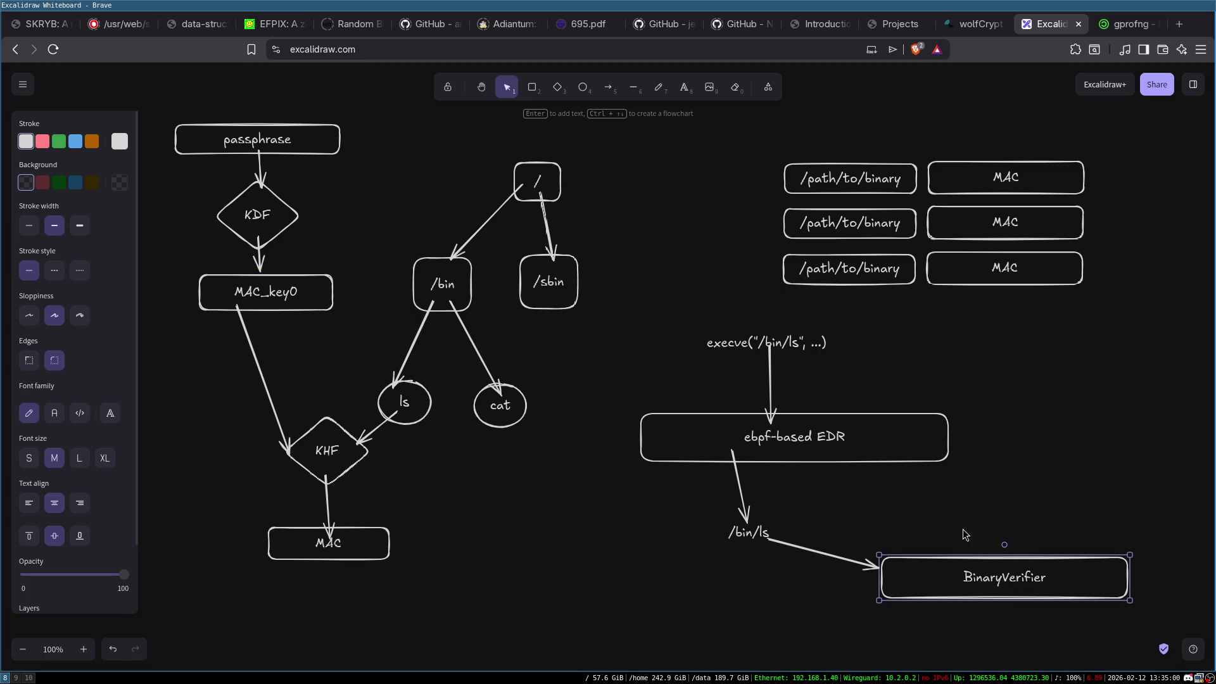
pyautogui.click(855, 520)
pyautogui.click(764, 532)
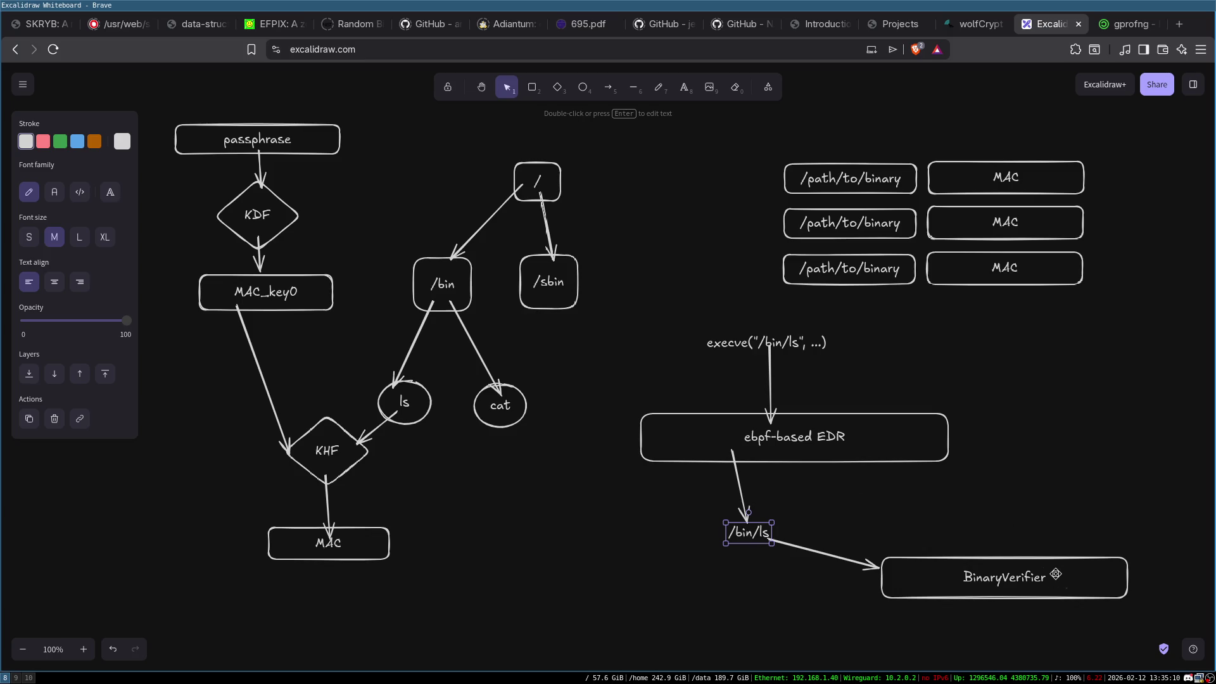
pyautogui.click(1065, 580)
pyautogui.click(1012, 185)
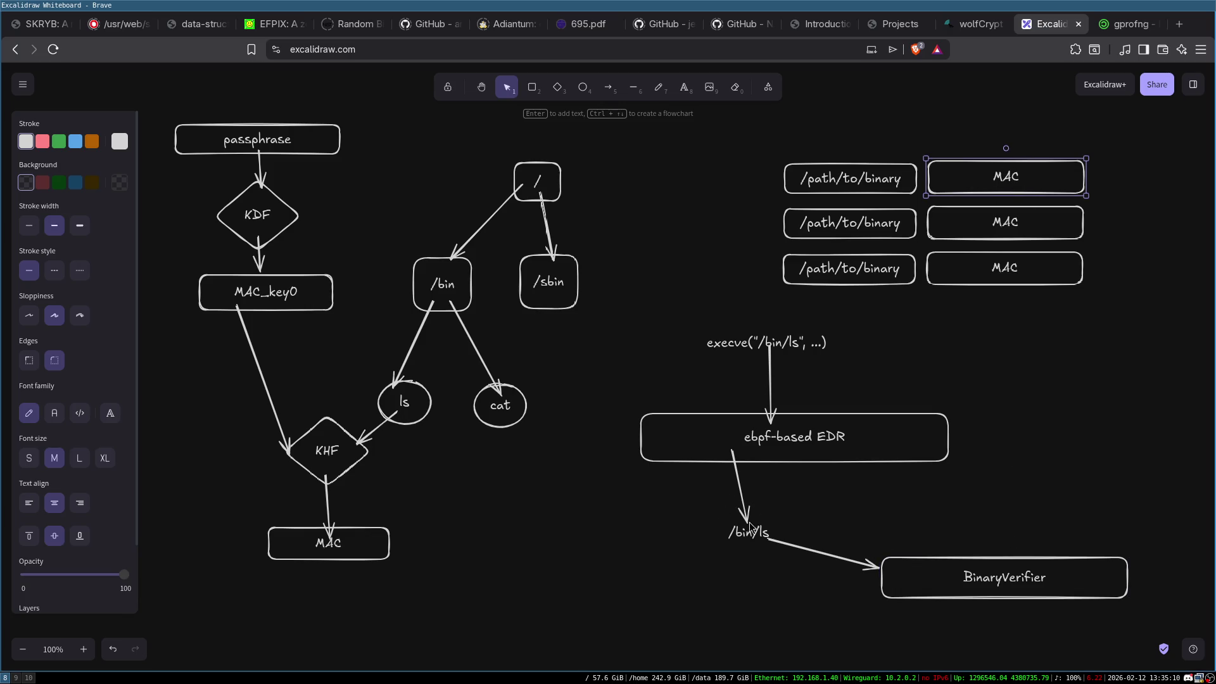
pyautogui.moveTo(714, 519)
pyautogui.mouseDown()
pyautogui.moveTo(782, 545)
pyautogui.moveTo(773, 550)
pyautogui.mouseUp()
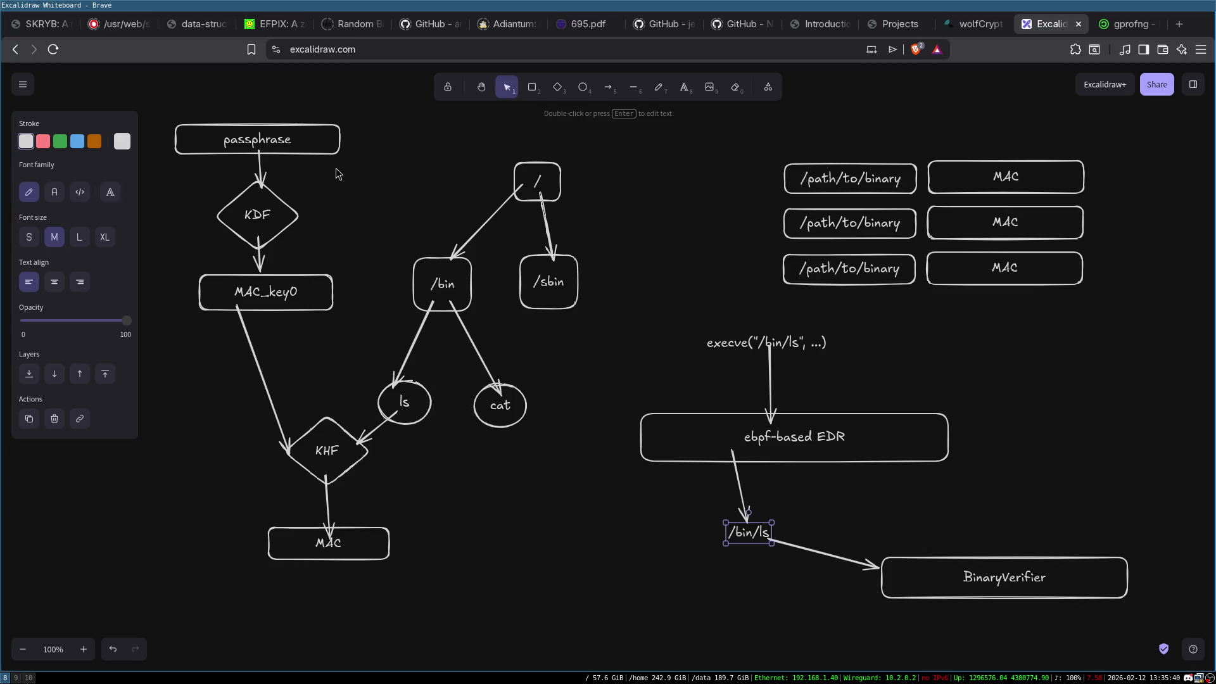
pyautogui.click(283, 169)
# Review the layout by selecting the key-derivation group, table rows, execve text and /bin/ls label.
pyautogui.moveTo(156, 100)
pyautogui.mouseDown()
pyautogui.moveTo(386, 394)
pyautogui.moveTo(390, 415)
pyautogui.moveTo(370, 411)
pyautogui.mouseUp()
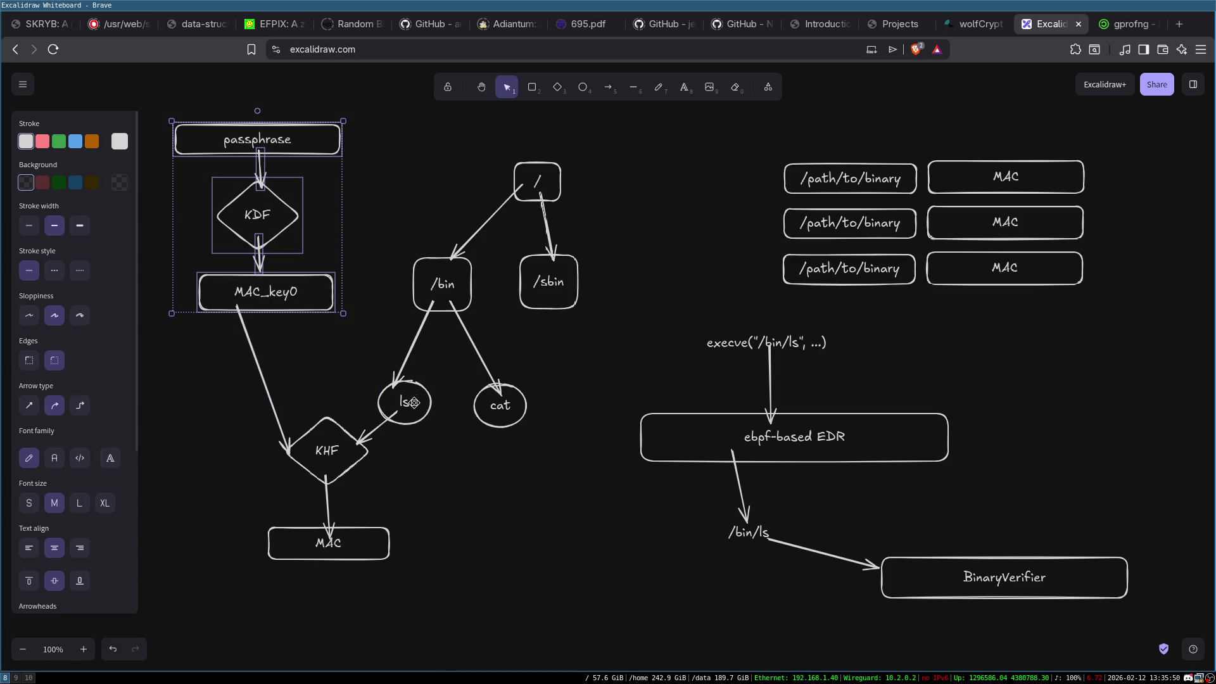
pyautogui.click(415, 403)
pyautogui.click(791, 147)
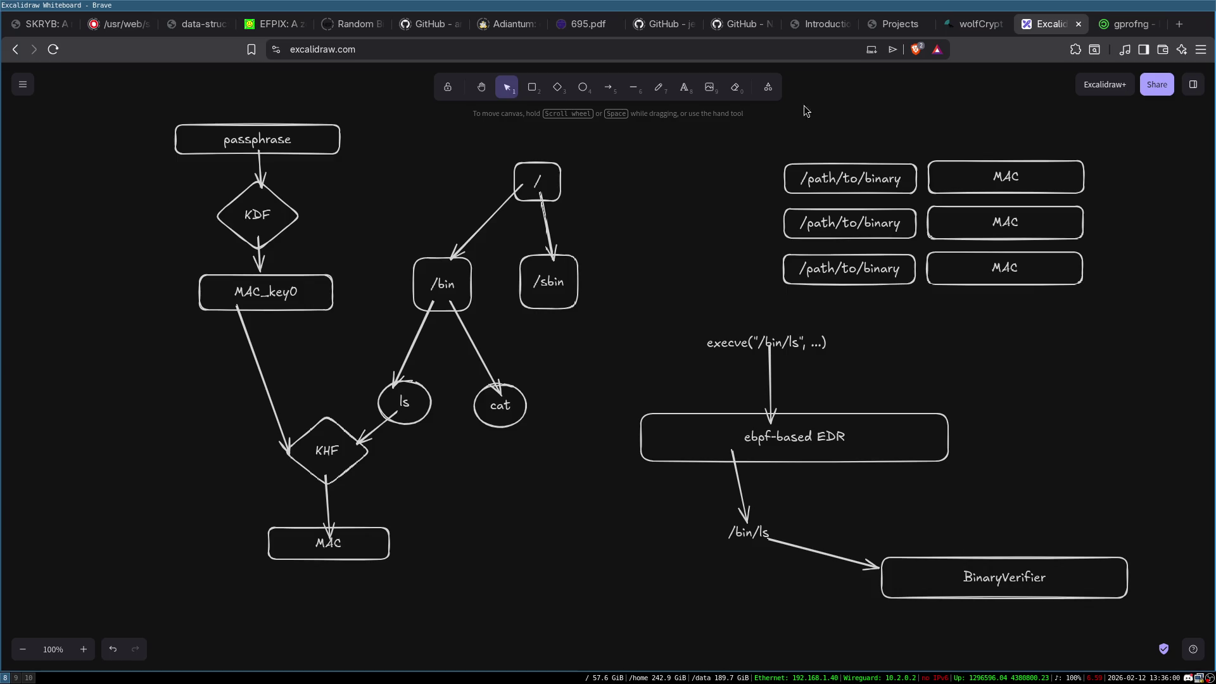
pyautogui.moveTo(777, 139)
pyautogui.mouseDown()
pyautogui.moveTo(992, 203)
pyautogui.moveTo(941, 200)
pyautogui.mouseUp()
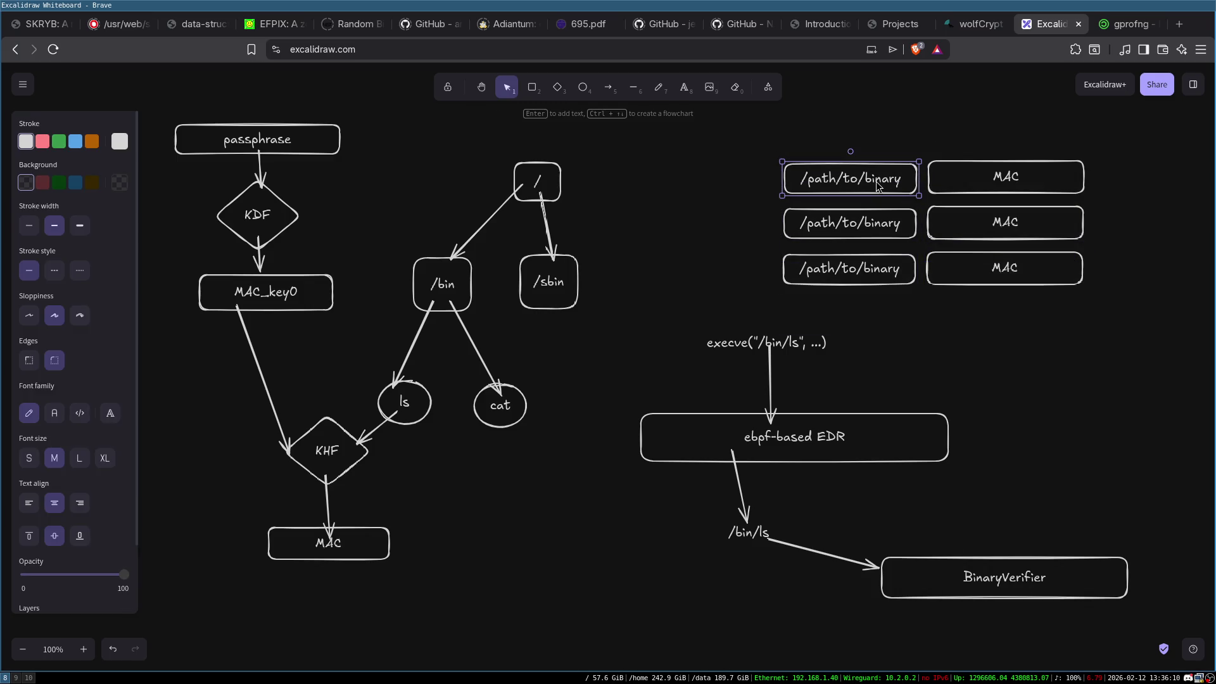
pyautogui.click(1011, 185)
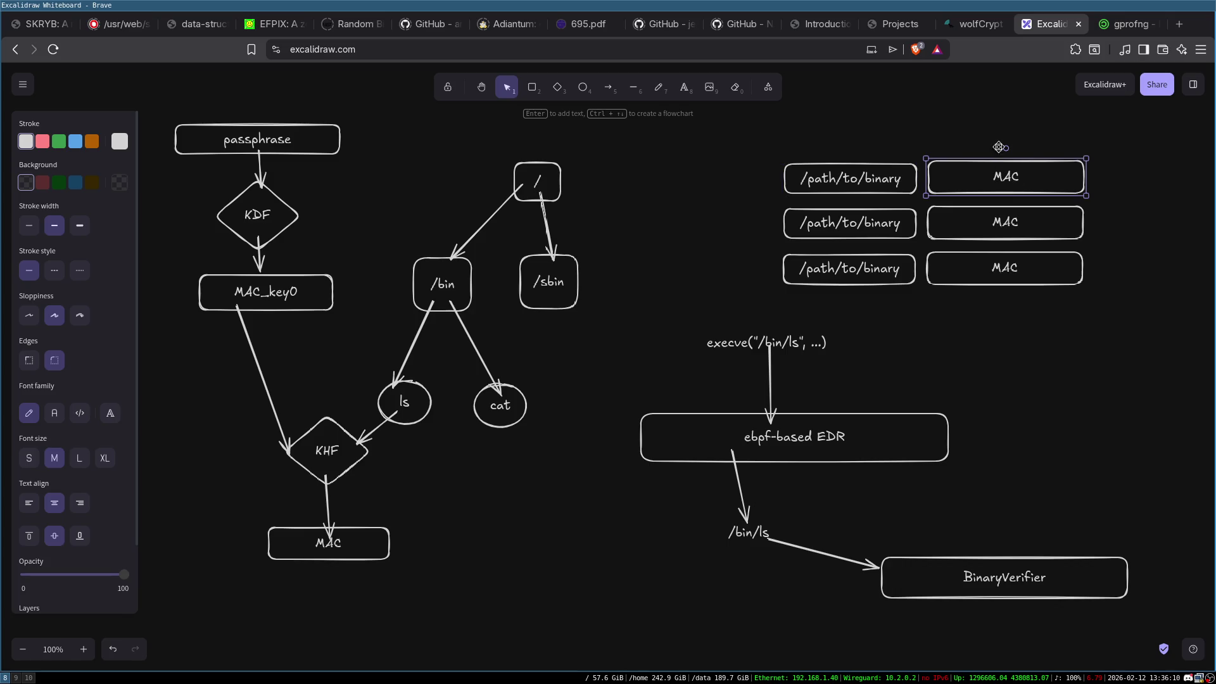
pyautogui.click(847, 107)
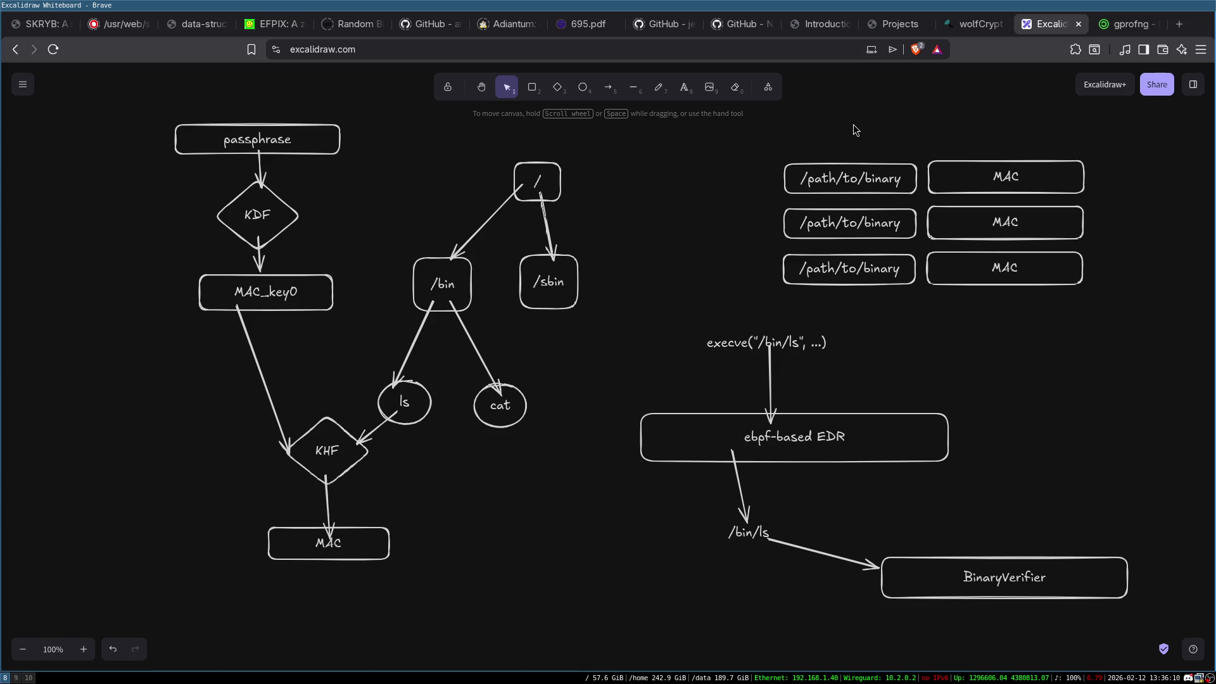
pyautogui.moveTo(716, 520); pyautogui.dragTo(794, 570)
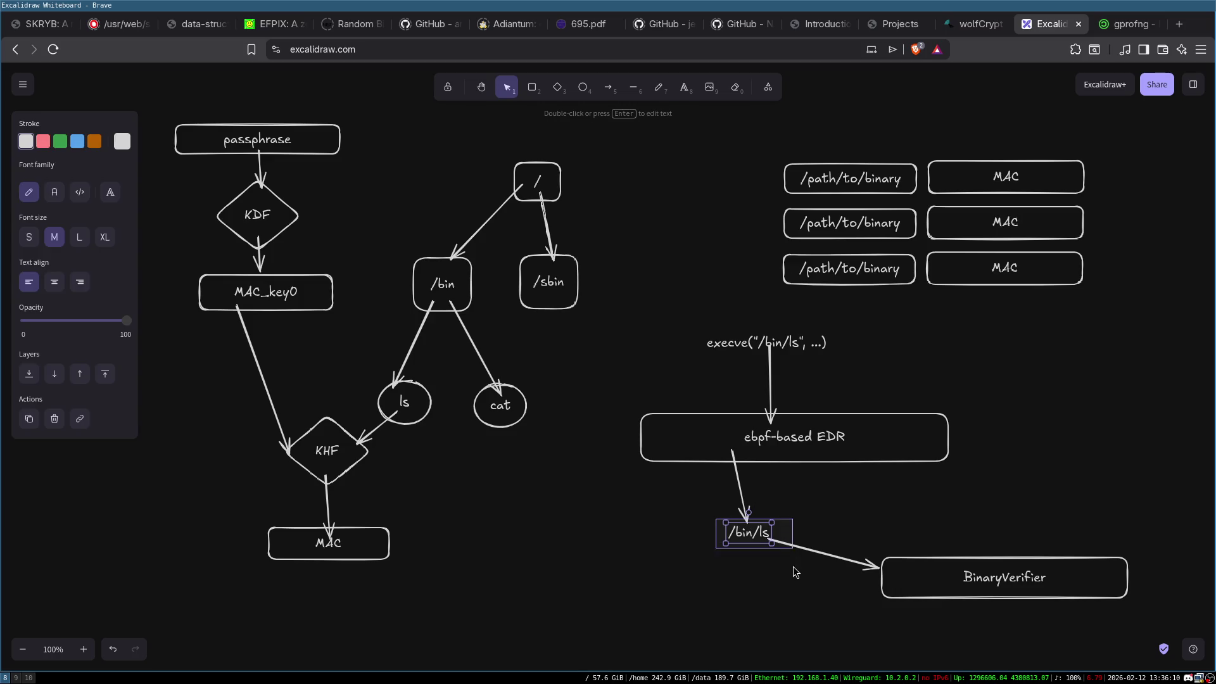
pyautogui.click(776, 573)
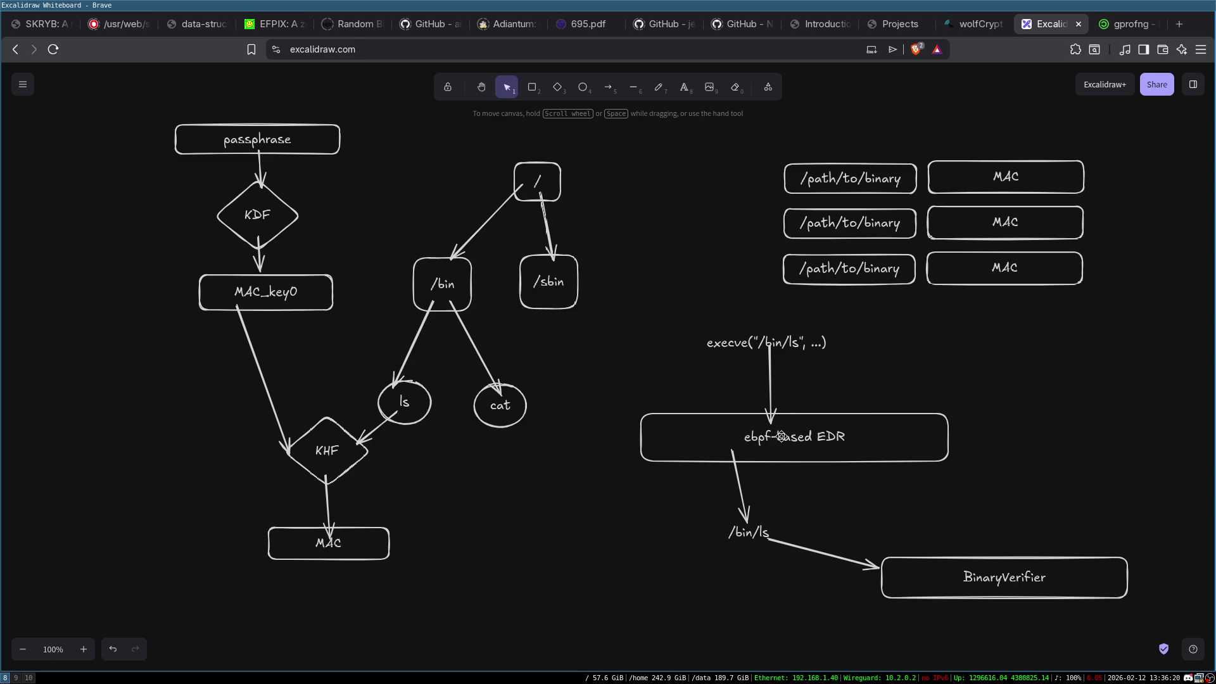
pyautogui.moveTo(697, 327); pyautogui.dragTo(893, 392)
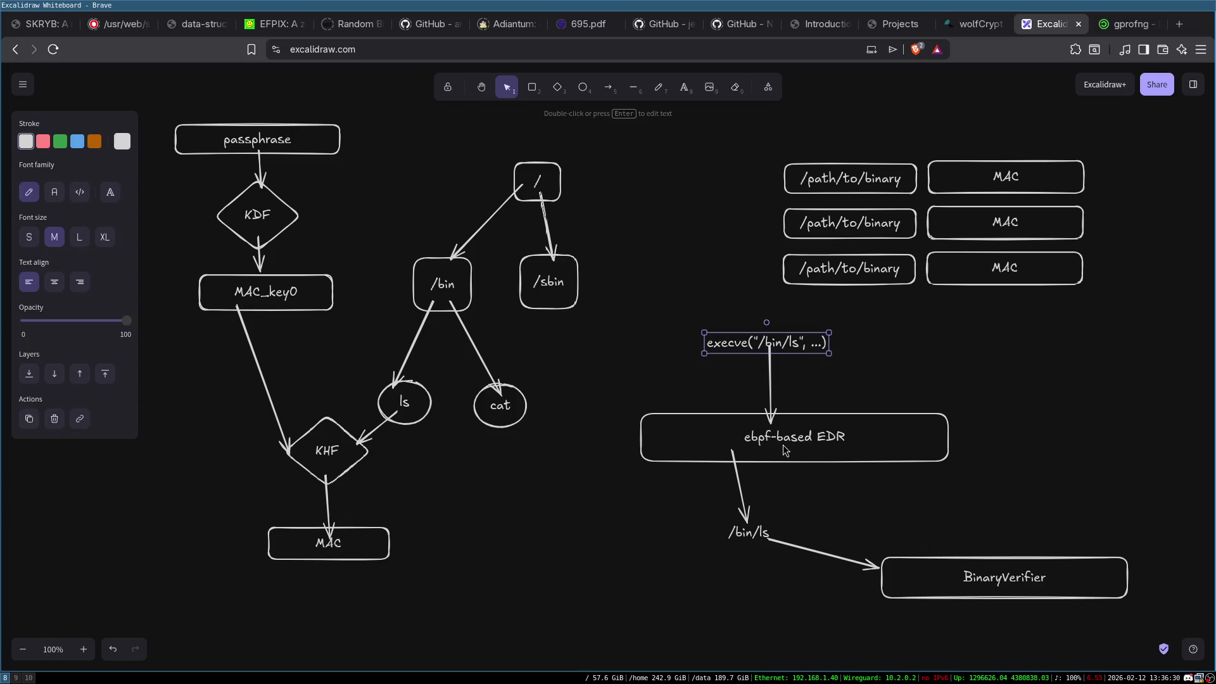
pyautogui.moveTo(708, 515); pyautogui.dragTo(806, 558)
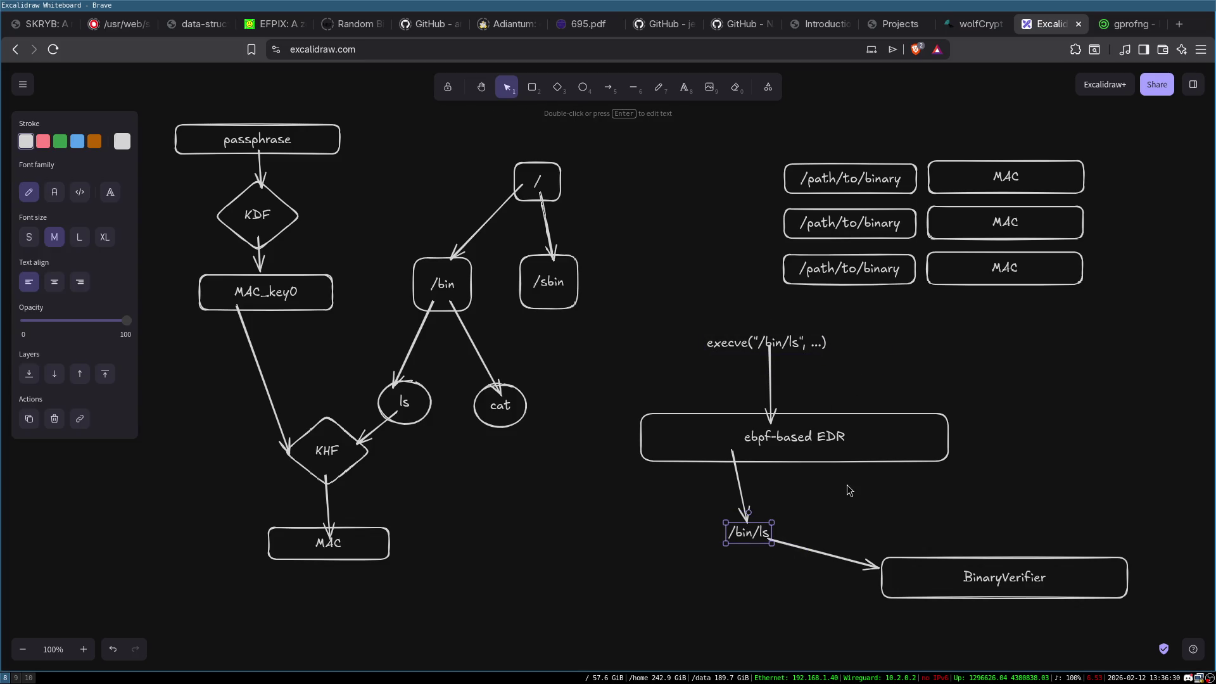
pyautogui.press('Escape')
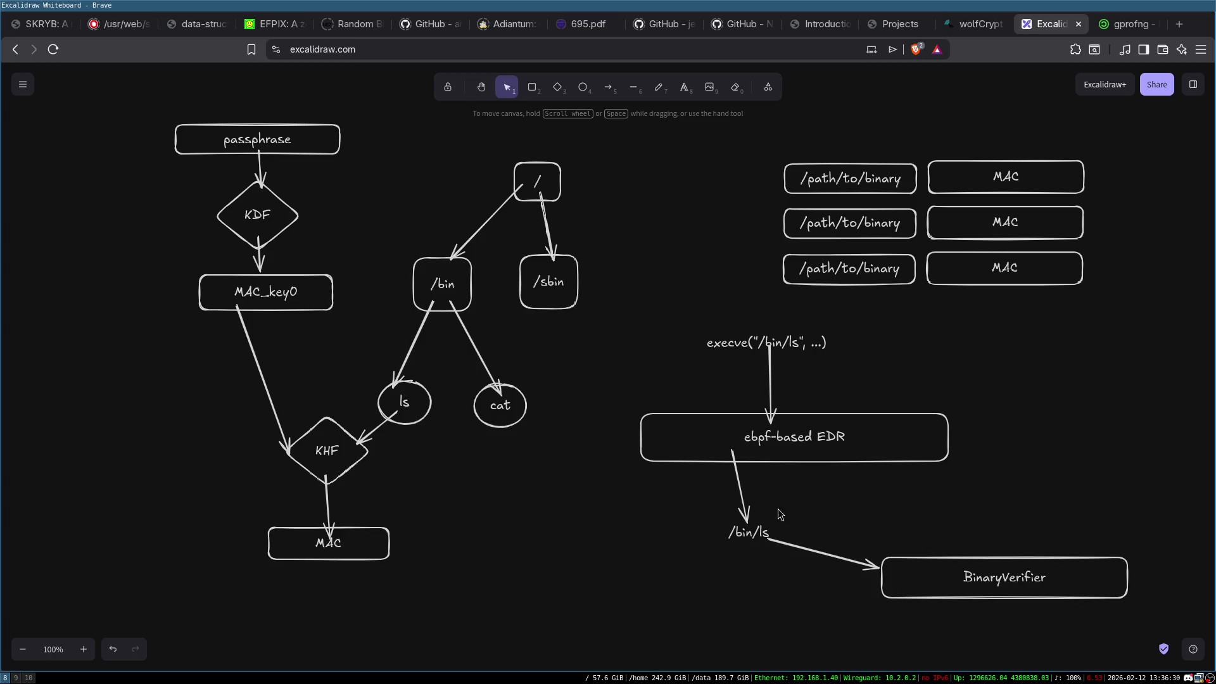
# Draw a small red-outlined box labelled offense++ right of the EDR box.
pyautogui.click(531, 87)
pyautogui.moveTo(1084, 387)
pyautogui.mouseDown()
pyautogui.moveTo(1122, 435)
pyautogui.moveTo(1157, 441)
pyautogui.mouseUp()
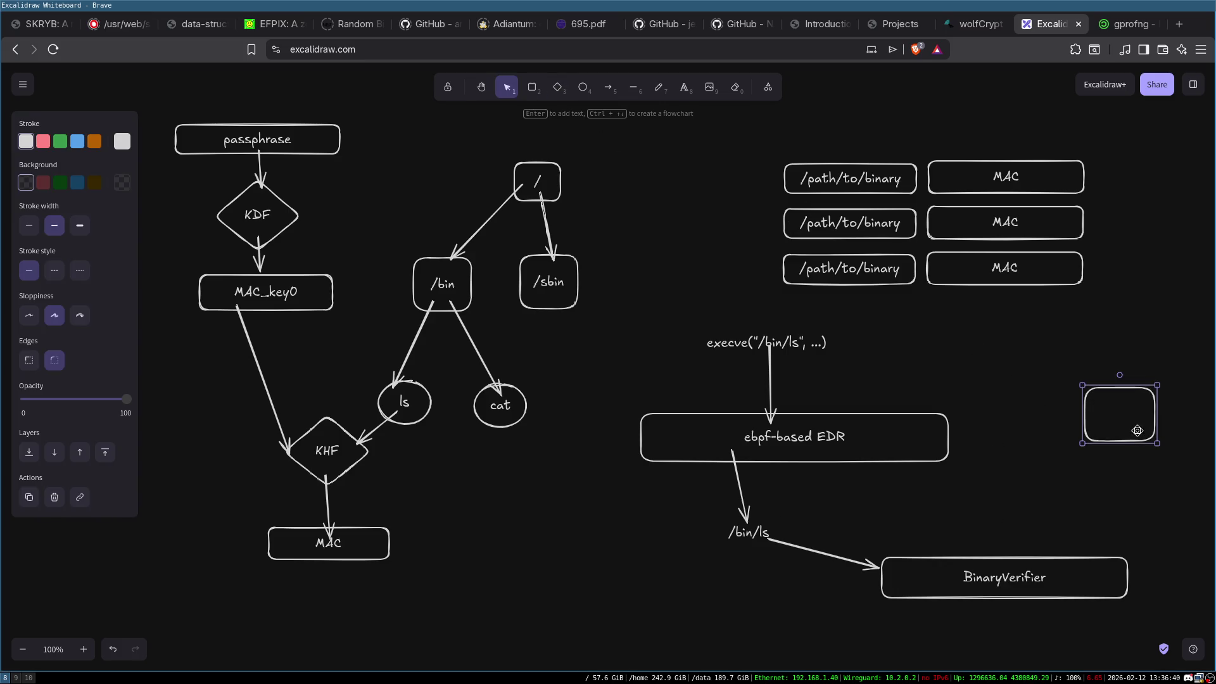
pyautogui.click(43, 143)
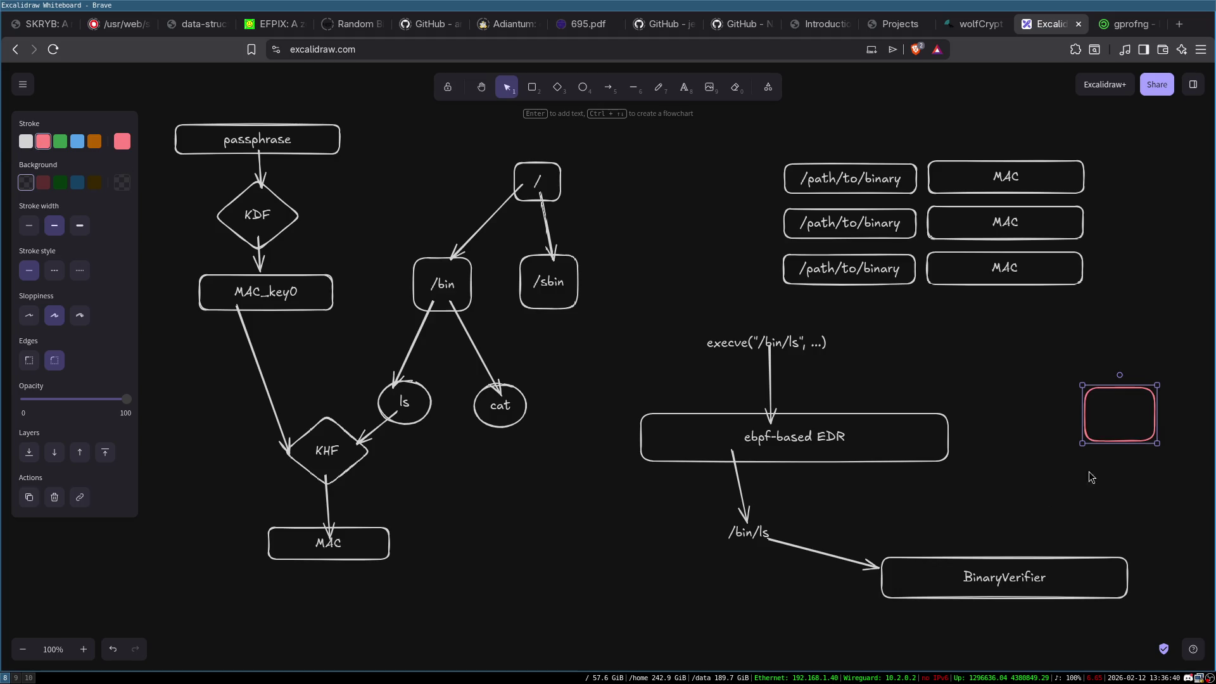
pyautogui.doubleClick(1119, 418)
pyautogui.write('offense')
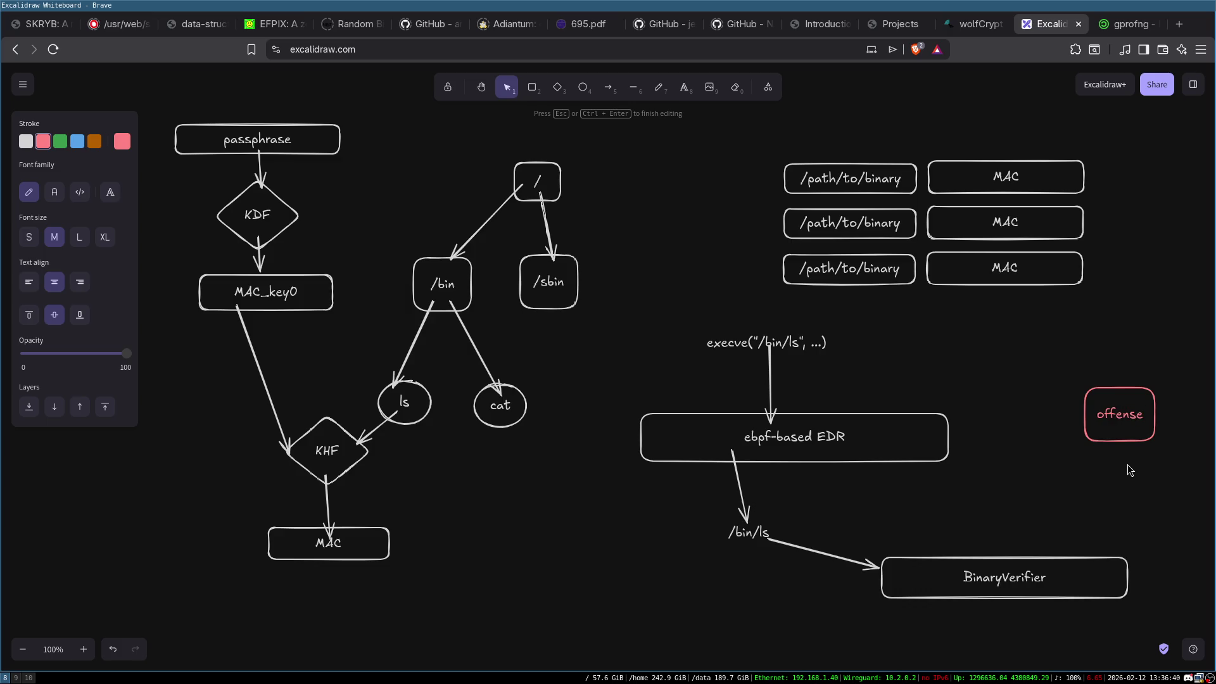
pyautogui.write('++')
pyautogui.click(1102, 388)
pyautogui.moveTo(1116, 413); pyautogui.dragTo(1094, 431)
# Draw a white-outlined box labelled UserXX above offense++.
pyautogui.click(532, 87)
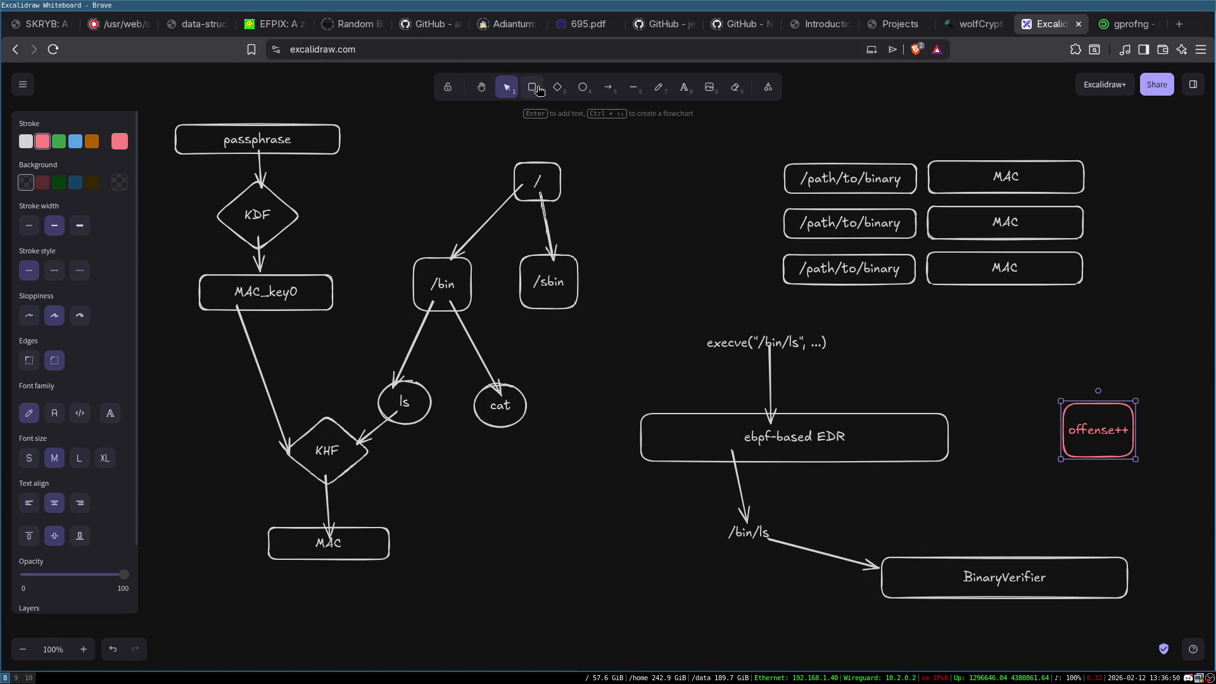
pyautogui.moveTo(1038, 319); pyautogui.dragTo(1167, 365)
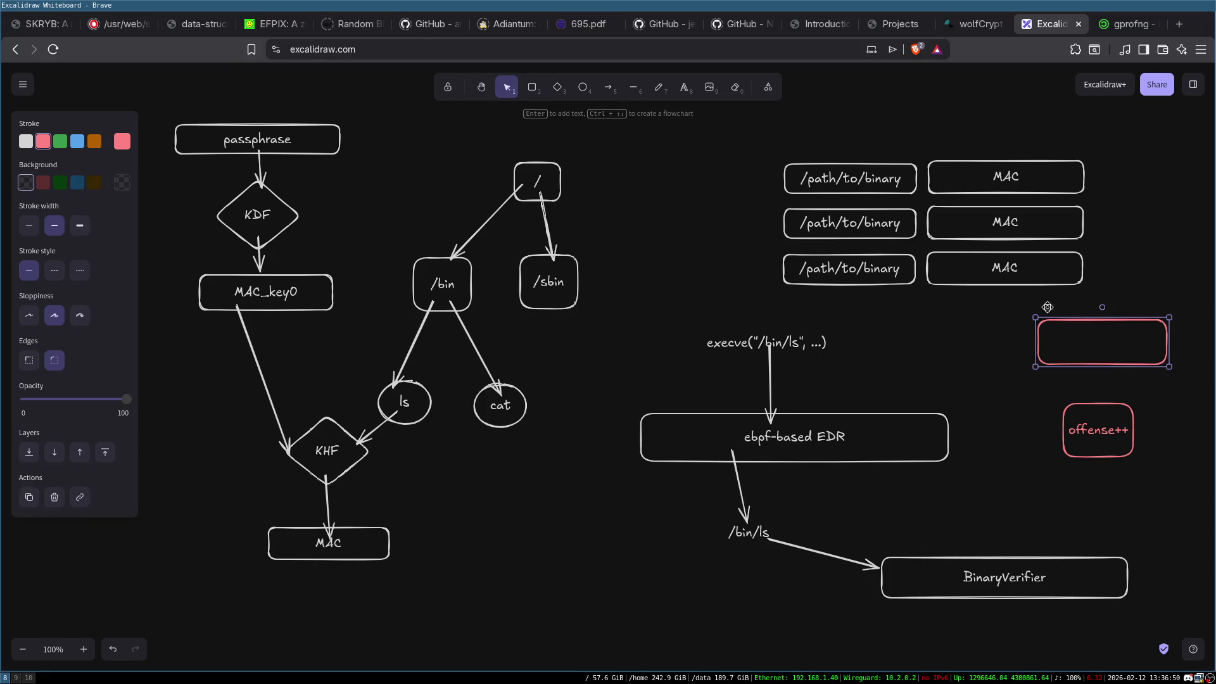
pyautogui.click(25, 140)
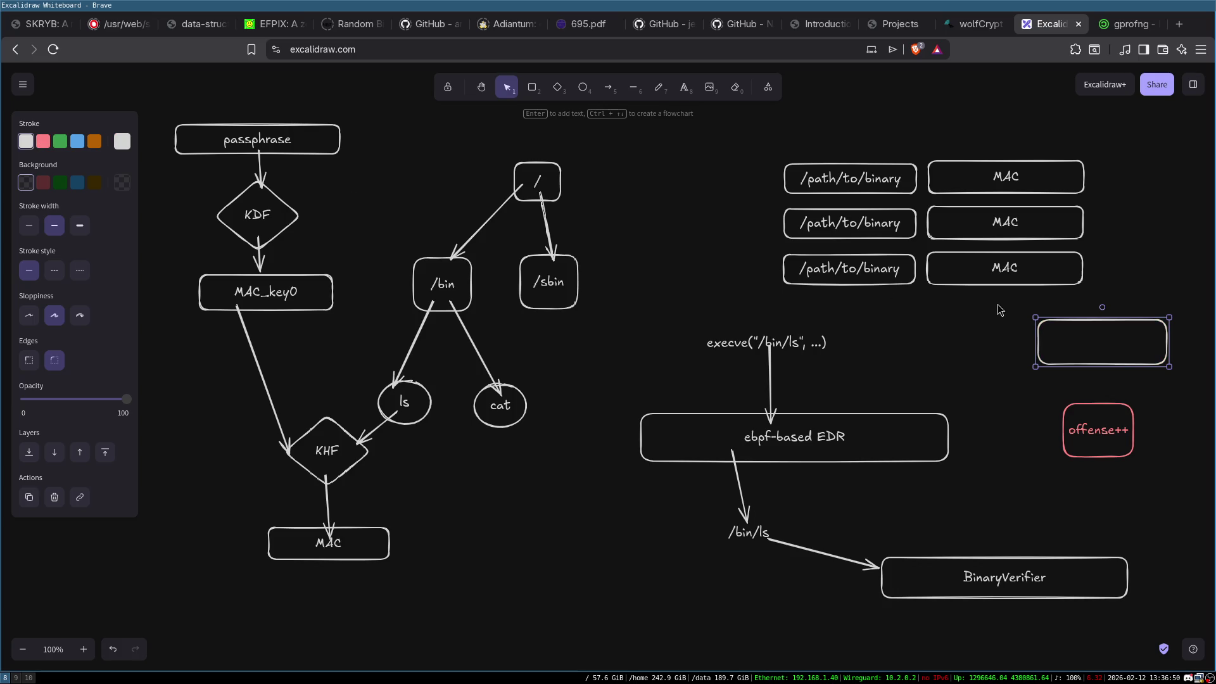
pyautogui.doubleClick(1094, 340)
pyautogui.write('UserXX')
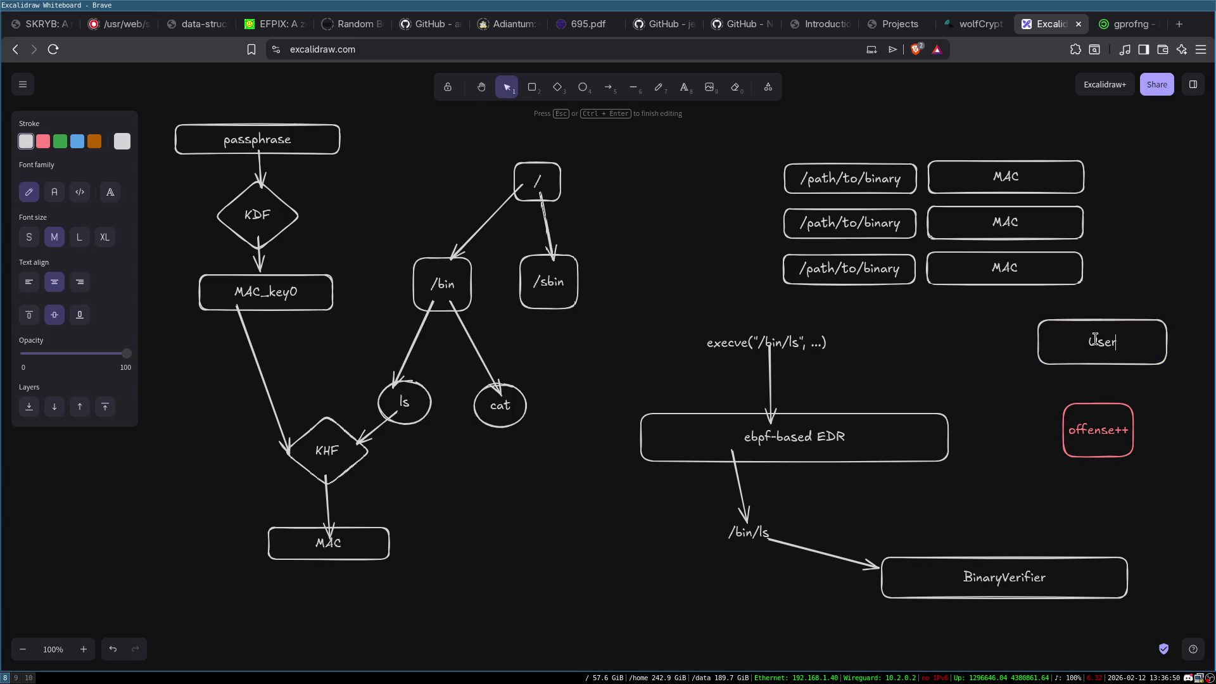
# Connect UserXX down to offense++ with an arrow and add a '< 3' note beside it.
pyautogui.click(608, 87)
pyautogui.moveTo(1099, 362); pyautogui.dragTo(1100, 409)
pyautogui.click(1154, 427)
pyautogui.click(1125, 421)
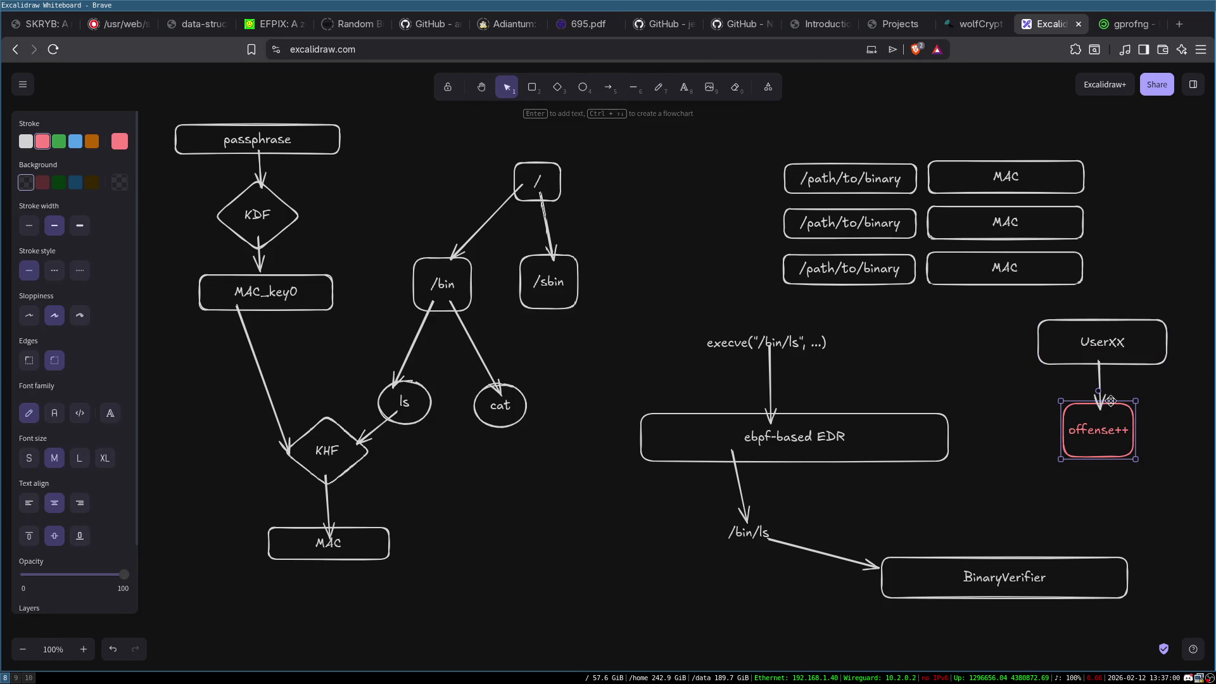
pyautogui.doubleClick(1147, 432)
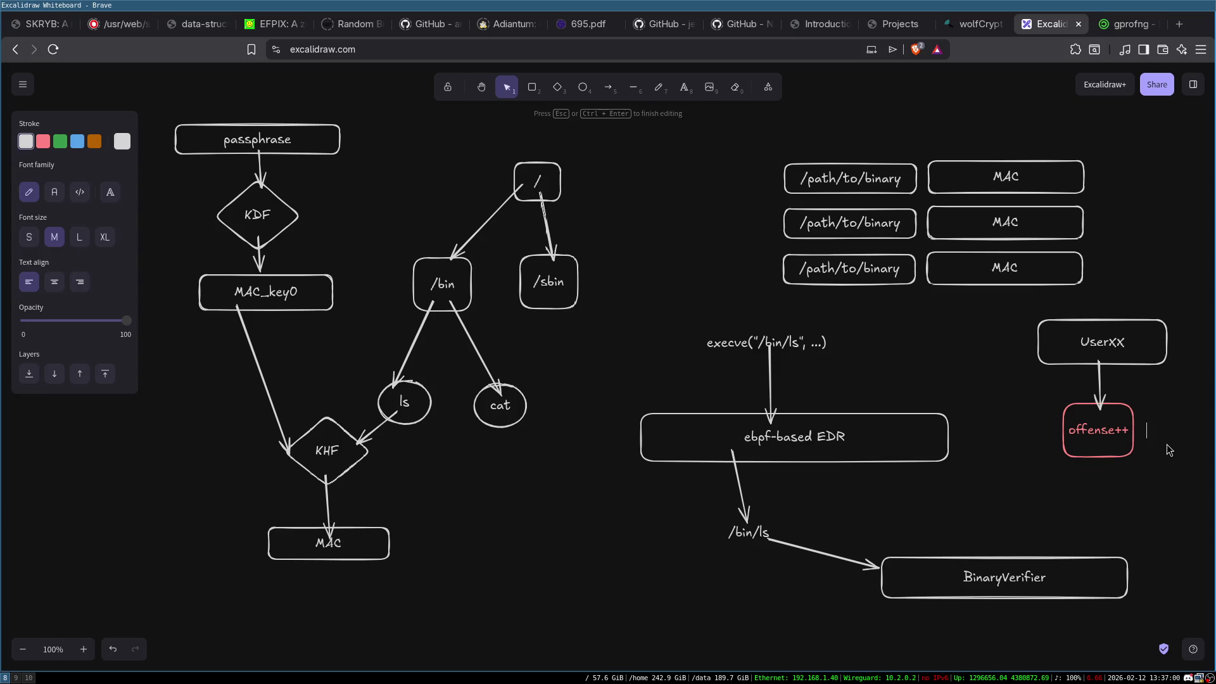
pyautogui.write('3')
pyautogui.click(1184, 470)
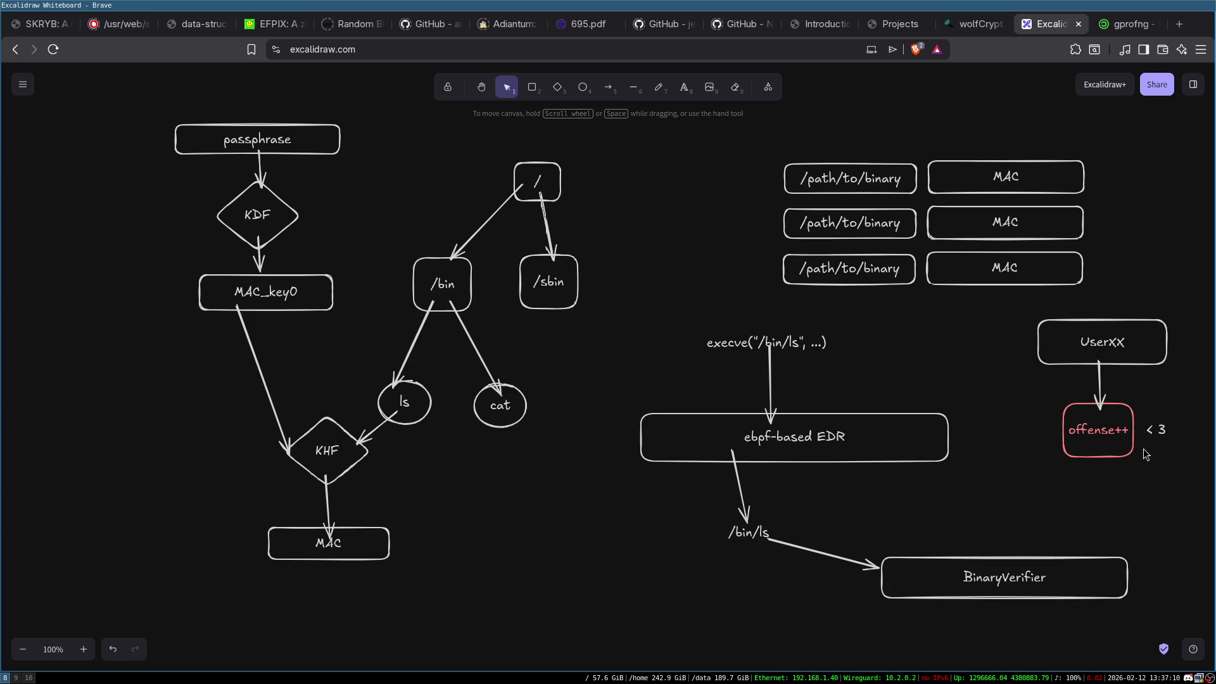
pyautogui.moveTo(1018, 309)
pyautogui.mouseDown()
pyautogui.moveTo(1184, 437)
pyautogui.moveTo(1196, 507)
pyautogui.mouseUp()
pyautogui.click(1182, 498)
# Check the EDR flow and both diagram halves, then switch to workspace 10 with terminal and Emacs.
pyautogui.moveTo(630, 325)
pyautogui.mouseDown()
pyautogui.moveTo(969, 602)
pyautogui.moveTo(1133, 665)
pyautogui.mouseUp()
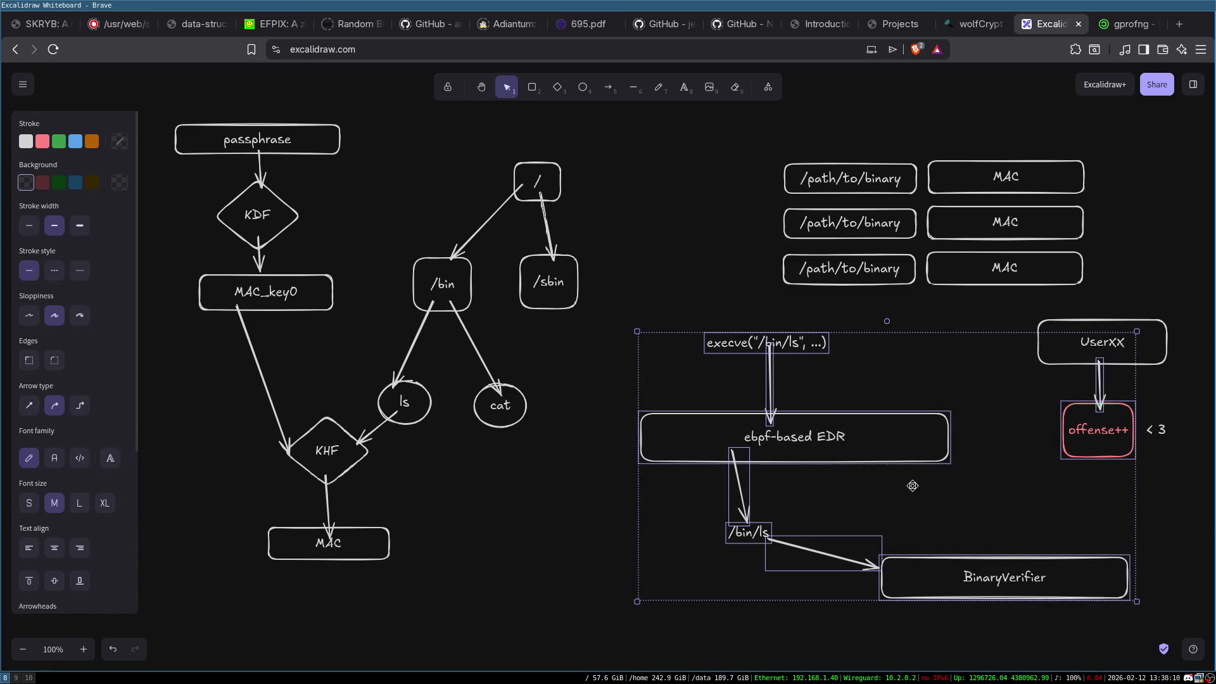
pyautogui.click(627, 508)
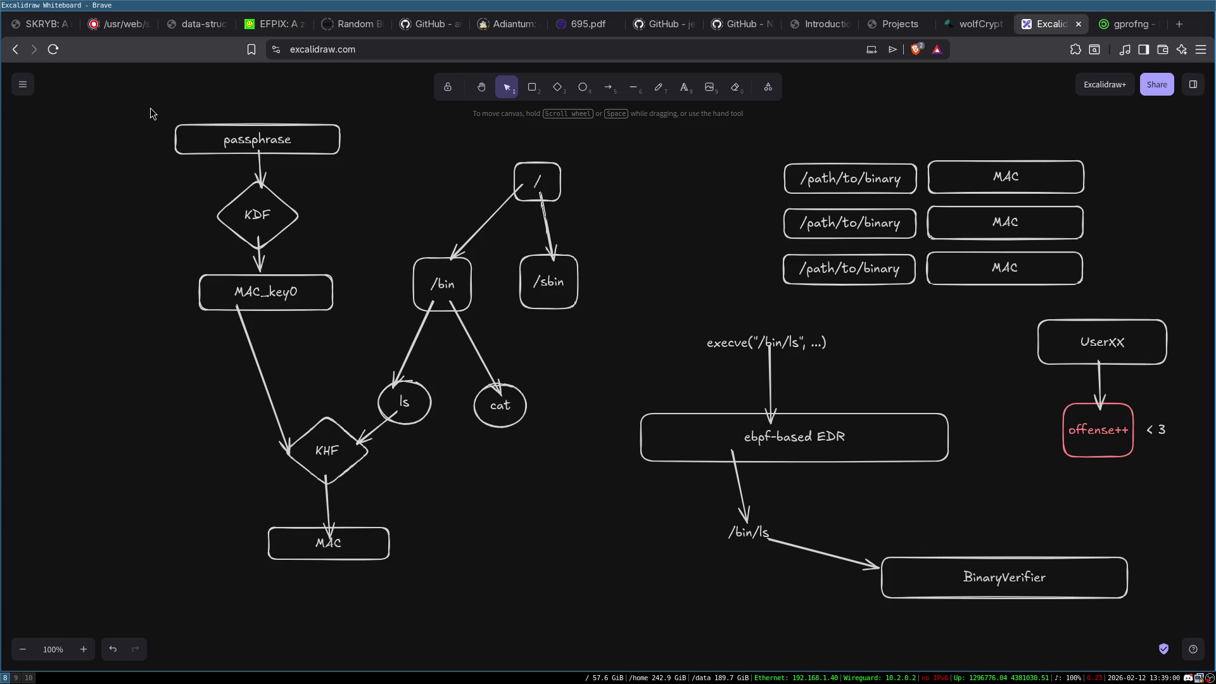
pyautogui.moveTo(149, 108)
pyautogui.mouseDown()
pyautogui.moveTo(531, 432)
pyautogui.moveTo(614, 614)
pyautogui.mouseUp()
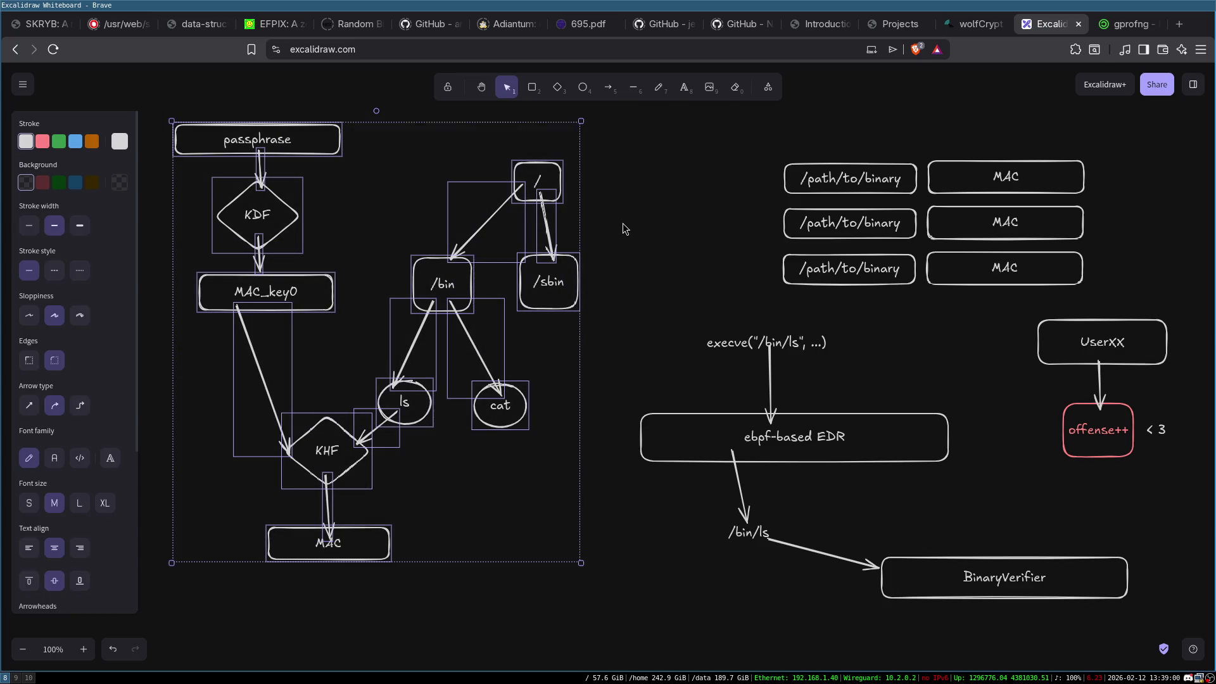
pyautogui.click(622, 223)
pyautogui.moveTo(609, 136)
pyautogui.mouseDown()
pyautogui.moveTo(1079, 439)
pyautogui.moveTo(1205, 652)
pyautogui.mouseUp()
pyautogui.click(632, 560)
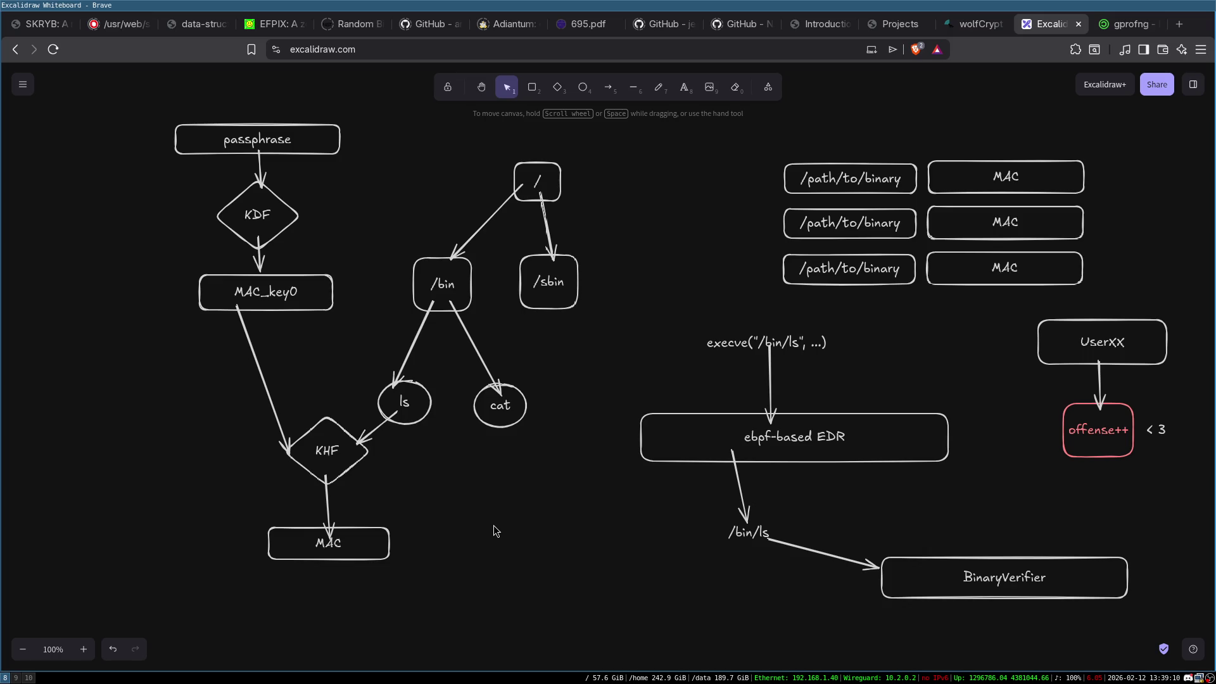
pyautogui.click(29, 677)
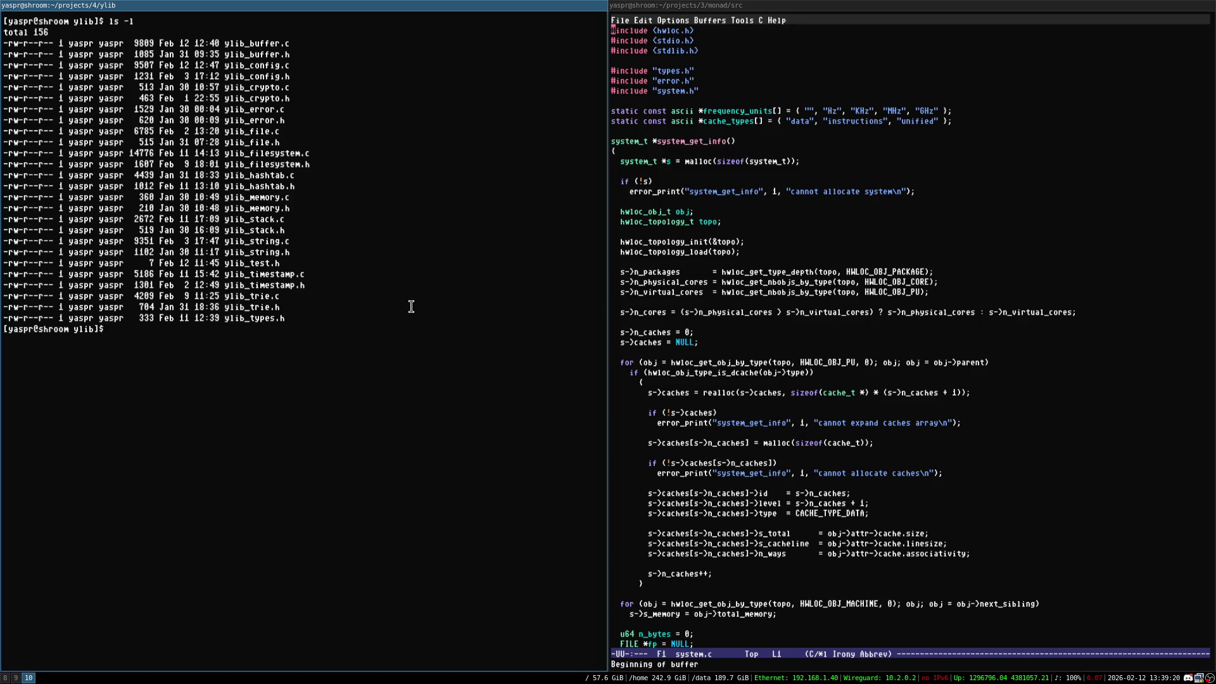
# Switch back to workspace 8, where Brave shows the Excalidraw sketch.
pyautogui.click(5, 678)
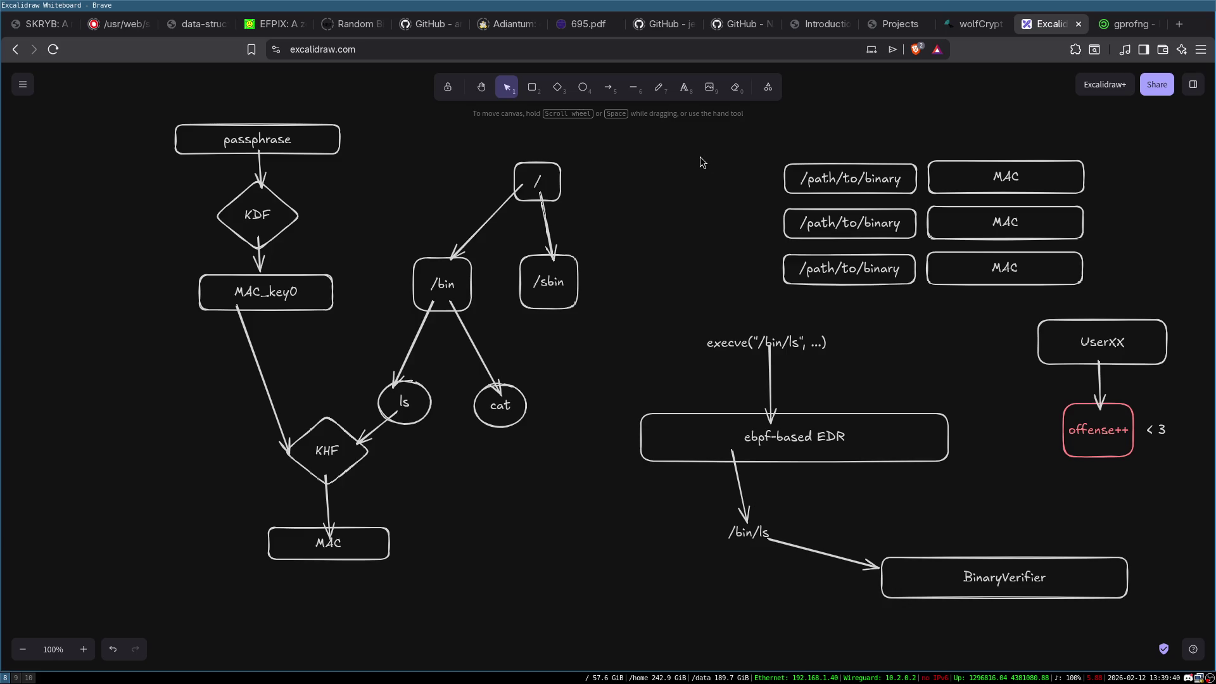
pyautogui.moveTo(124, 100)
pyautogui.mouseDown()
pyautogui.moveTo(597, 516)
pyautogui.moveTo(602, 635)
pyautogui.mouseUp()
pyautogui.click(642, 253)
# Open a terminal beside the browser and ssh into the remote host.
pyautogui.press('super+Return')
pyautogui.write('ssh shiva')
pyautogui.press('Return')
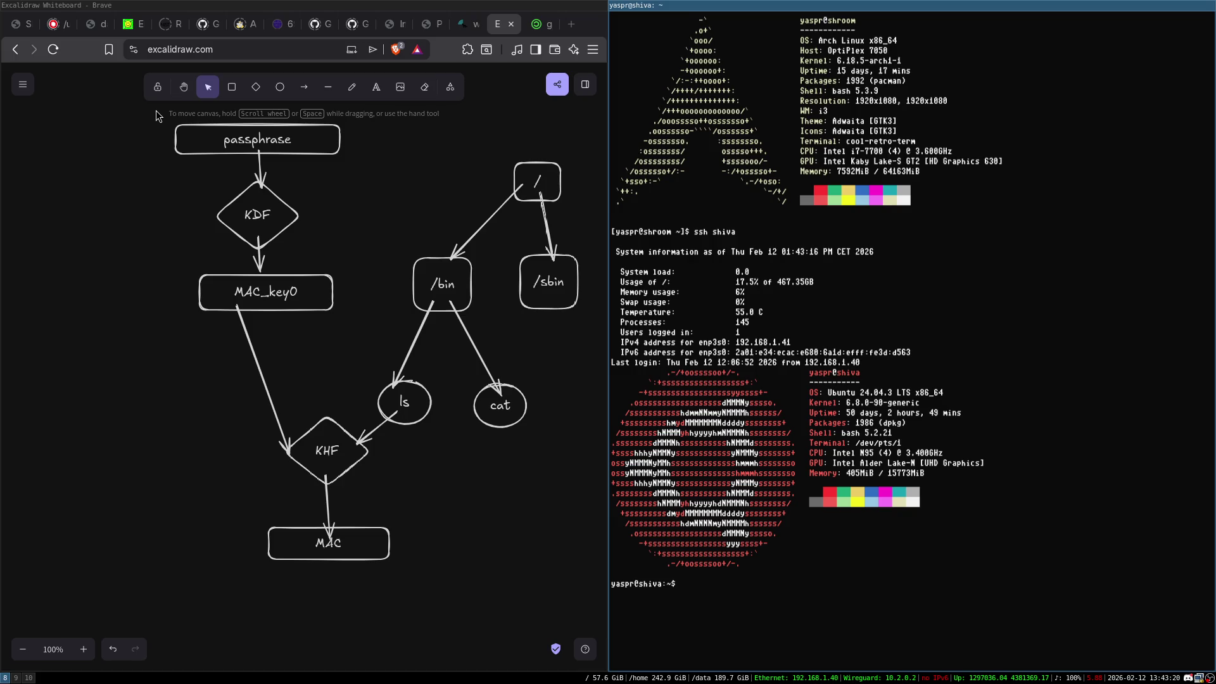
# Log out of the SSH session, clear the screen, and exit to close the terminal.
pyautogui.write('exit')
pyautogui.press('Return')
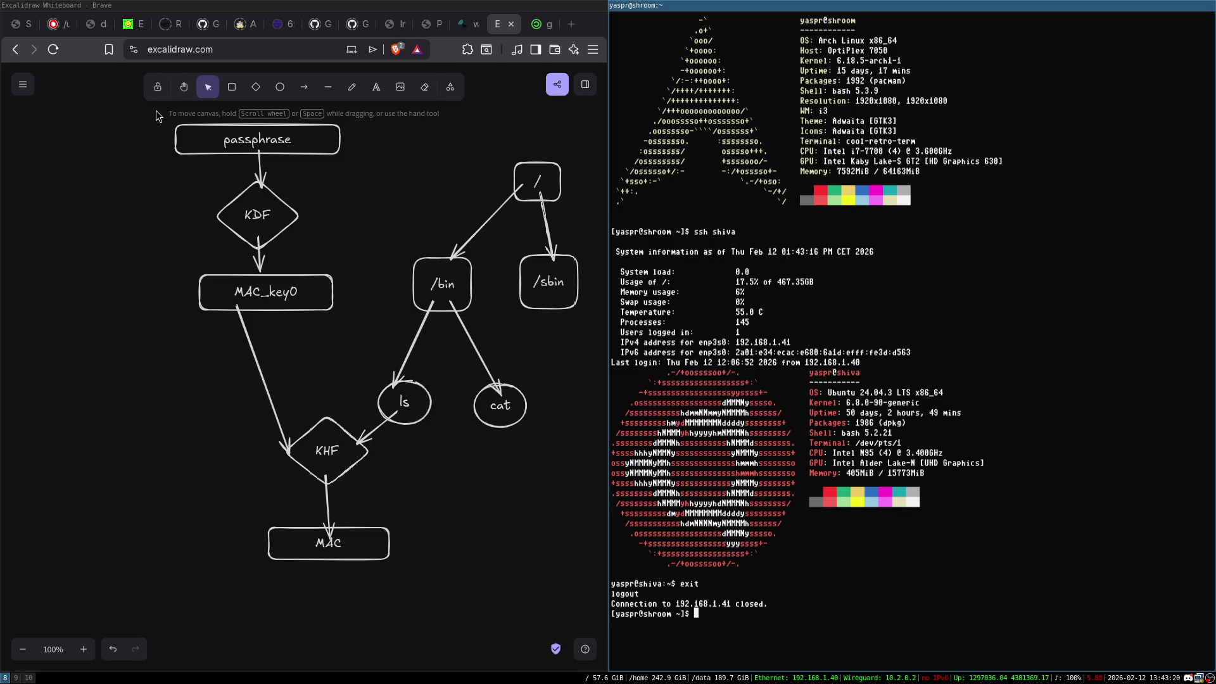
pyautogui.hotkey('ctrl', 'l')
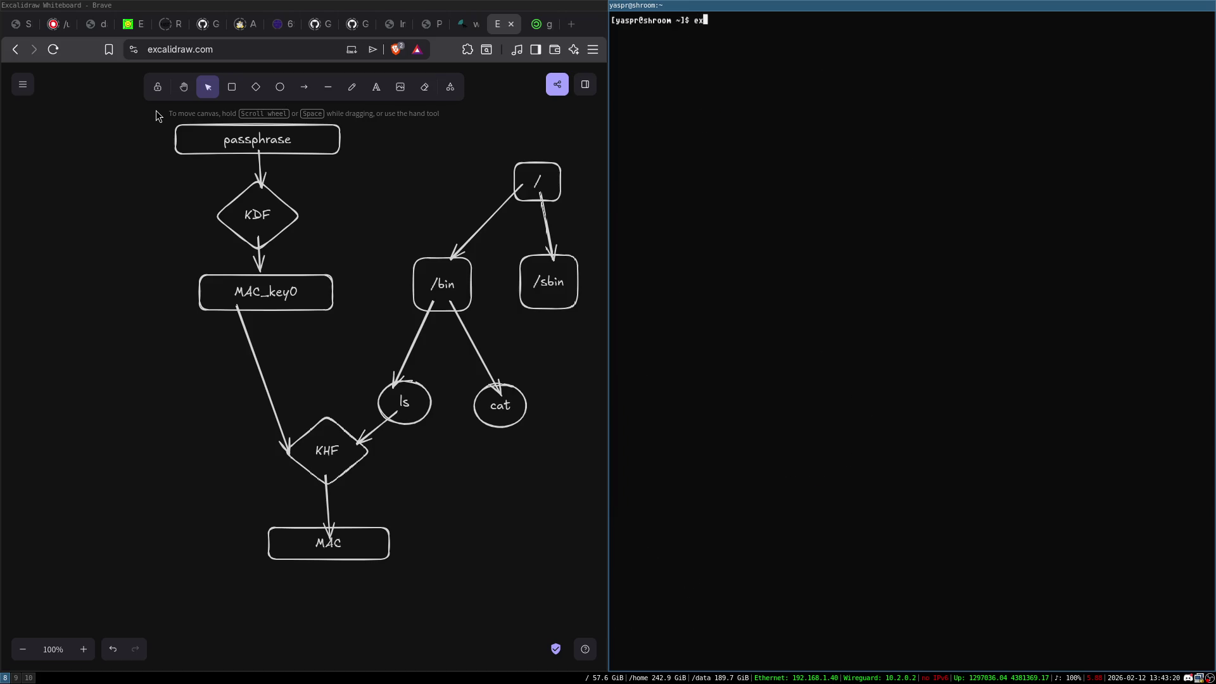
pyautogui.write('it')
pyautogui.press('Return')
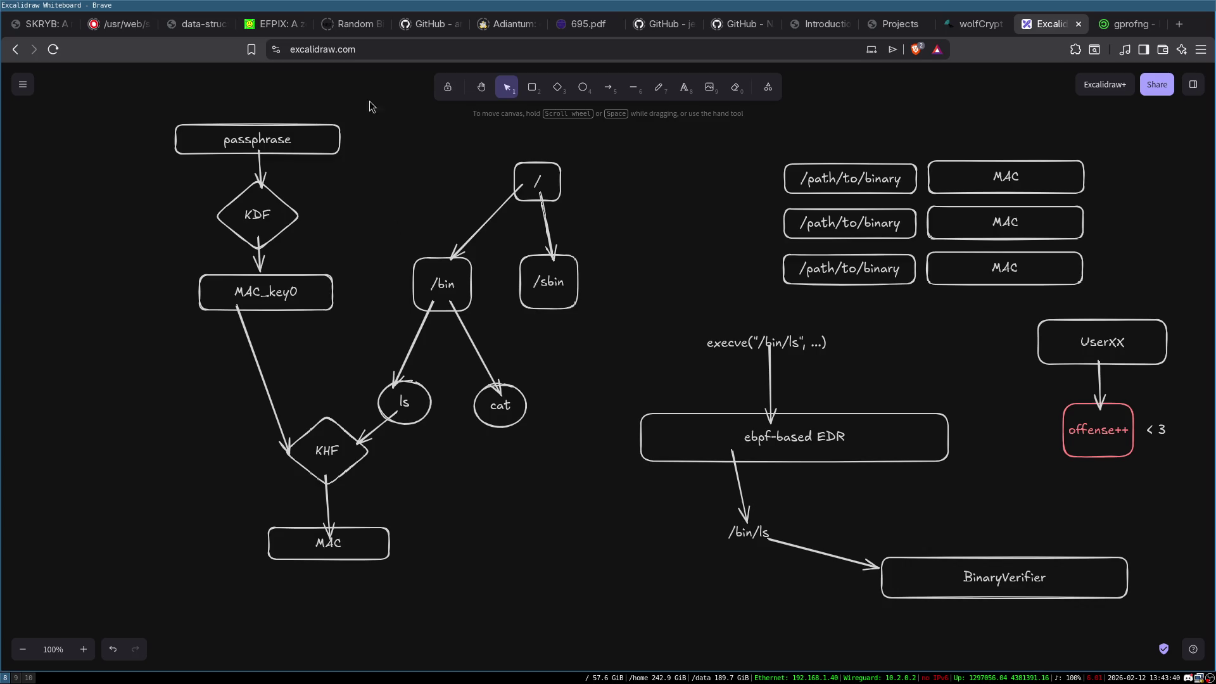
# Marquee-select every element of the diagram, nudge it slightly up-left, then deselect.
pyautogui.moveTo(152, 105); pyautogui.dragTo(227, 130)
pyautogui.moveTo(442, 202); pyautogui.dragTo(1196, 638)
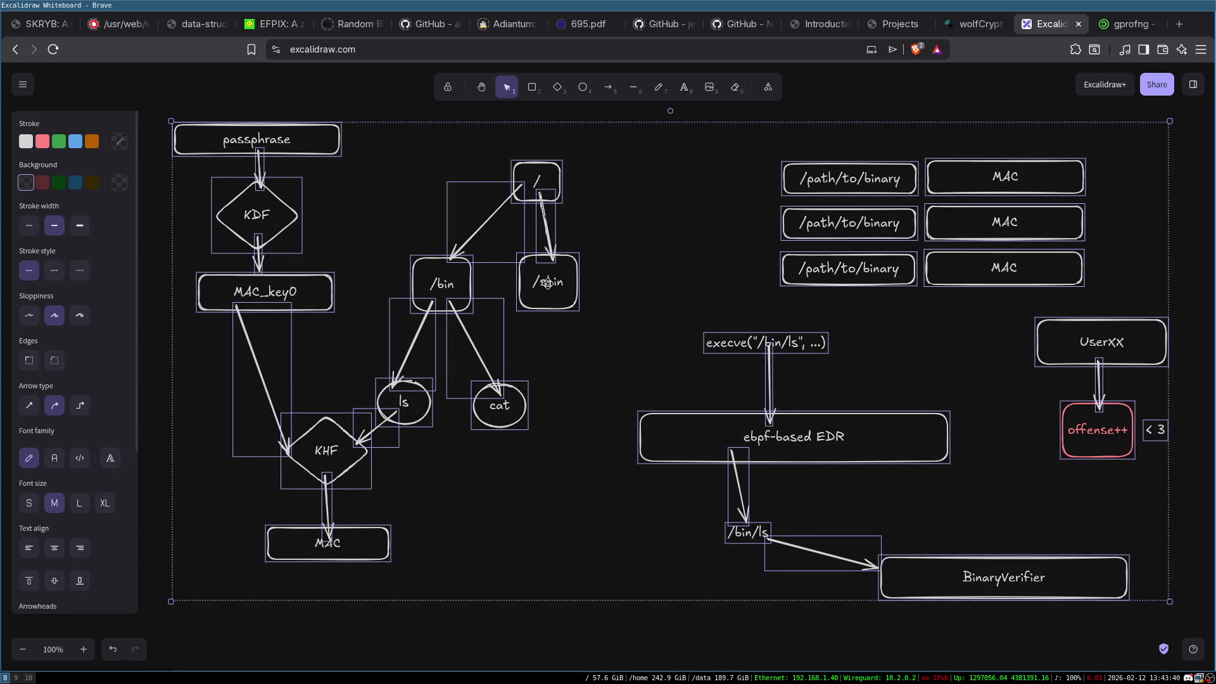
pyautogui.moveTo(543, 257); pyautogui.dragTo(516, 247)
pyautogui.click(448, 183)
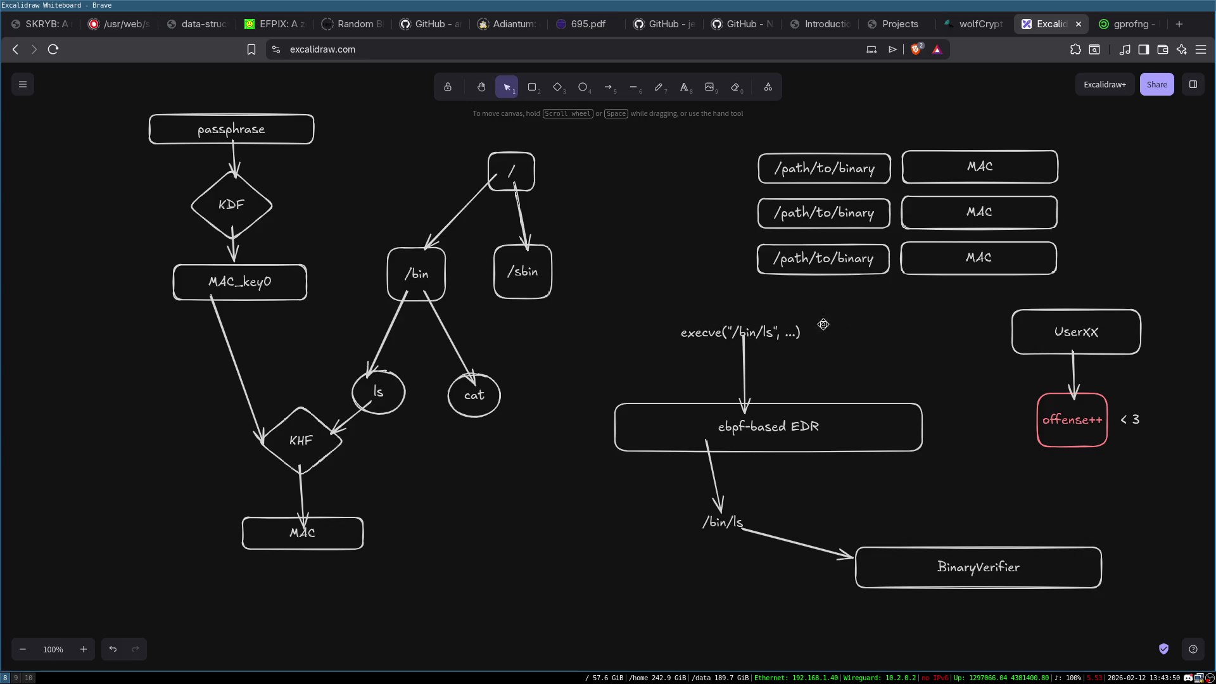
# Select and deselect the left diagram and the ebpf-based EDR box, then switch to workspace 10.
pyautogui.moveTo(112, 89)
pyautogui.mouseDown()
pyautogui.moveTo(512, 193)
pyautogui.moveTo(573, 557)
pyautogui.mouseUp()
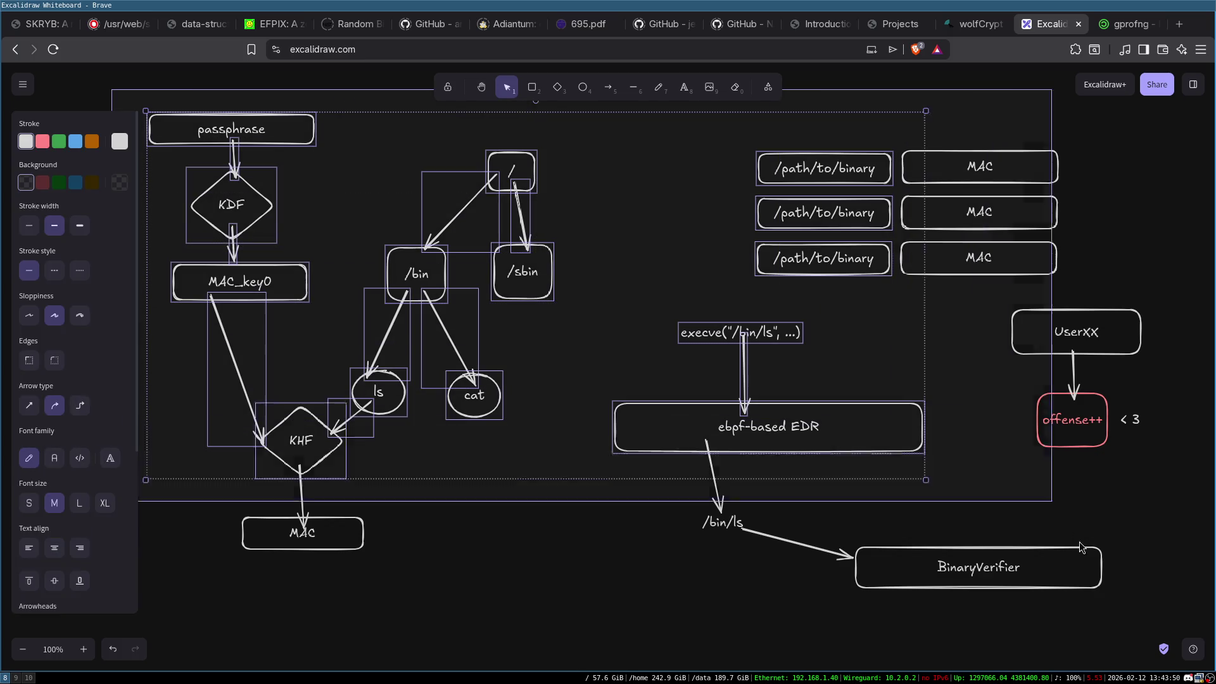
pyautogui.click(851, 475)
pyautogui.click(810, 428)
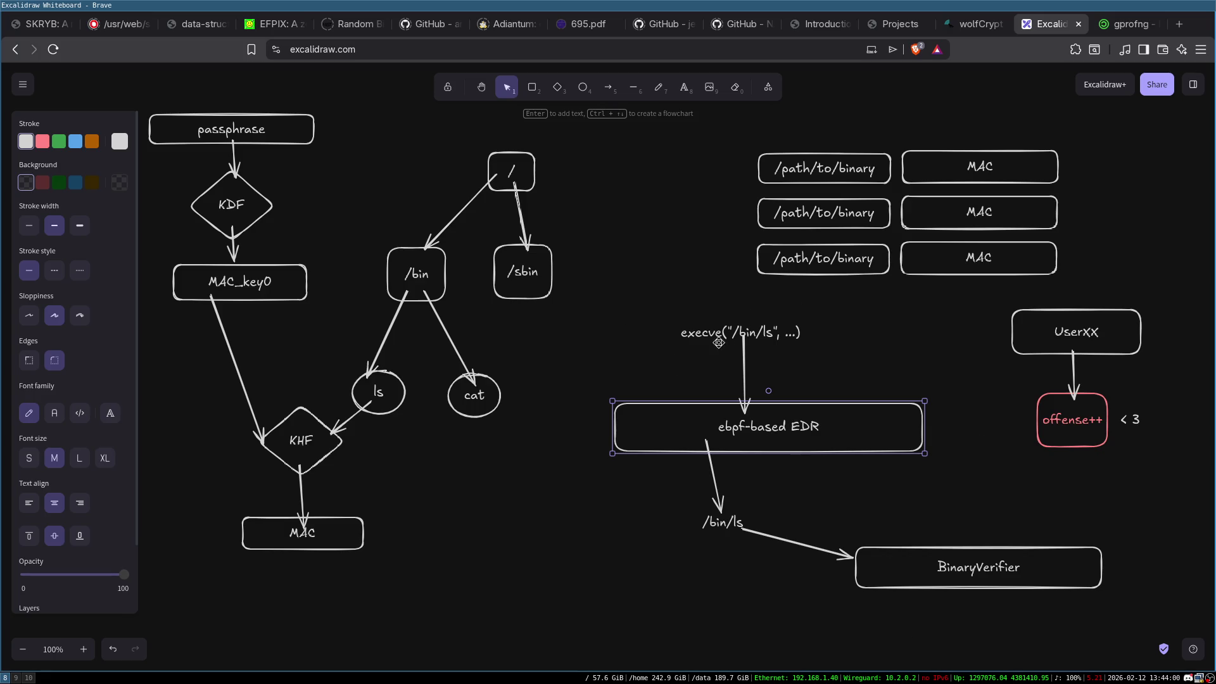
pyautogui.click(629, 304)
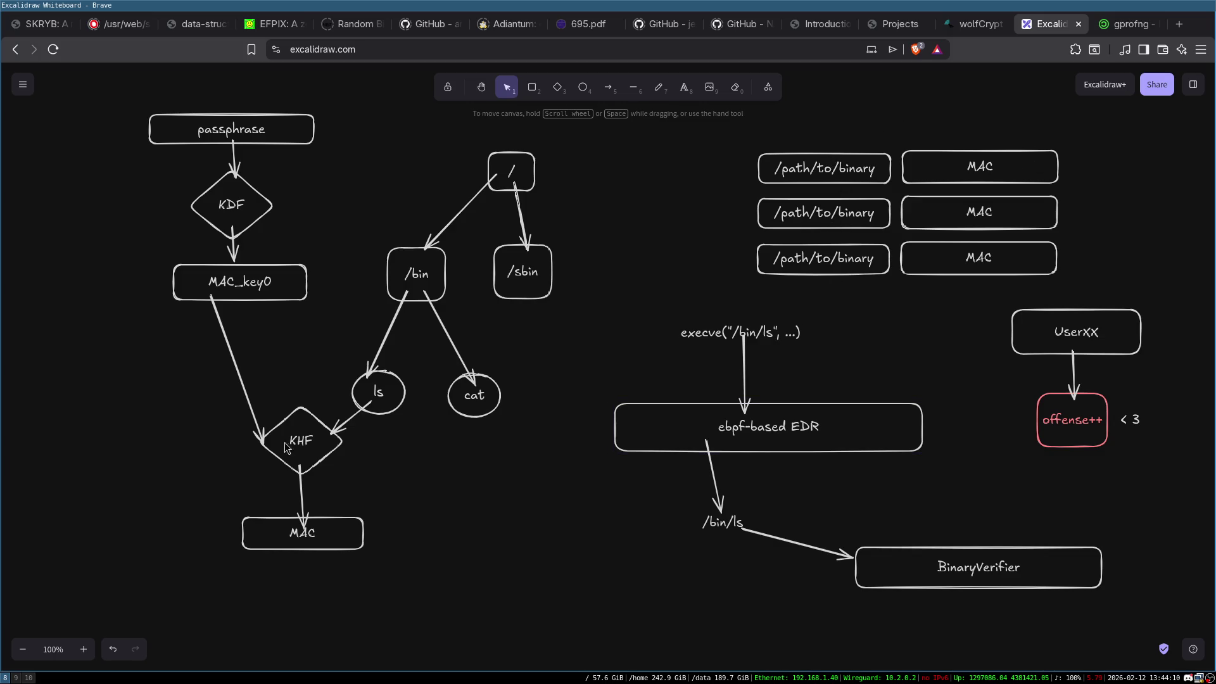
pyautogui.click(28, 678)
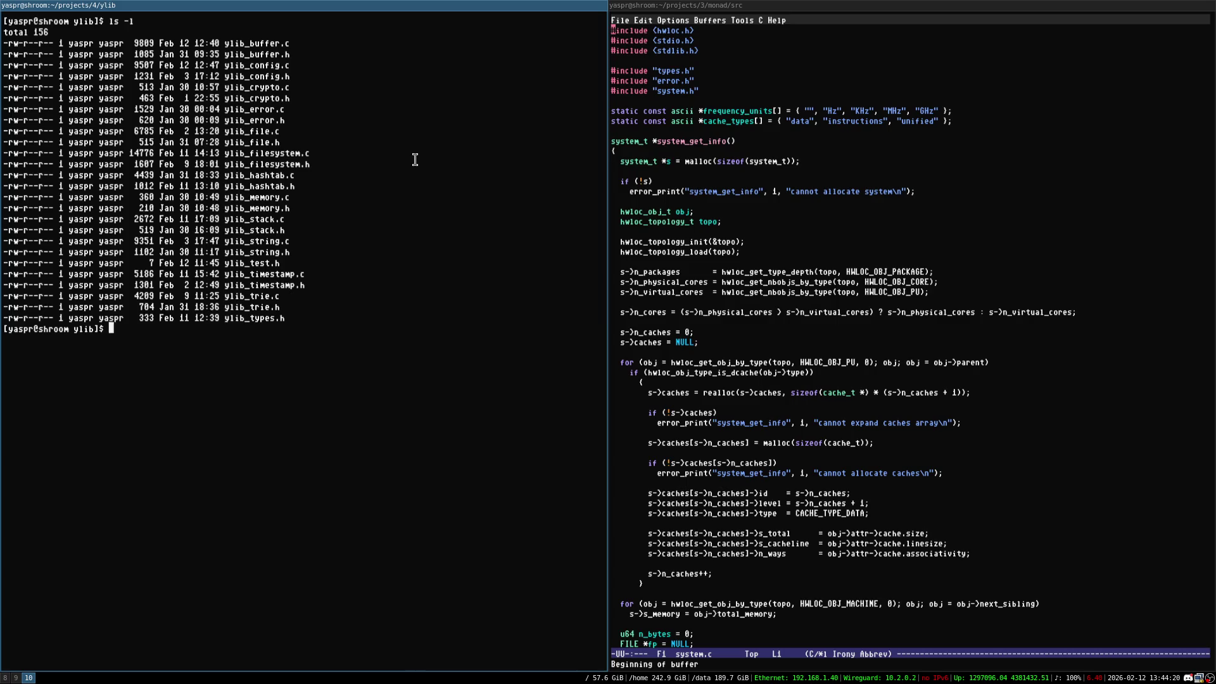
pyautogui.doubleClick(260, 86)
pyautogui.click(280, 90)
pyautogui.doubleClick(254, 44)
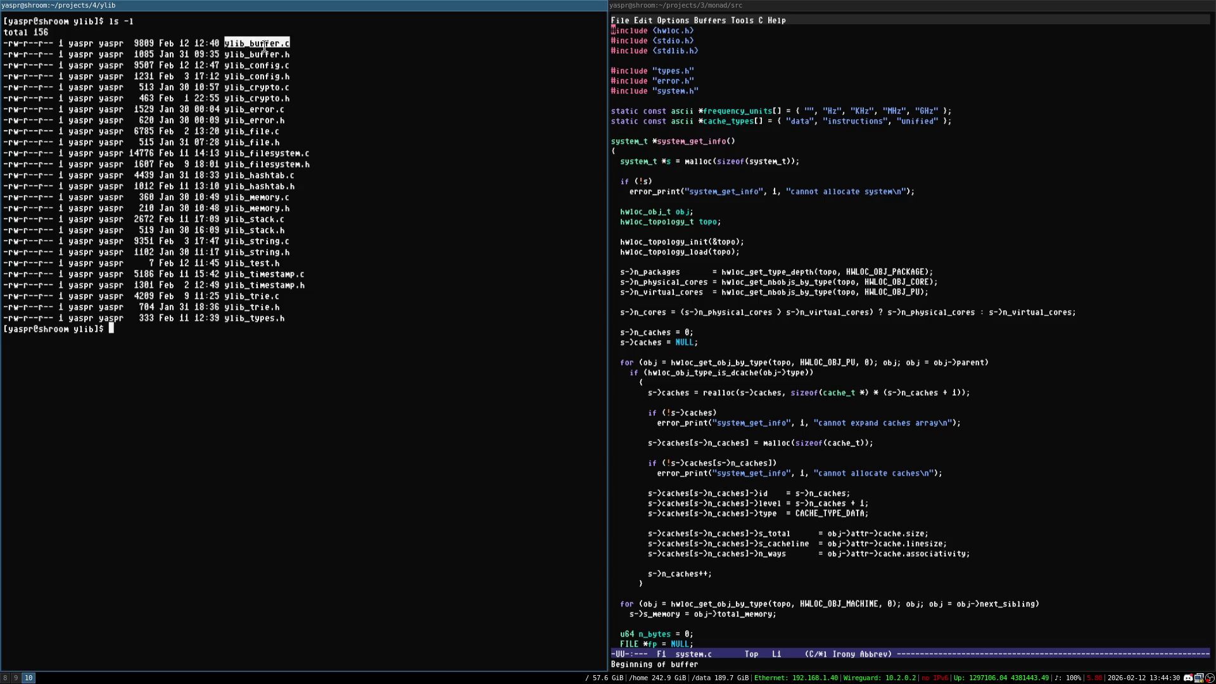
pyautogui.click(283, 68)
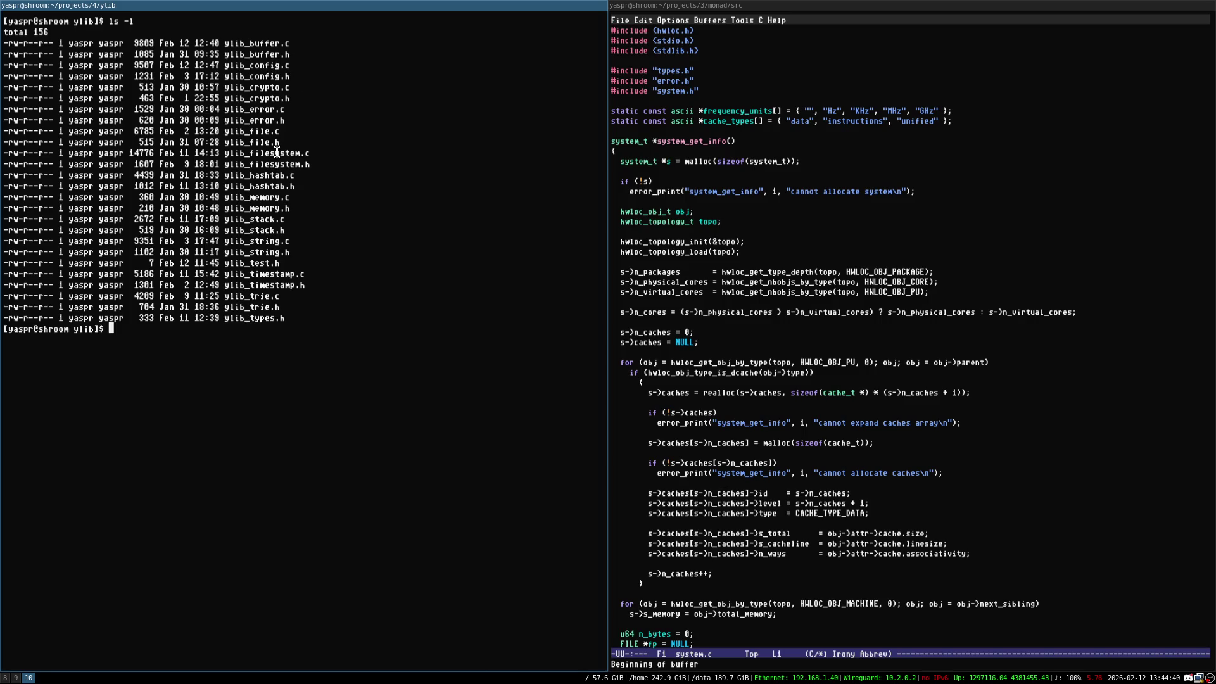
pyautogui.doubleClick(271, 43)
pyautogui.click(519, 61)
pyautogui.moveTo(565, 50); pyautogui.dragTo(444, 58)
pyautogui.click(460, 64)
# View yorgan.c in Emacs, return to Excalidraw with Super+8, and select the middle path and MAC boxes.
pyautogui.click(19, 679)
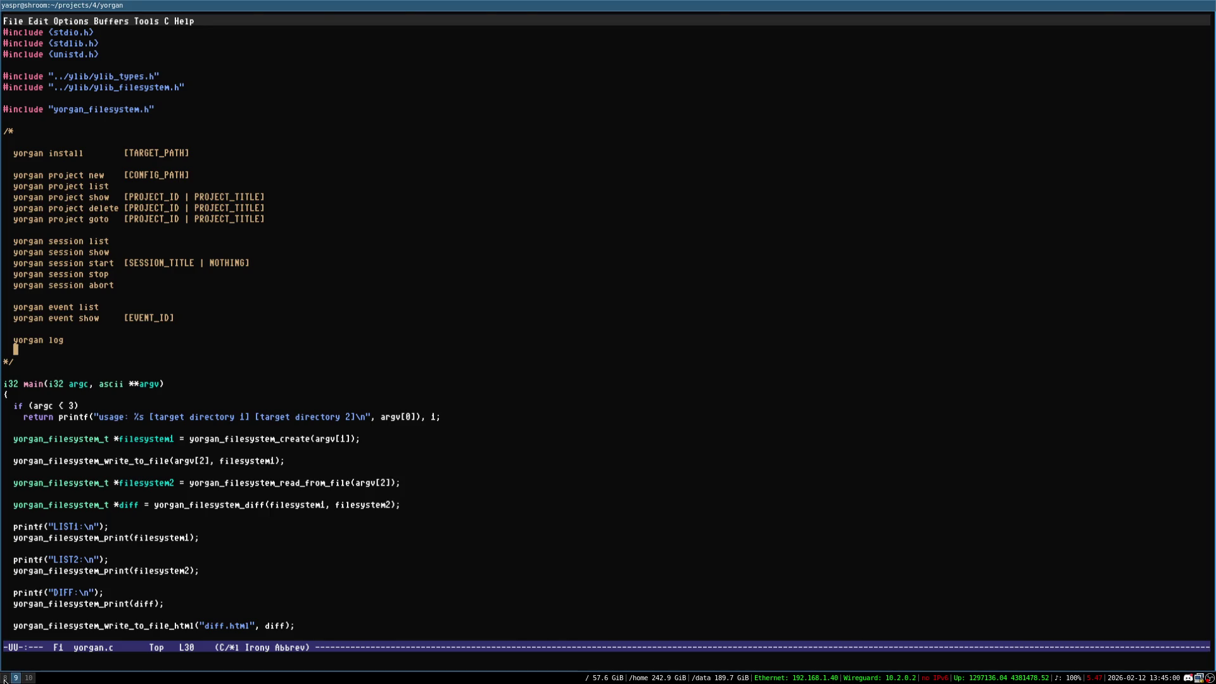
pyautogui.press('super+8')
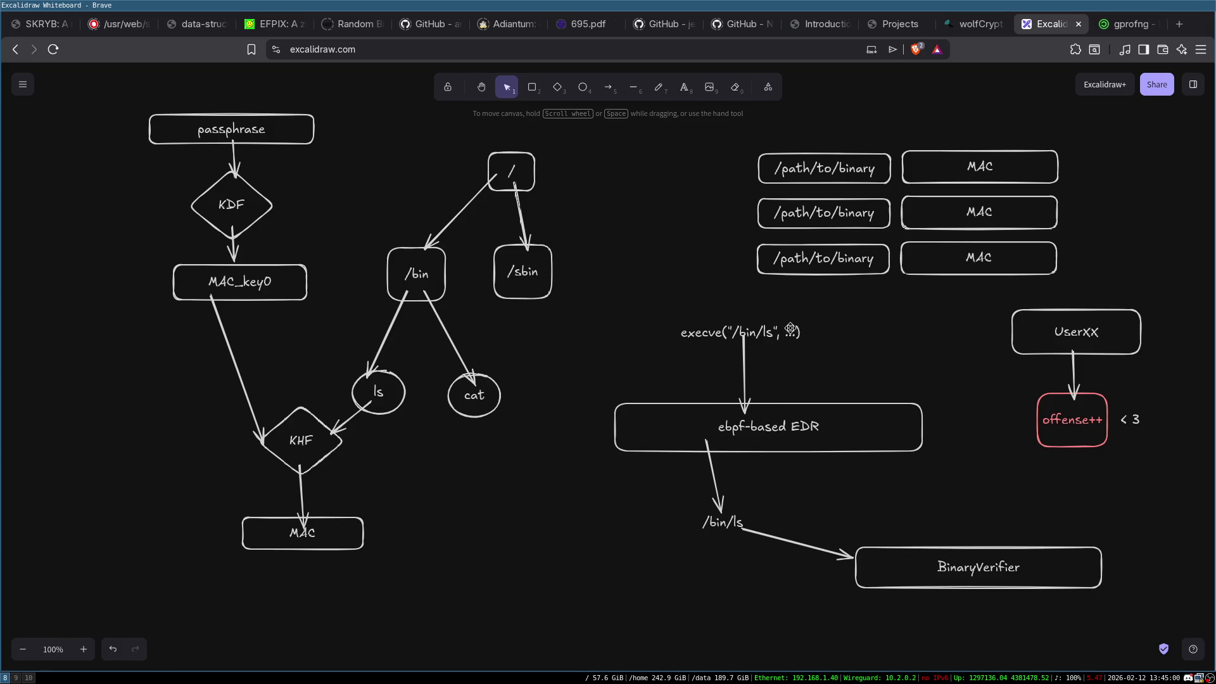
pyautogui.click(810, 207)
pyautogui.click(969, 211)
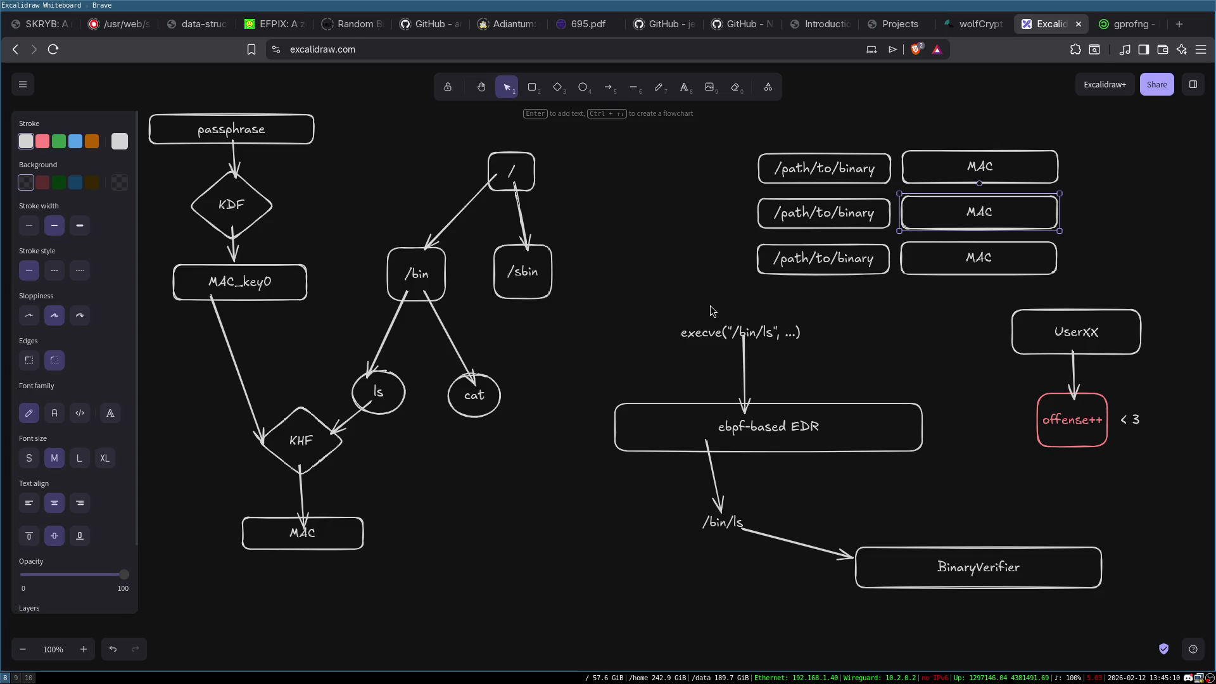
# Select the execve text and offense++ box, then marquee-select all six path and MAC boxes.
pyautogui.click(722, 331)
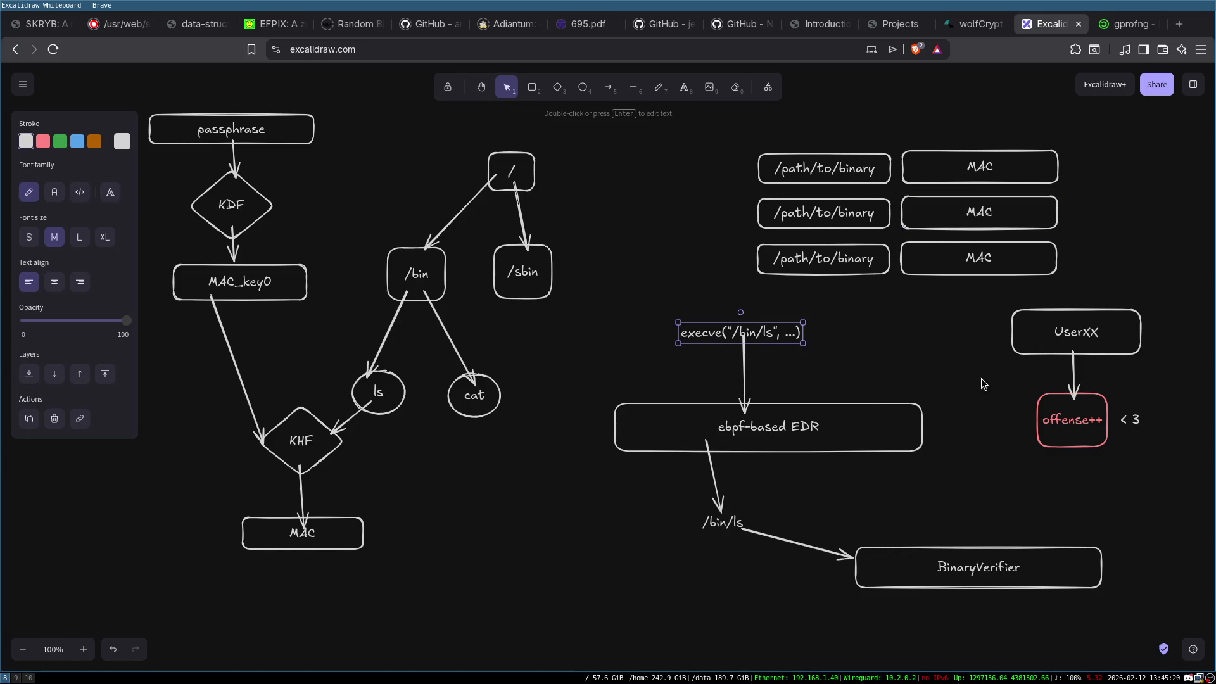
pyautogui.click(1055, 406)
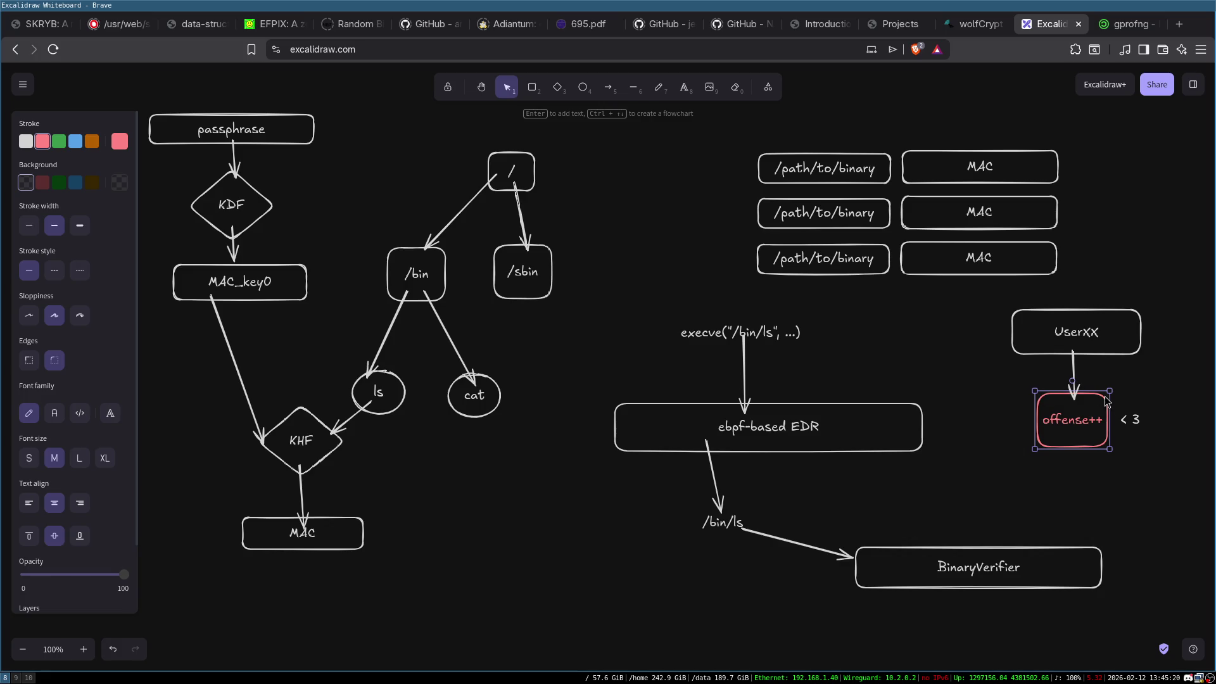
pyautogui.click(705, 332)
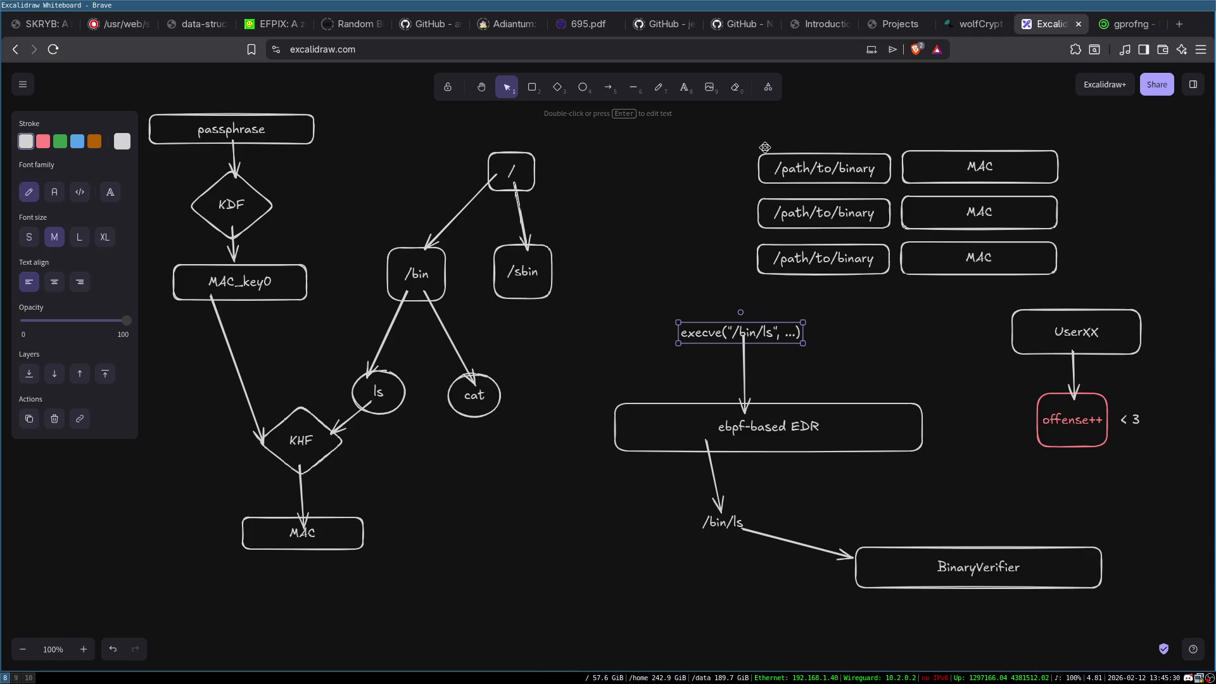
pyautogui.moveTo(741, 139); pyautogui.dragTo(1093, 293)
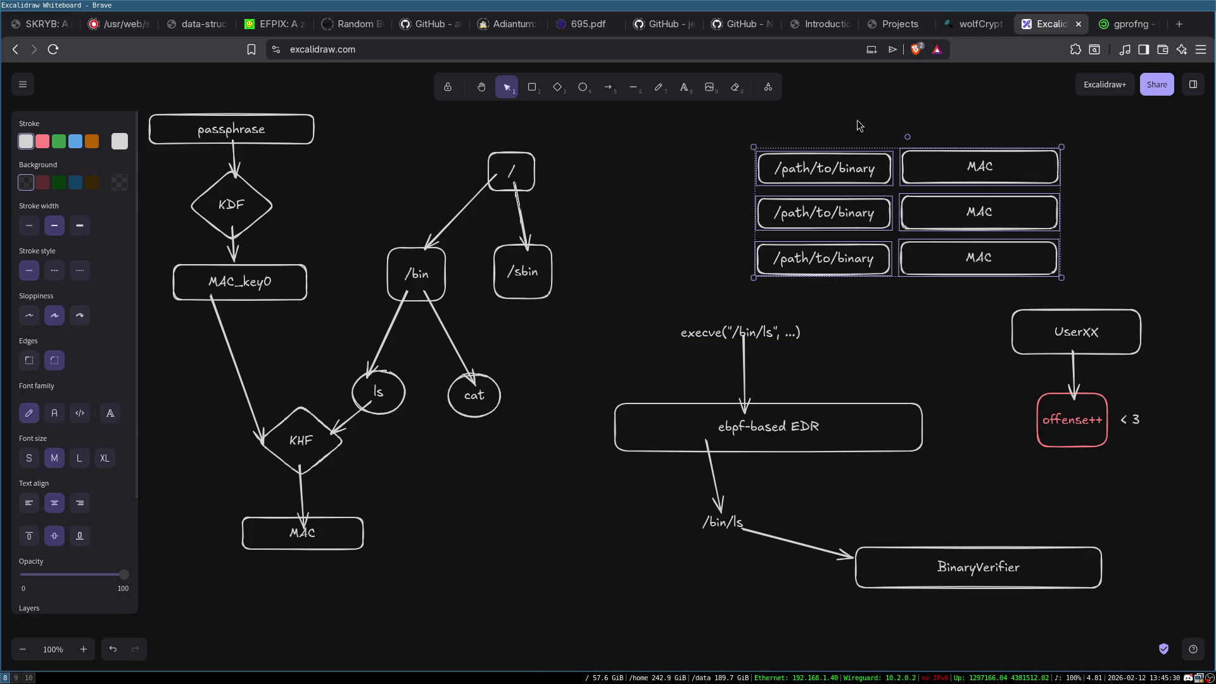
pyautogui.click(898, 123)
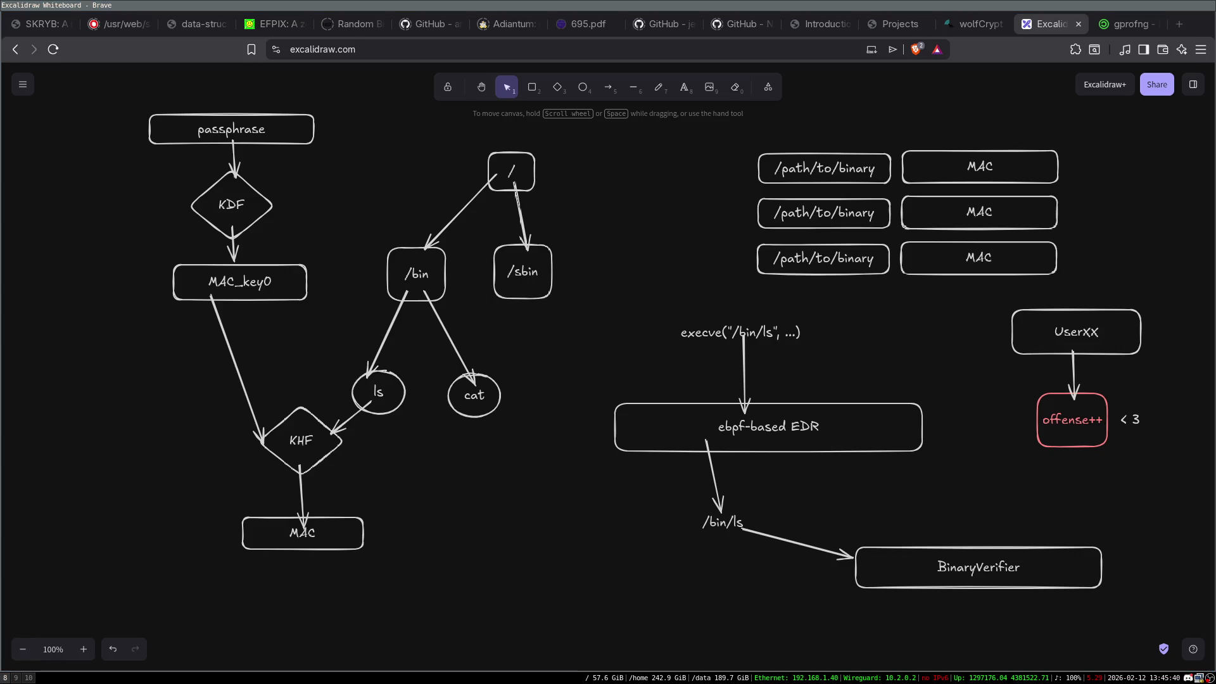
pyautogui.moveTo(736, 143); pyautogui.dragTo(1077, 303)
# Raise BinaryVerifier level with /bin/ls and reattach the /bin/ls arrow straight across into it.
pyautogui.click(1094, 253)
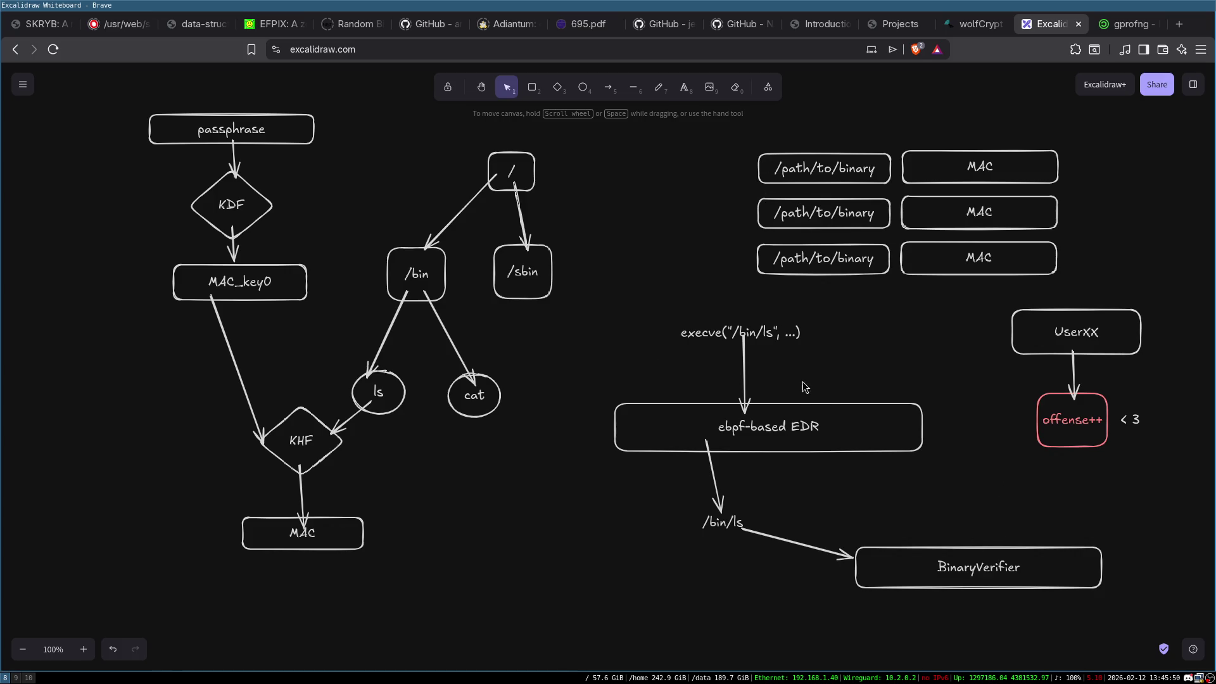
pyautogui.click(1008, 570)
pyautogui.moveTo(989, 566); pyautogui.dragTo(989, 531)
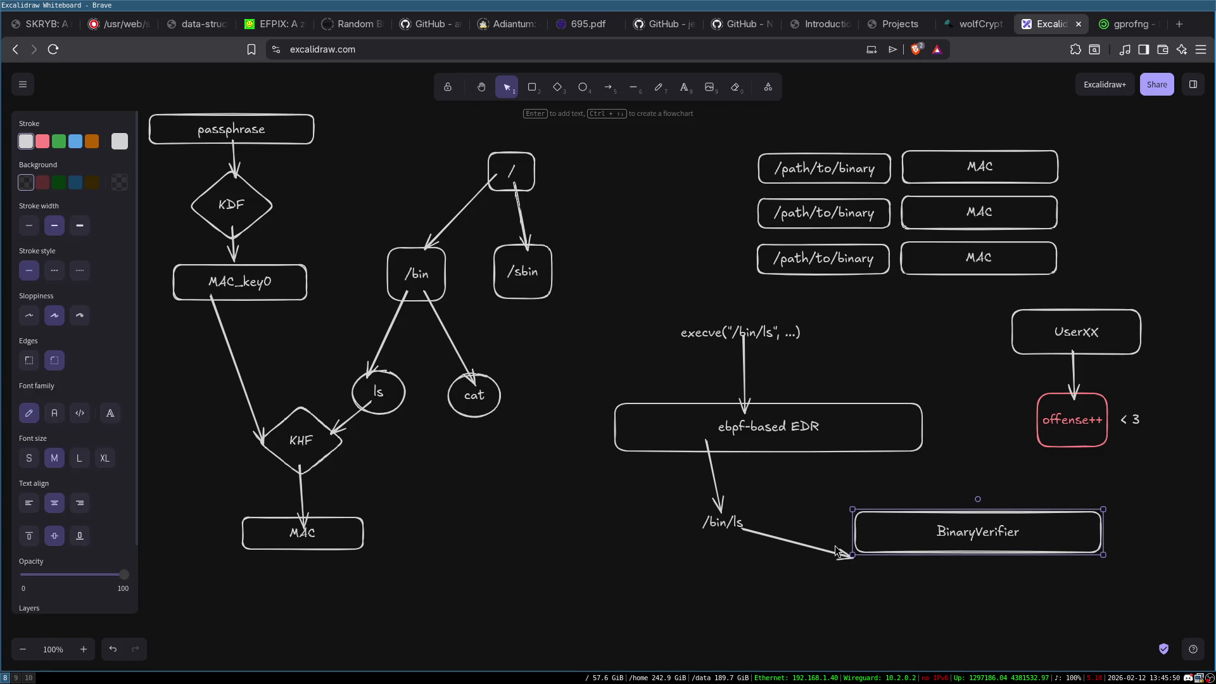
pyautogui.click(836, 550)
pyautogui.moveTo(852, 555); pyautogui.dragTo(851, 529)
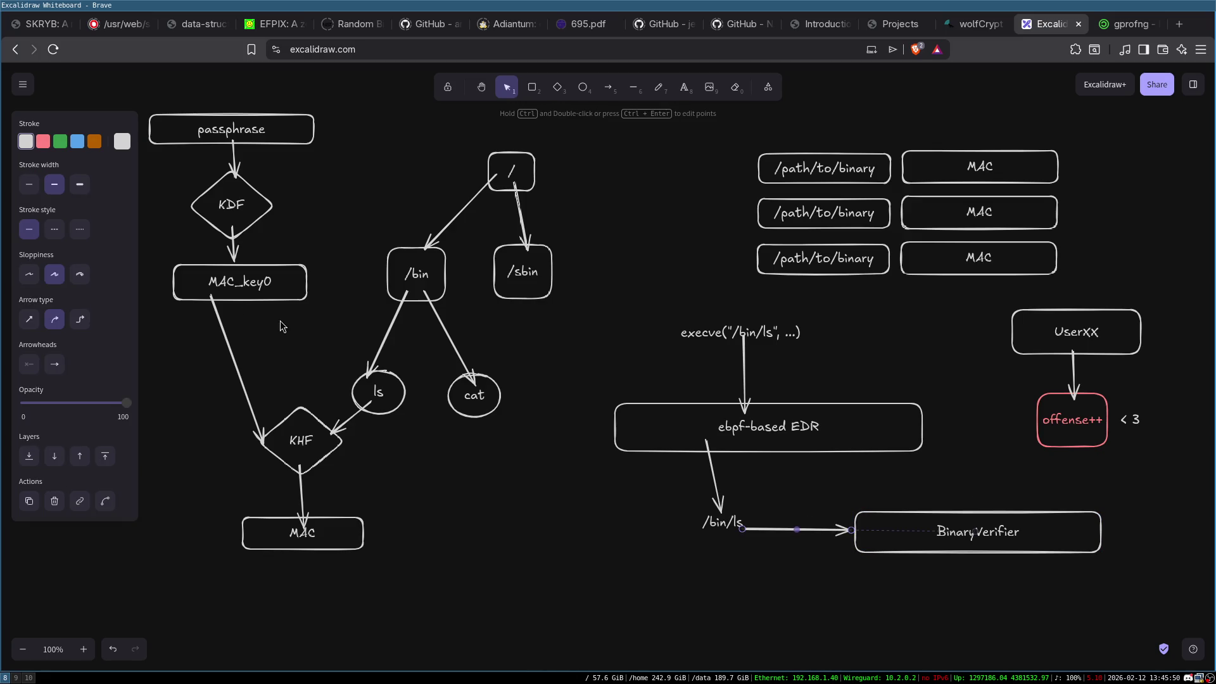
# Keep the arrow white after trying blue, and draw a wide empty rectangle below BinaryVerifier.
pyautogui.click(77, 141)
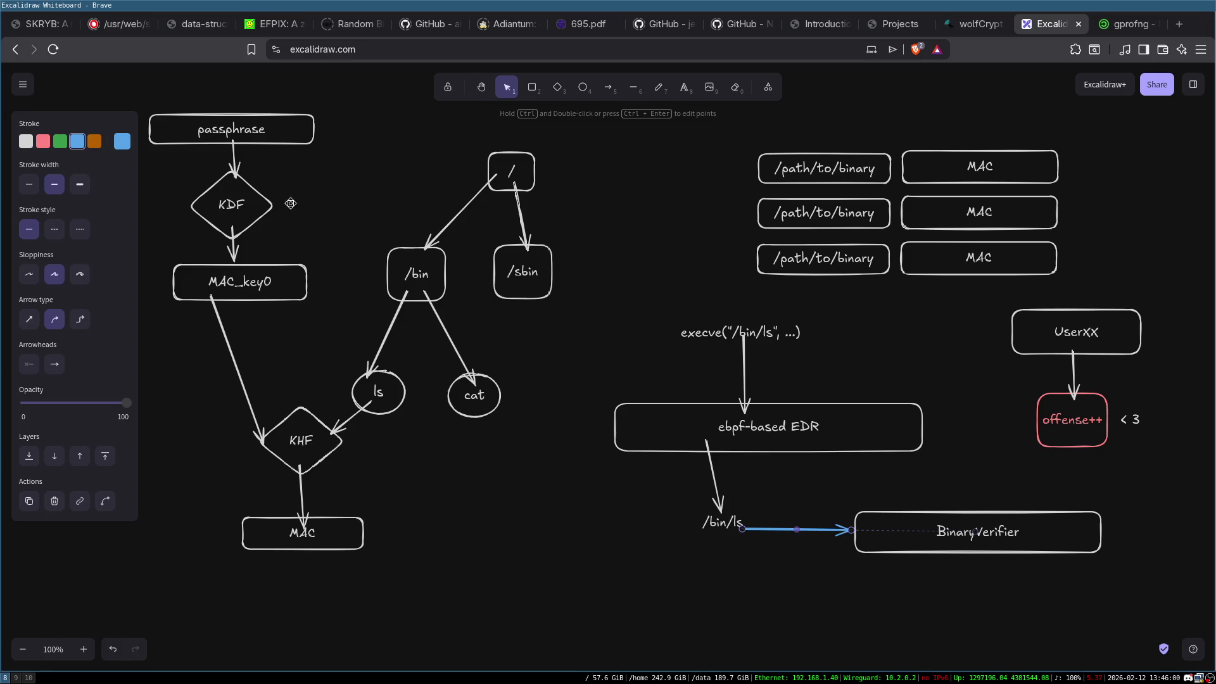
pyautogui.click(26, 143)
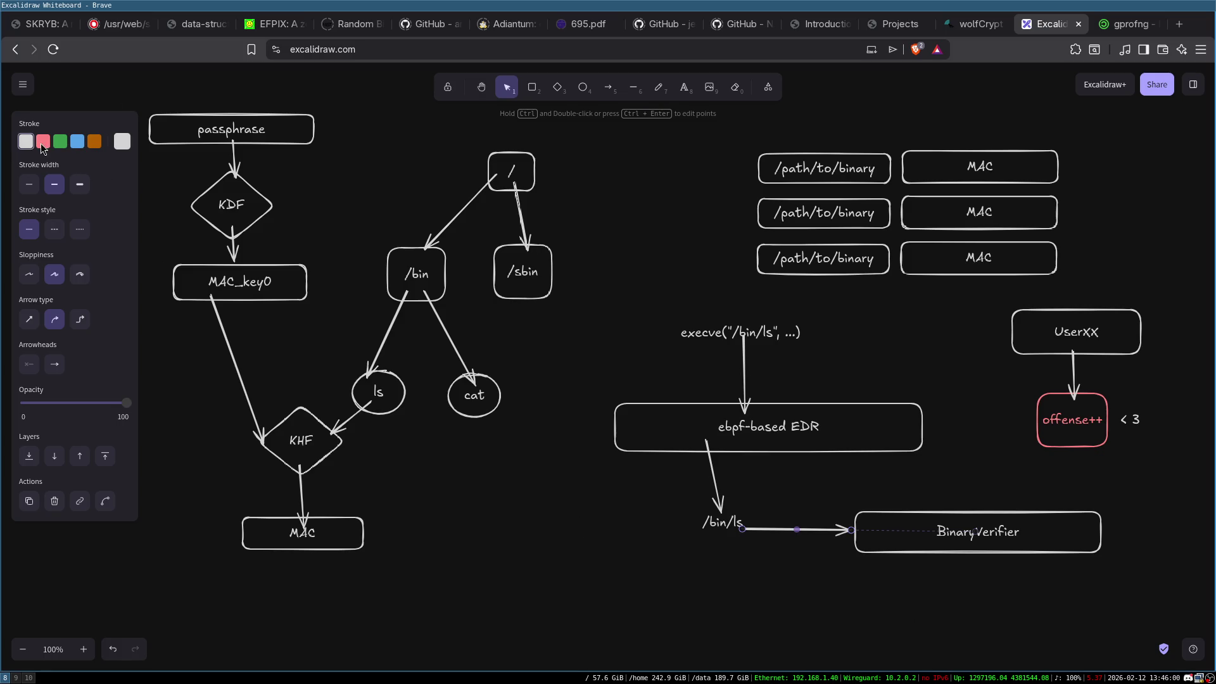
pyautogui.click(532, 87)
pyautogui.moveTo(850, 575); pyautogui.dragTo(1138, 604)
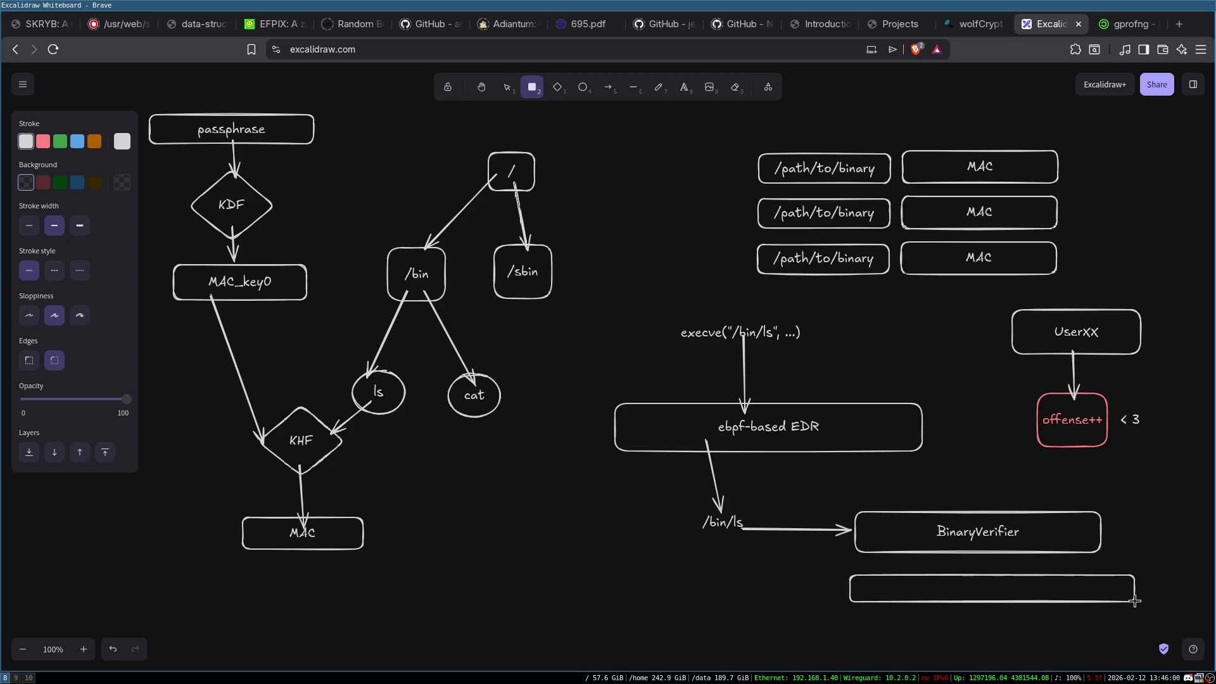
# Give the new box a blue outline and label it 'Lightweight level1 filter'.
pyautogui.click(77, 143)
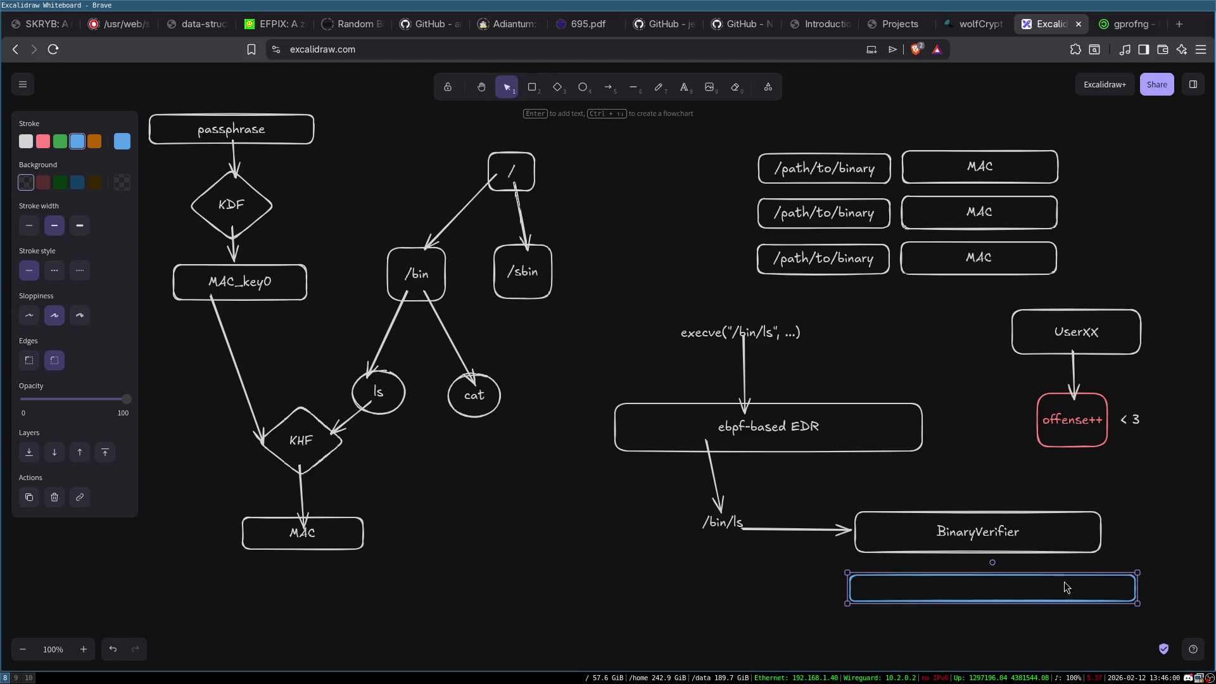
pyautogui.doubleClick(1002, 585)
pyautogui.write('ightweight level1 filter')
pyautogui.click(1018, 614)
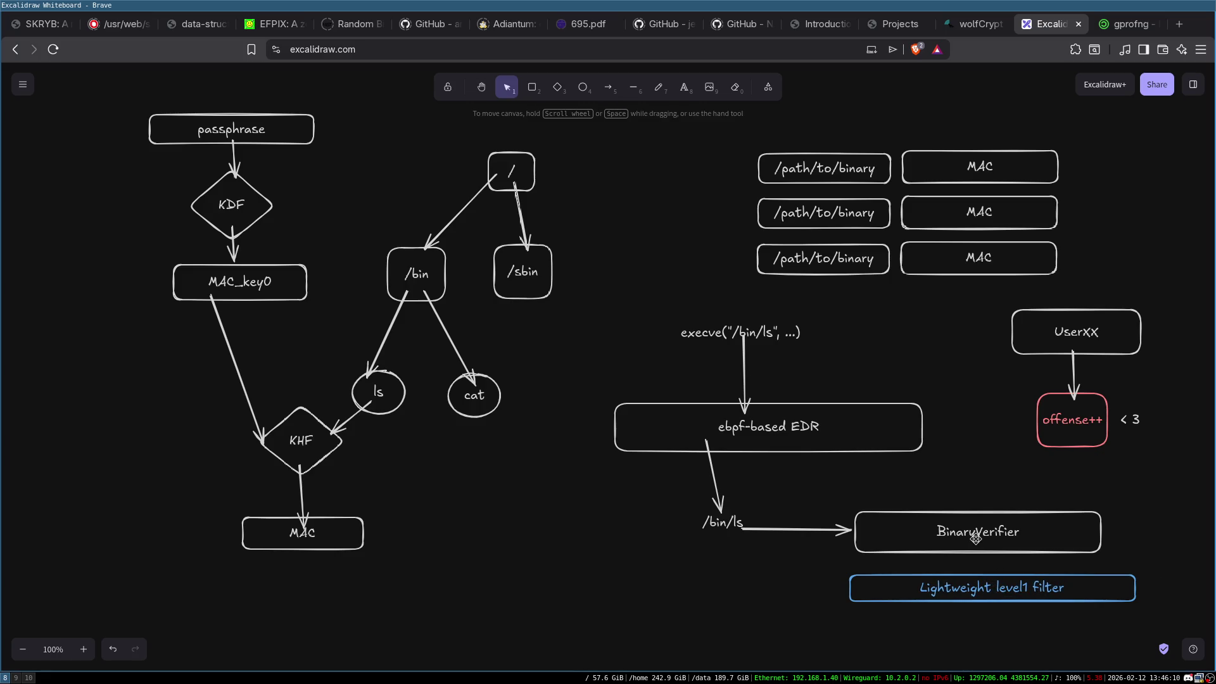
# Draw a white arrow from BinaryVerifier down into the Lightweight level1 filter box.
pyautogui.click(609, 88)
pyautogui.moveTo(925, 549); pyautogui.dragTo(928, 577)
pyautogui.click(26, 141)
pyautogui.click(716, 531)
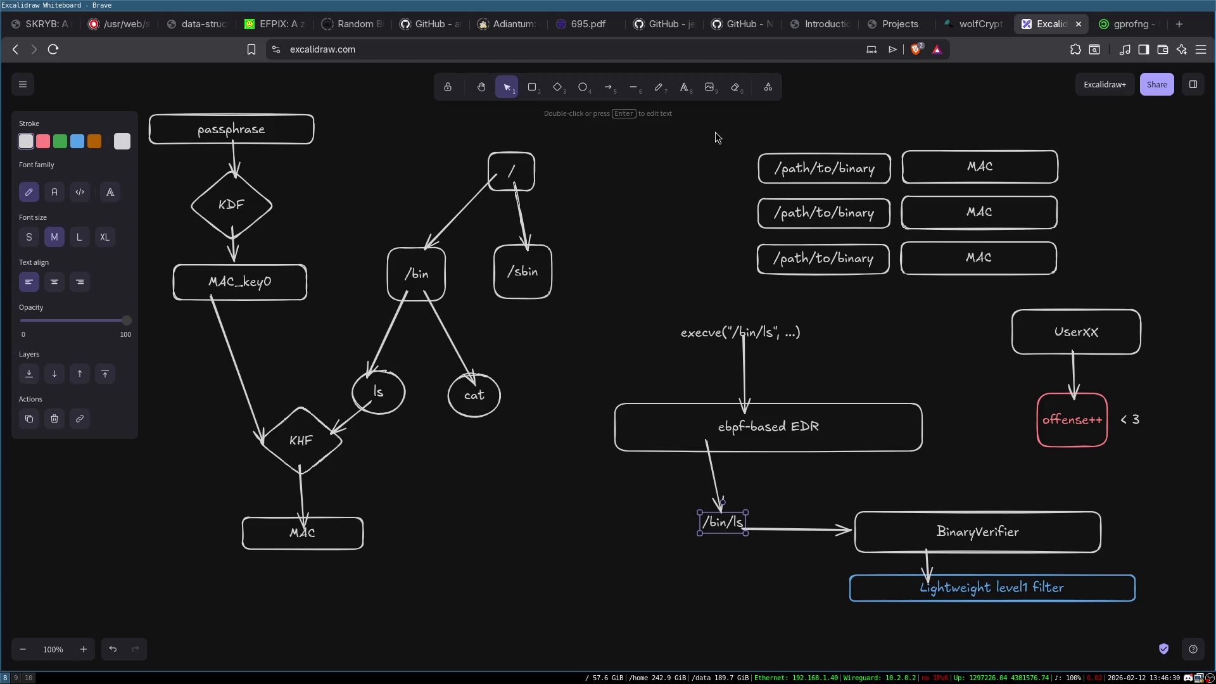
# Frame the three path/MAC rows in a rectangle and centre a 'Safe Binaries DB' title above it.
pyautogui.click(532, 87)
pyautogui.moveTo(737, 124)
pyautogui.mouseDown()
pyautogui.moveTo(811, 189)
pyautogui.moveTo(1194, 307)
pyautogui.moveTo(1074, 290)
pyautogui.mouseUp()
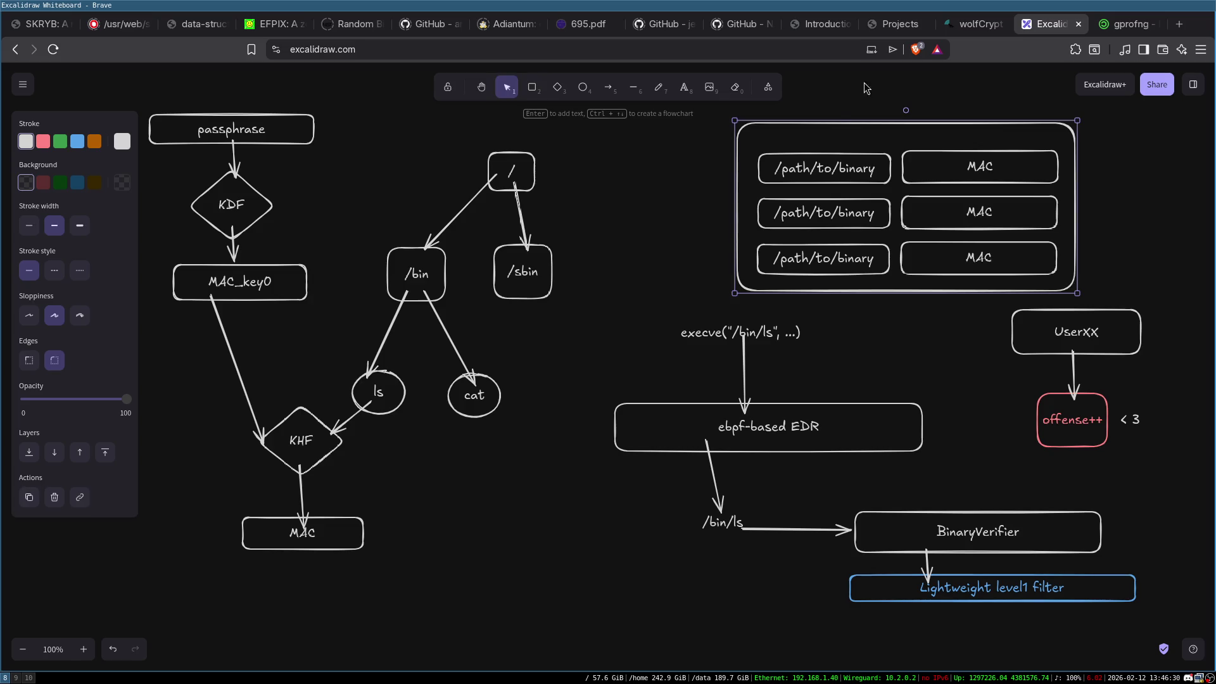
pyautogui.doubleClick(828, 114)
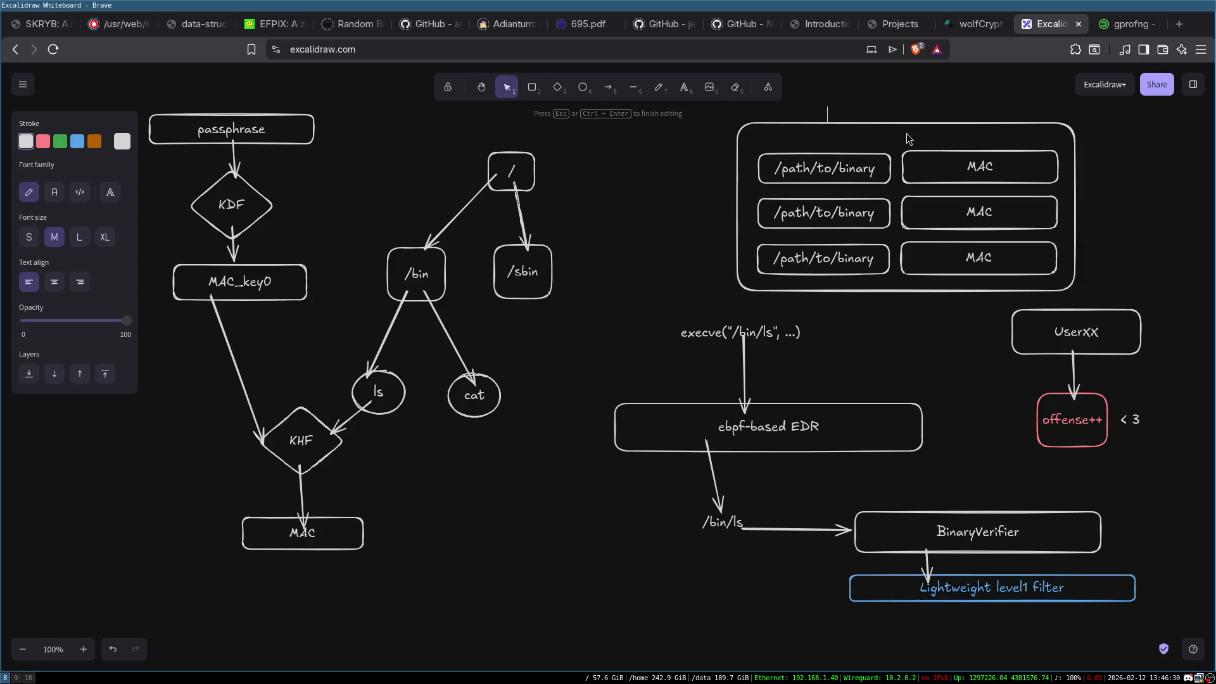
pyautogui.write('Secure')
pyautogui.hotkey('ctrl', 'BackSpace')
pyautogui.write('Safe Binaries DB')
pyautogui.click(906, 133)
pyautogui.moveTo(887, 116); pyautogui.dragTo(921, 111)
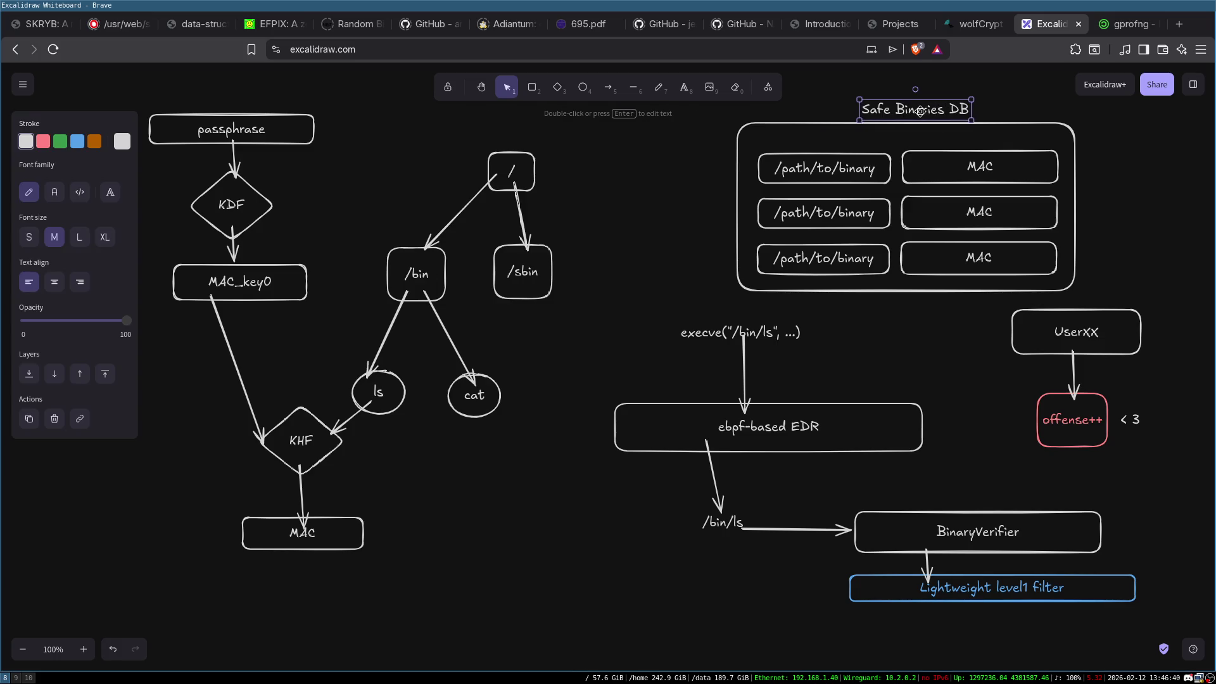
pyautogui.moveTo(995, 298); pyautogui.dragTo(1204, 486)
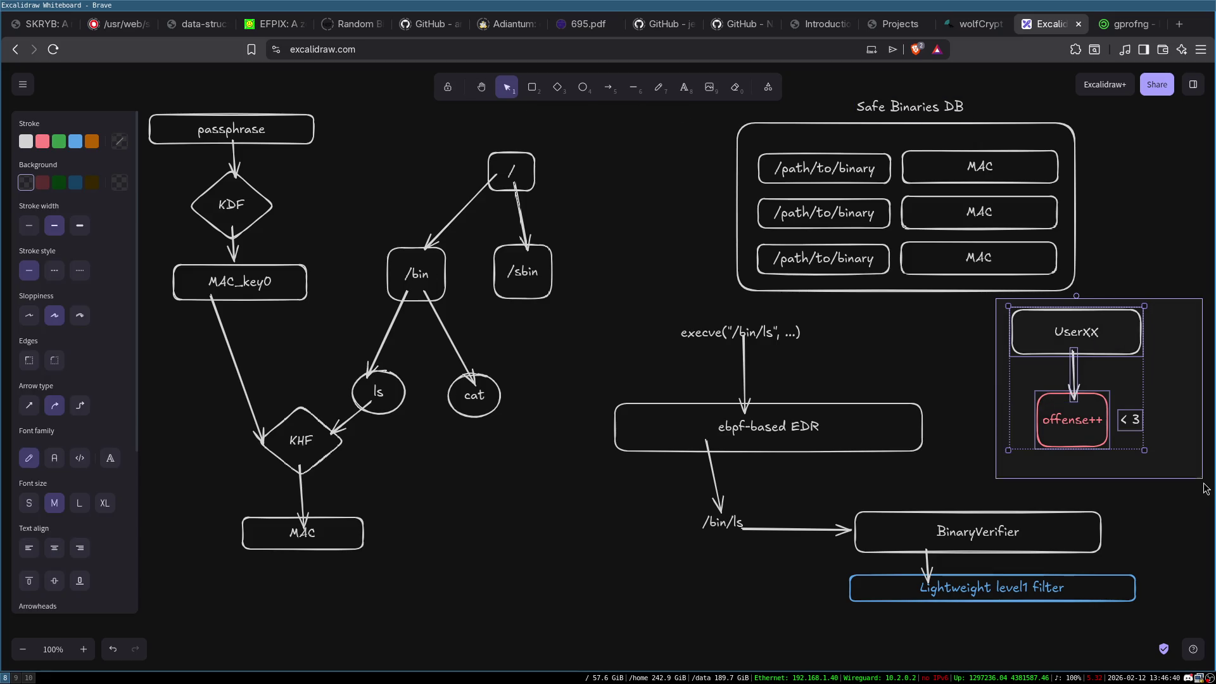
# Move the UserXX/offense++ group beside the DB box, shift both left, then nudge the group right.
pyautogui.moveTo(1086, 339)
pyautogui.mouseDown()
pyautogui.moveTo(1131, 317)
pyautogui.moveTo(1157, 165)
pyautogui.mouseUp()
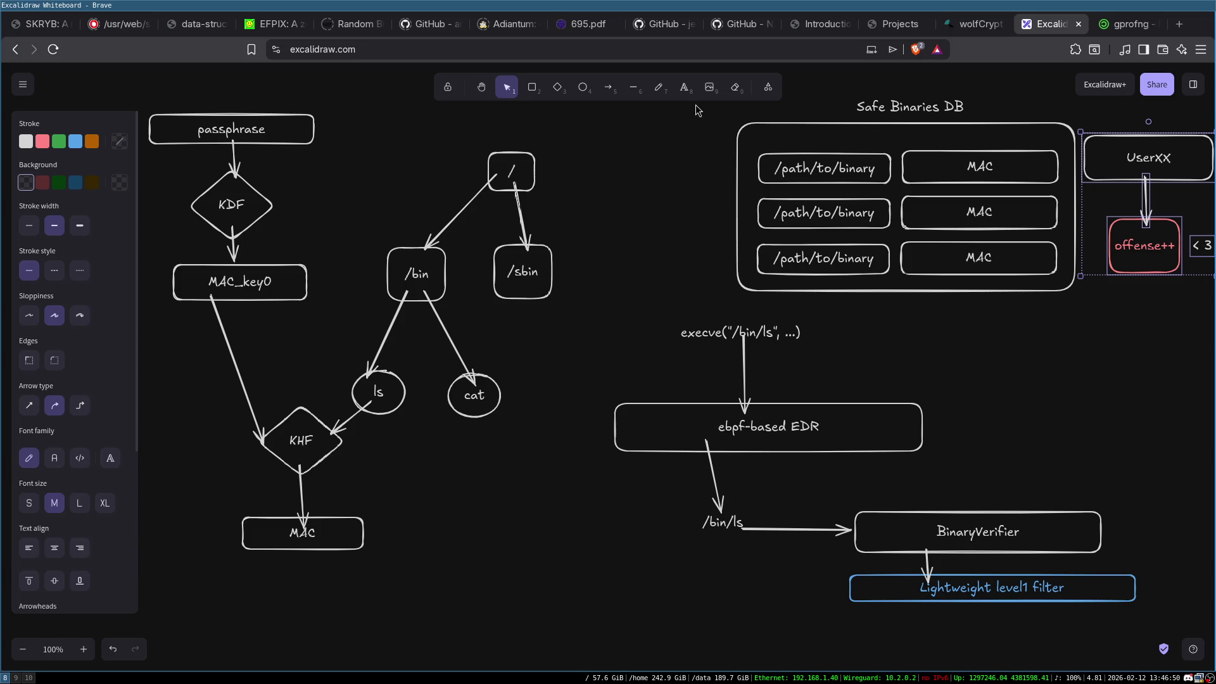
pyautogui.moveTo(696, 103)
pyautogui.mouseDown()
pyautogui.moveTo(1201, 252)
pyautogui.moveTo(1213, 320)
pyautogui.mouseUp()
pyautogui.moveTo(972, 167); pyautogui.dragTo(931, 170)
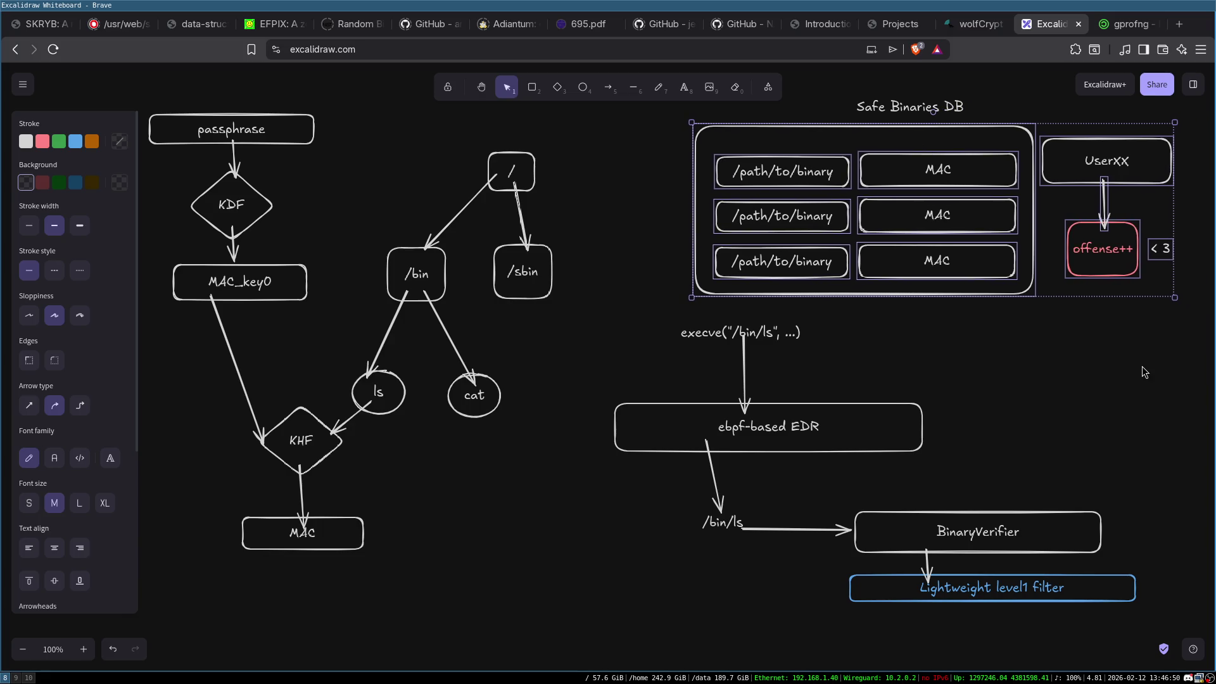
pyautogui.click(1142, 361)
pyautogui.moveTo(1038, 123); pyautogui.dragTo(1195, 291)
pyautogui.moveTo(1130, 157); pyautogui.dragTo(1138, 162)
pyautogui.click(1140, 265)
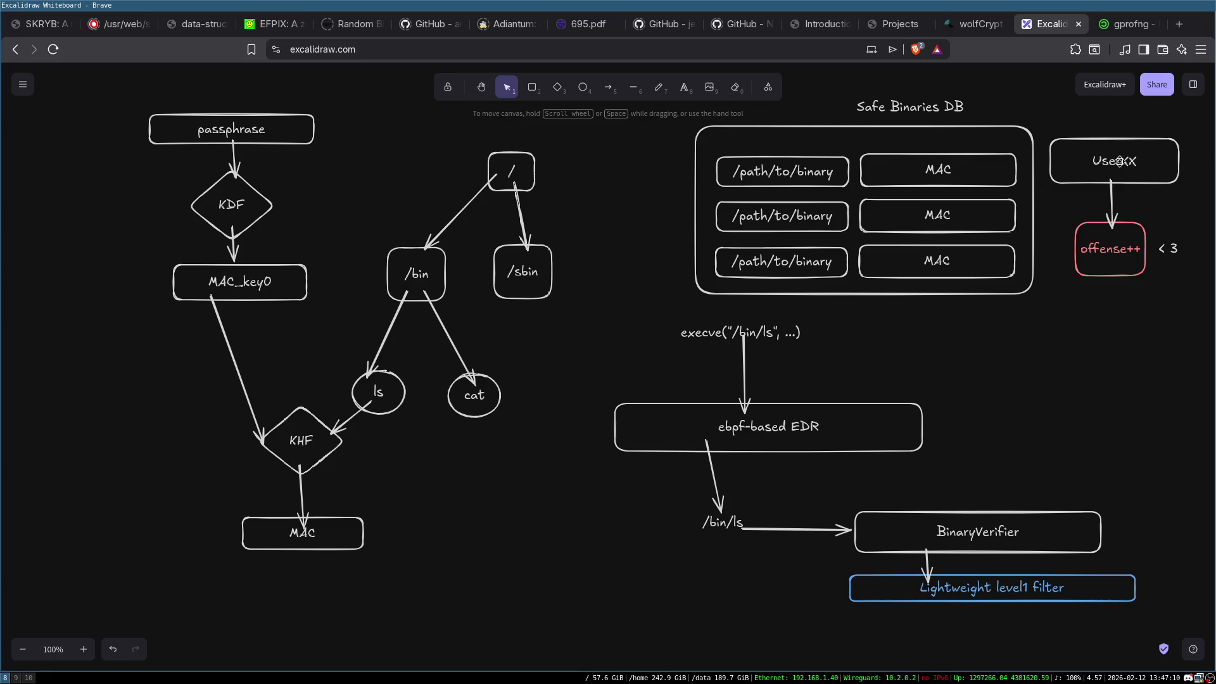
pyautogui.click(1119, 156)
pyautogui.click(1111, 285)
pyautogui.click(251, 129)
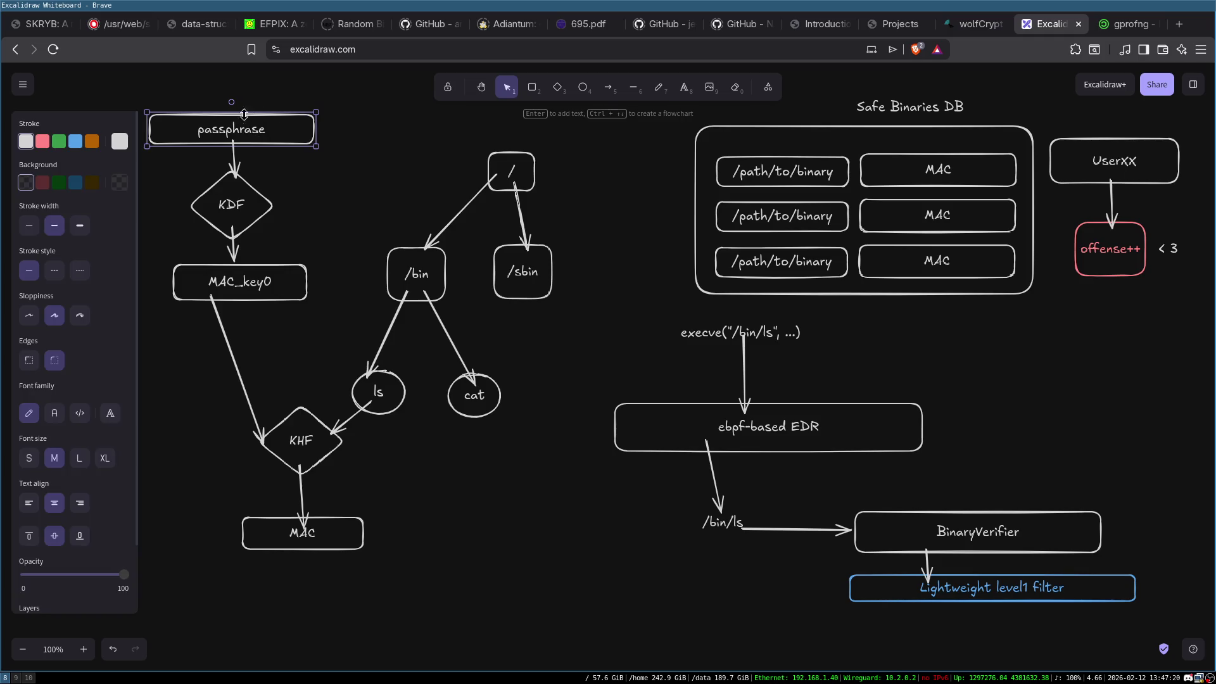
pyautogui.click(383, 166)
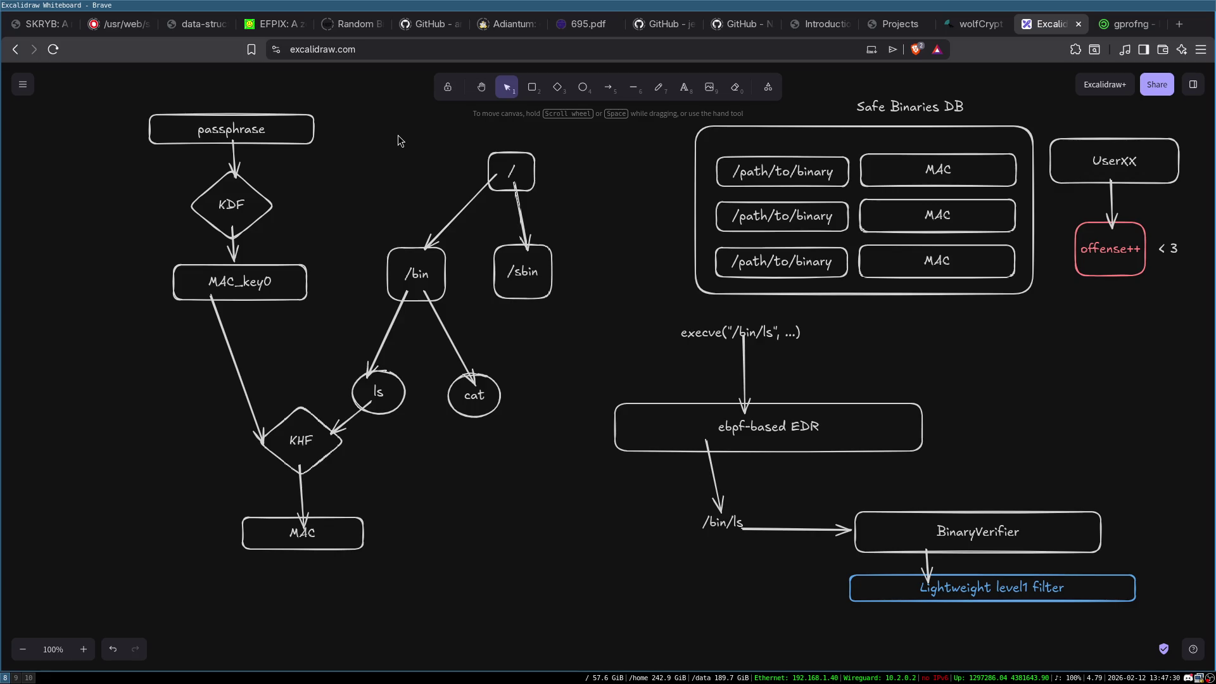
pyautogui.moveTo(128, 101); pyautogui.dragTo(342, 153)
pyautogui.click(351, 156)
pyautogui.moveTo(130, 96)
pyautogui.mouseDown()
pyautogui.moveTo(617, 524)
pyautogui.moveTo(613, 589)
pyautogui.mouseUp()
pyautogui.click(574, 448)
pyautogui.click(912, 594)
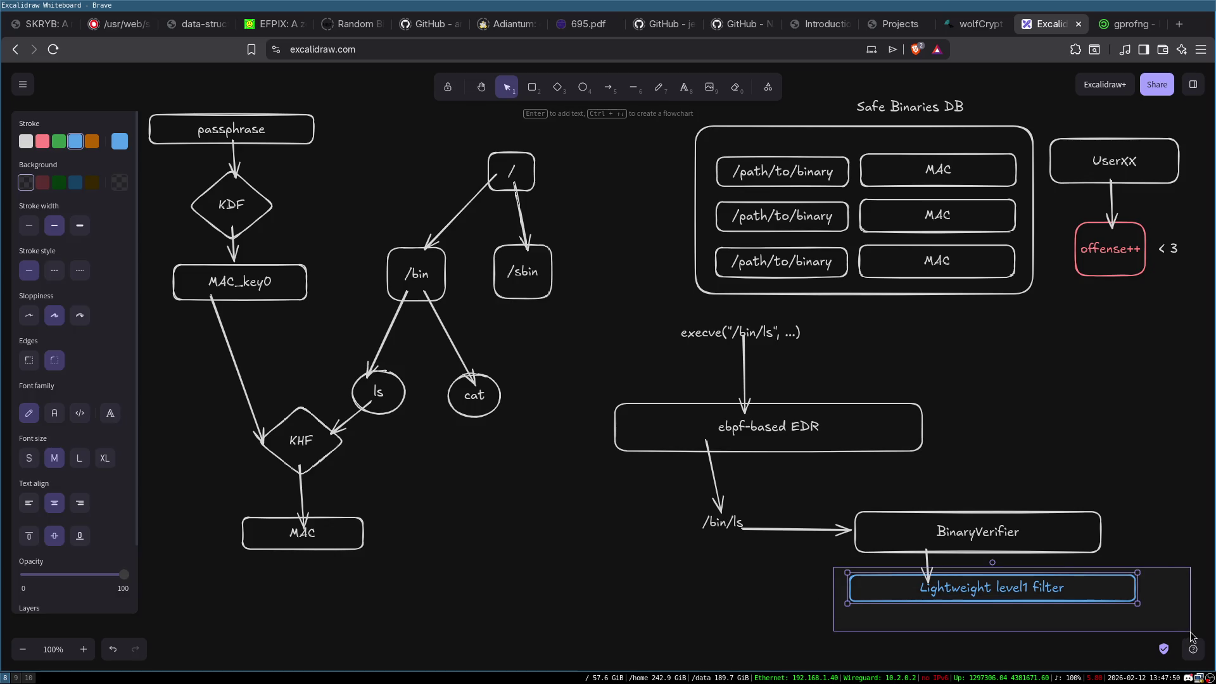
# Move the Lightweight level1 filter box down slightly.
pyautogui.click(986, 628)
pyautogui.moveTo(982, 590); pyautogui.dragTo(984, 610)
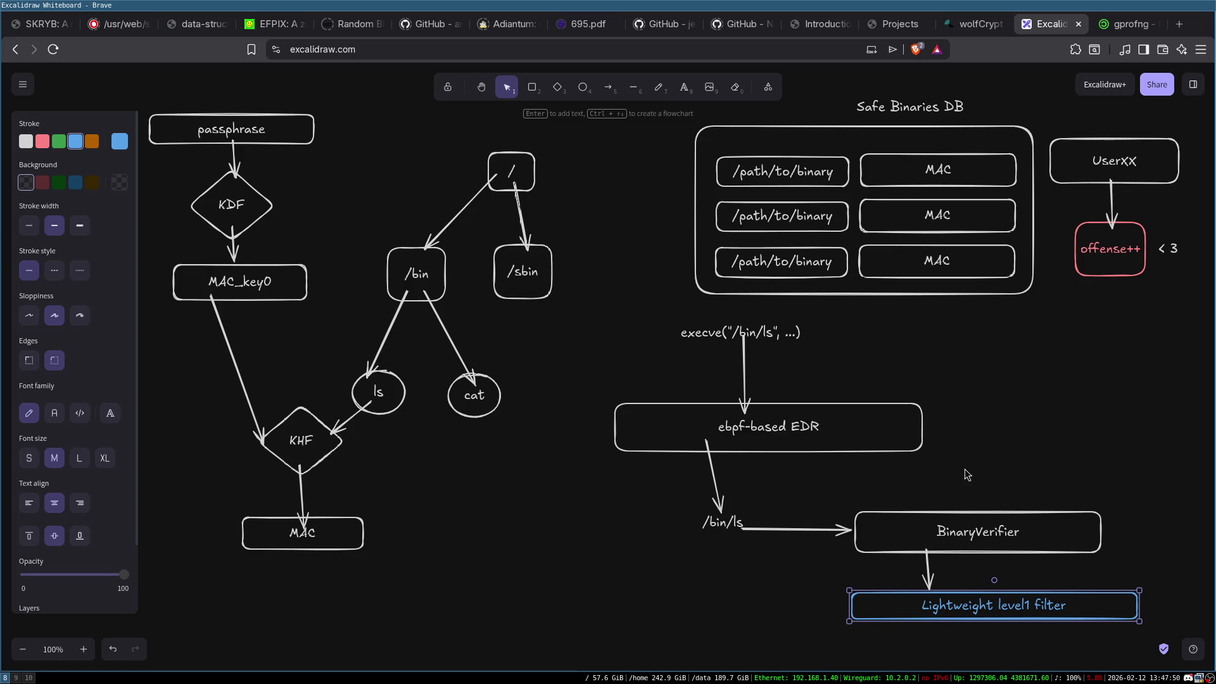
pyautogui.press('Escape')
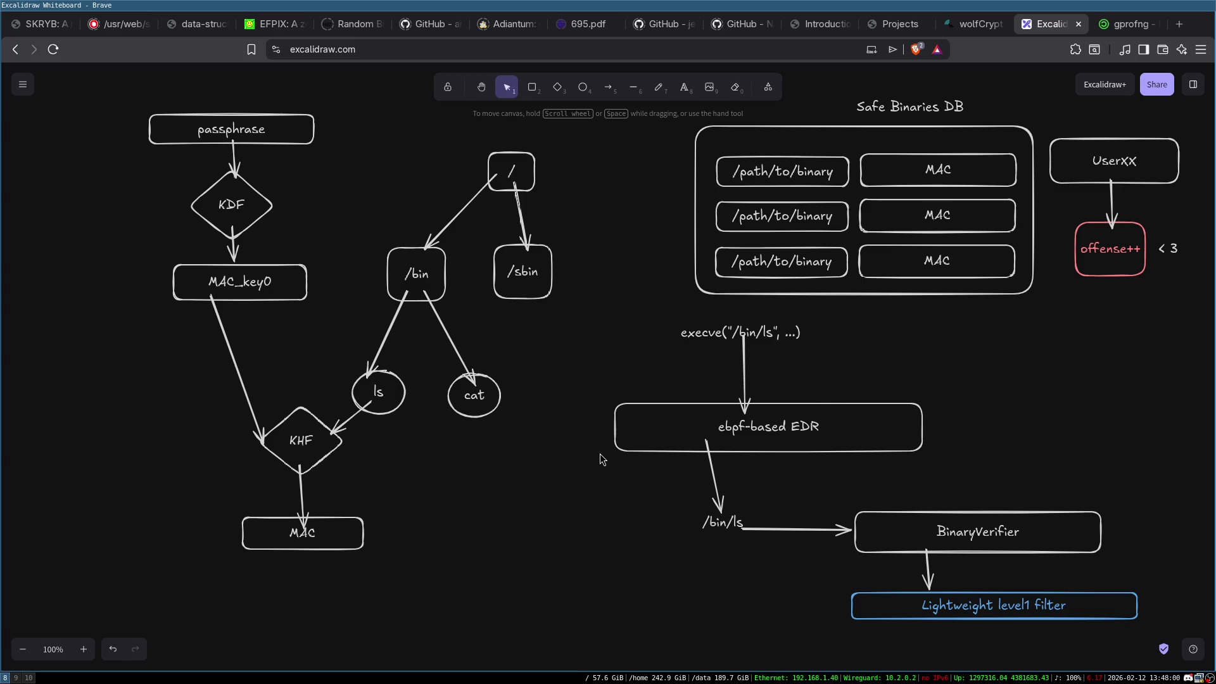
# Inspect the execve flow, /bin/ls label and top MAC cell, then shift the filter box up-left.
pyautogui.moveTo(588, 310)
pyautogui.mouseDown()
pyautogui.moveTo(788, 396)
pyautogui.moveTo(1147, 652)
pyautogui.moveTo(1158, 636)
pyautogui.mouseUp()
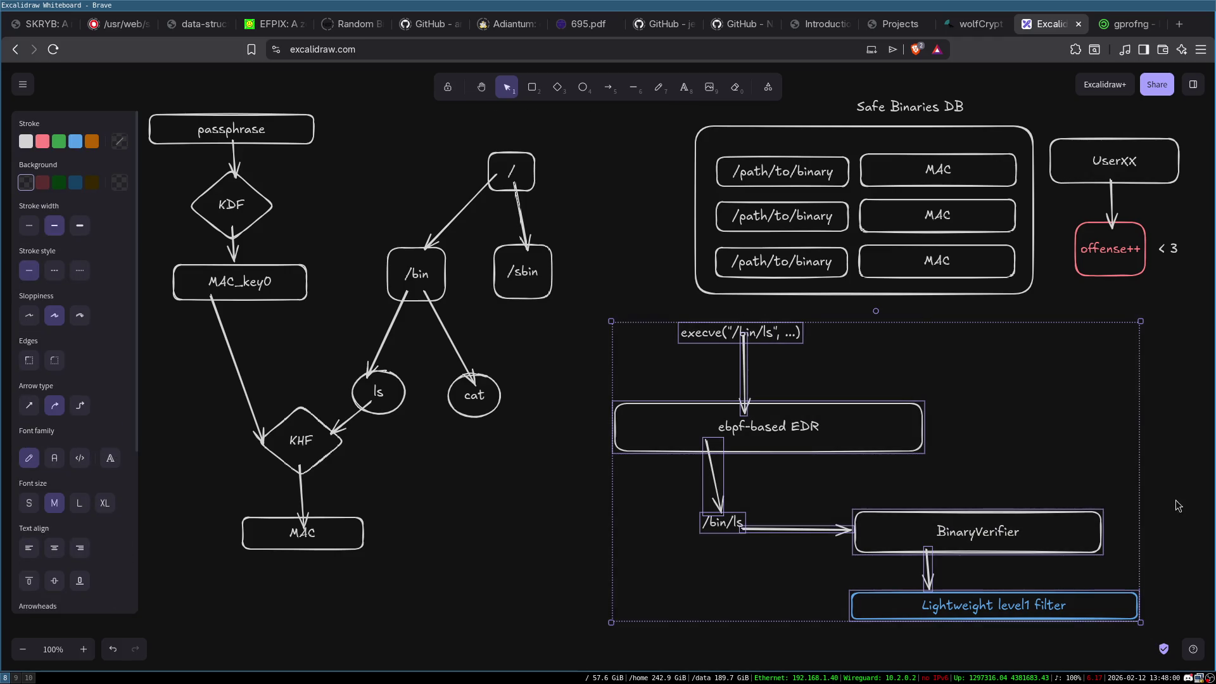
pyautogui.click(1172, 495)
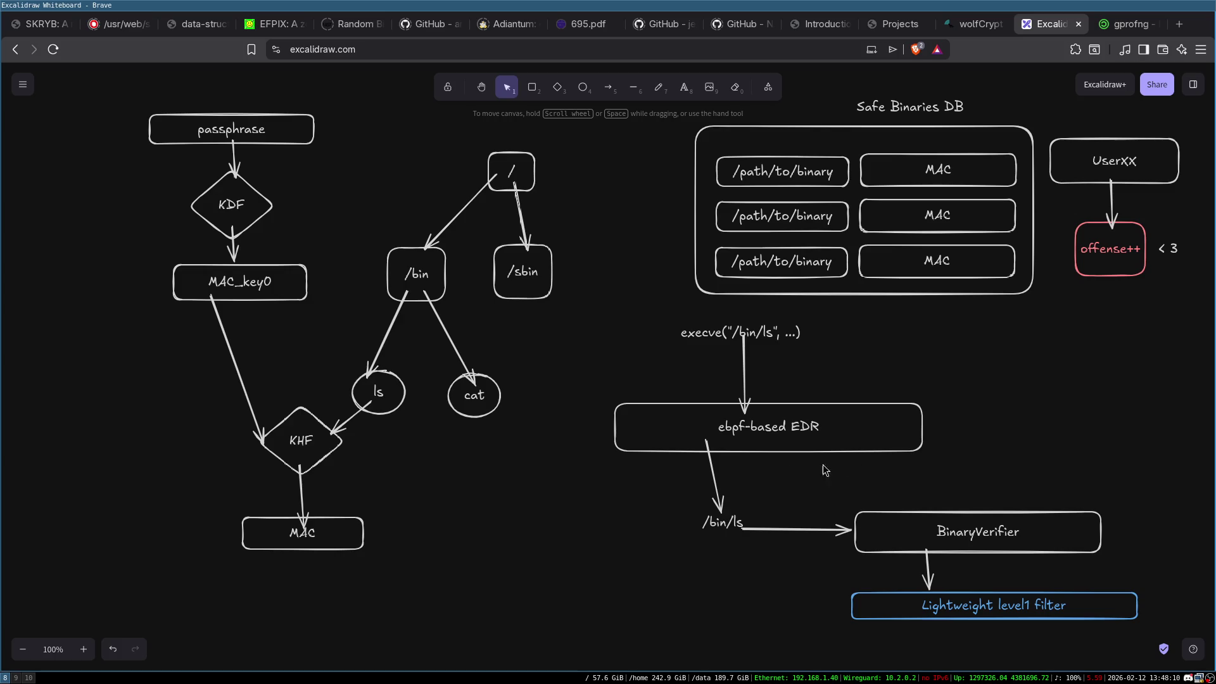
pyautogui.click(723, 527)
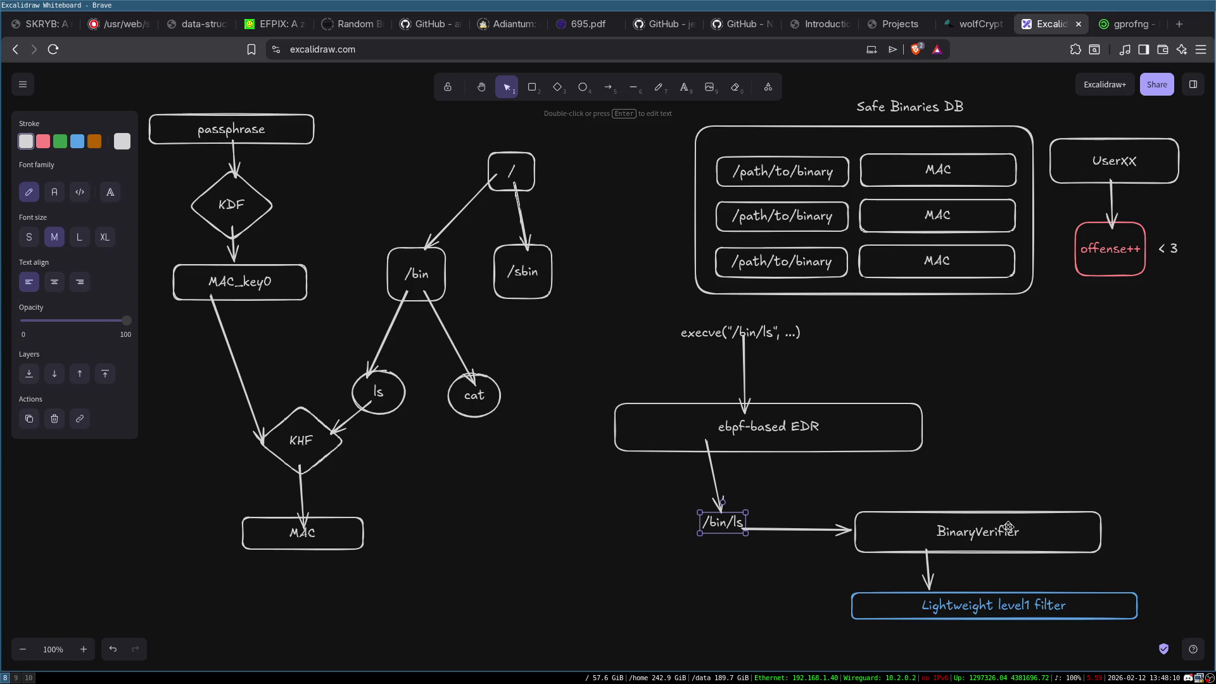
pyautogui.click(938, 170)
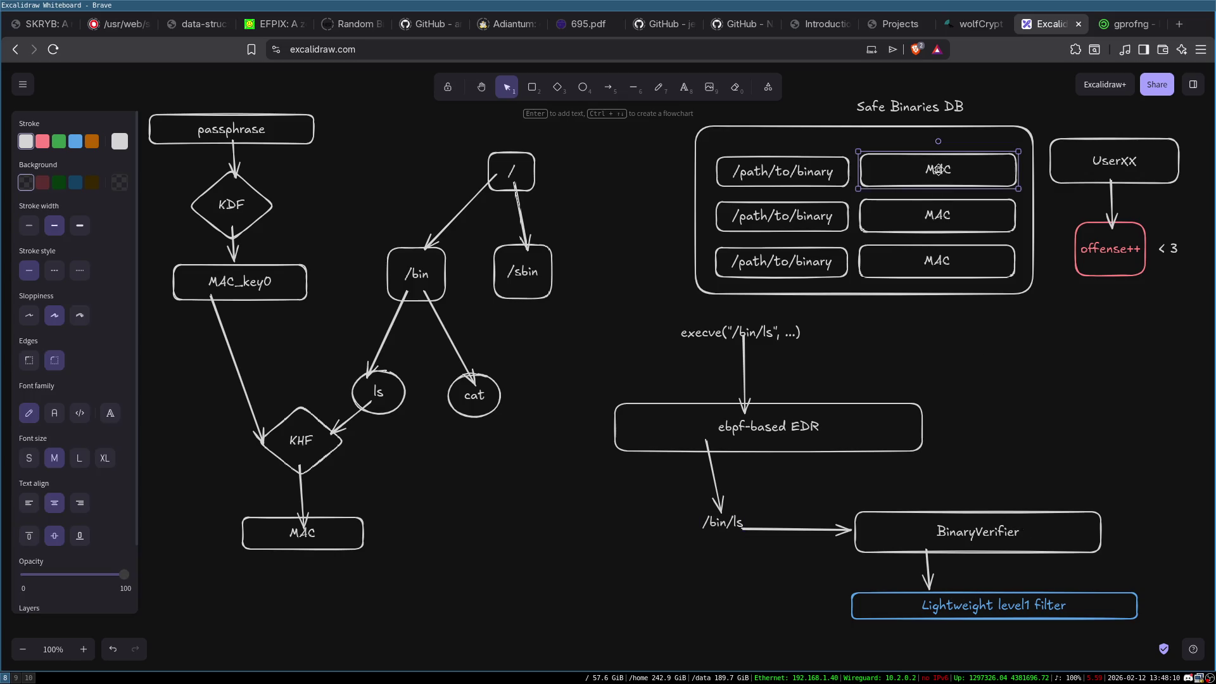
pyautogui.click(996, 338)
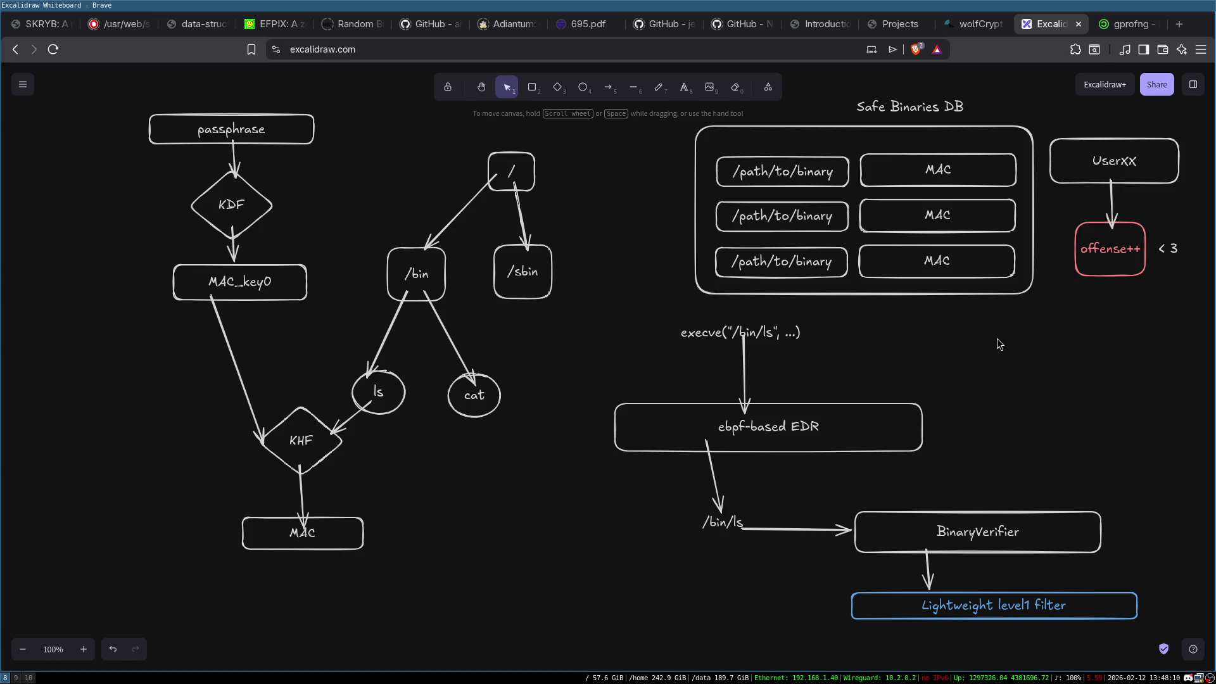
pyautogui.moveTo(1011, 607); pyautogui.dragTo(1000, 592)
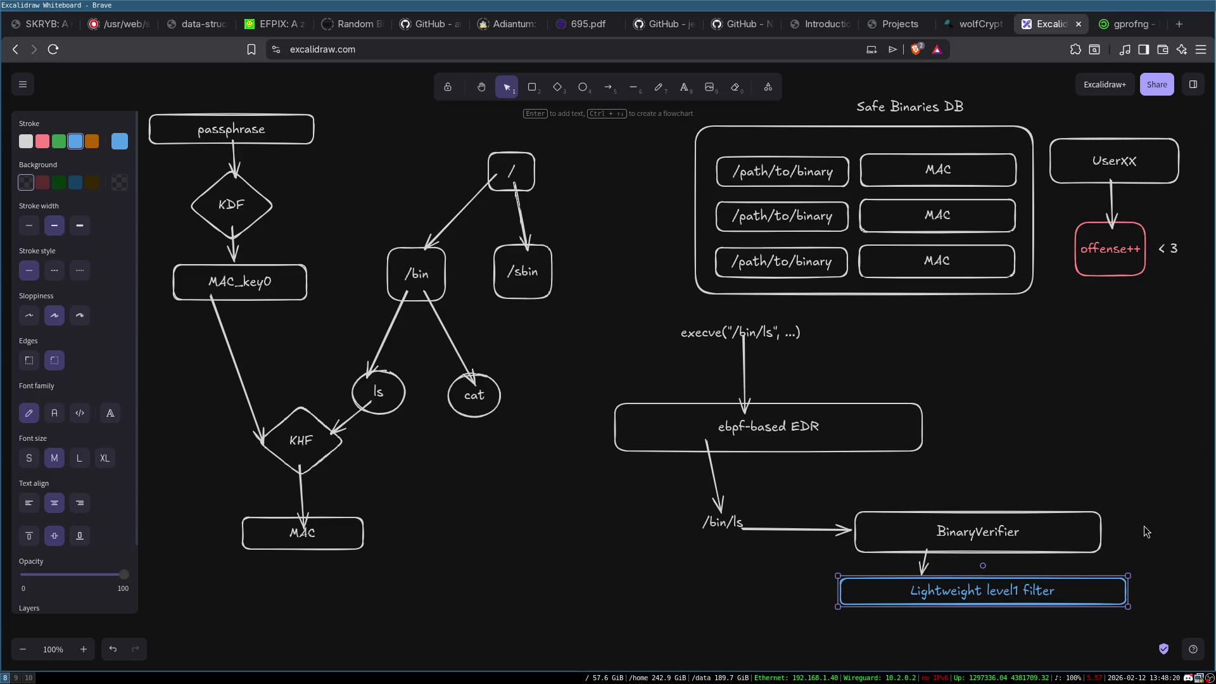
pyautogui.moveTo(659, 315); pyautogui.dragTo(839, 361)
# Drag the filter box up-left, then further left and down so BinaryVerifier's arrow slants to it.
pyautogui.click(1158, 307)
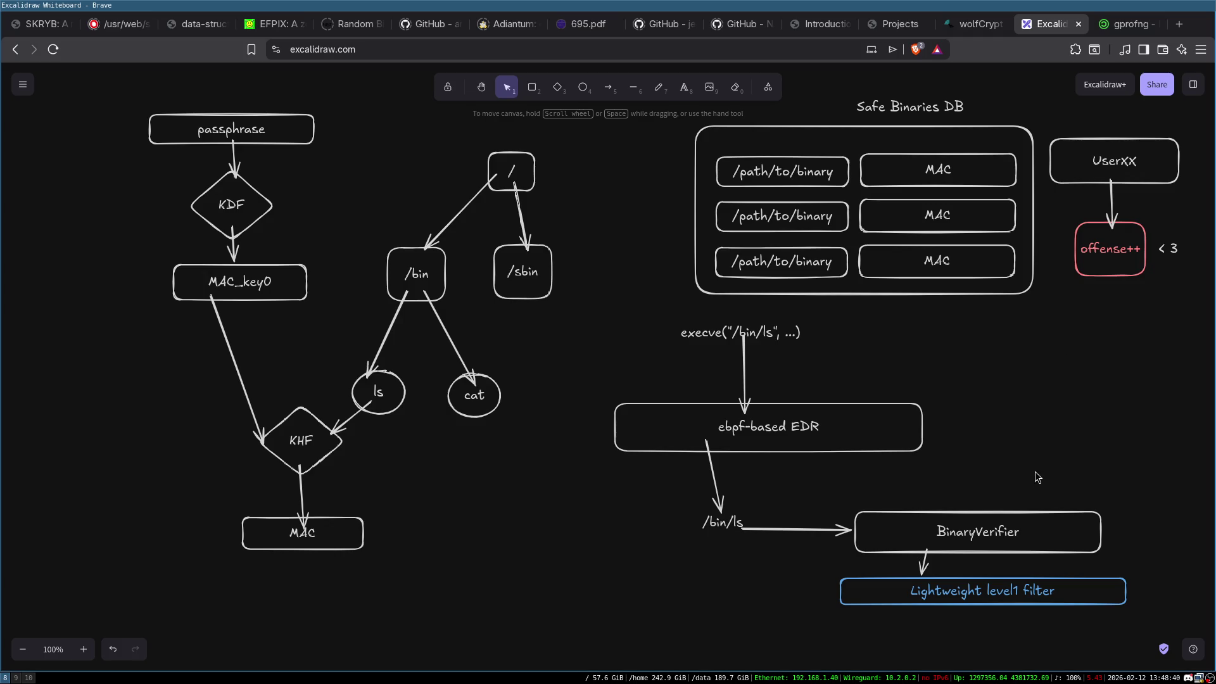
pyautogui.moveTo(1024, 592); pyautogui.dragTo(992, 583)
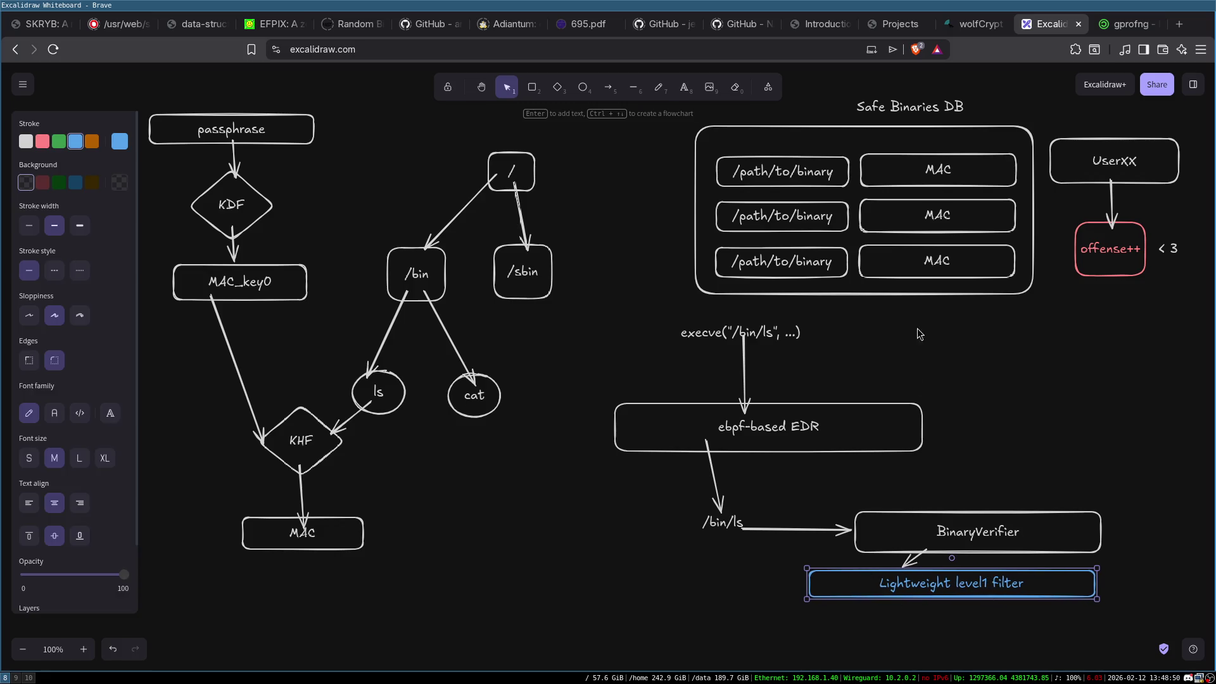
pyautogui.click(1043, 427)
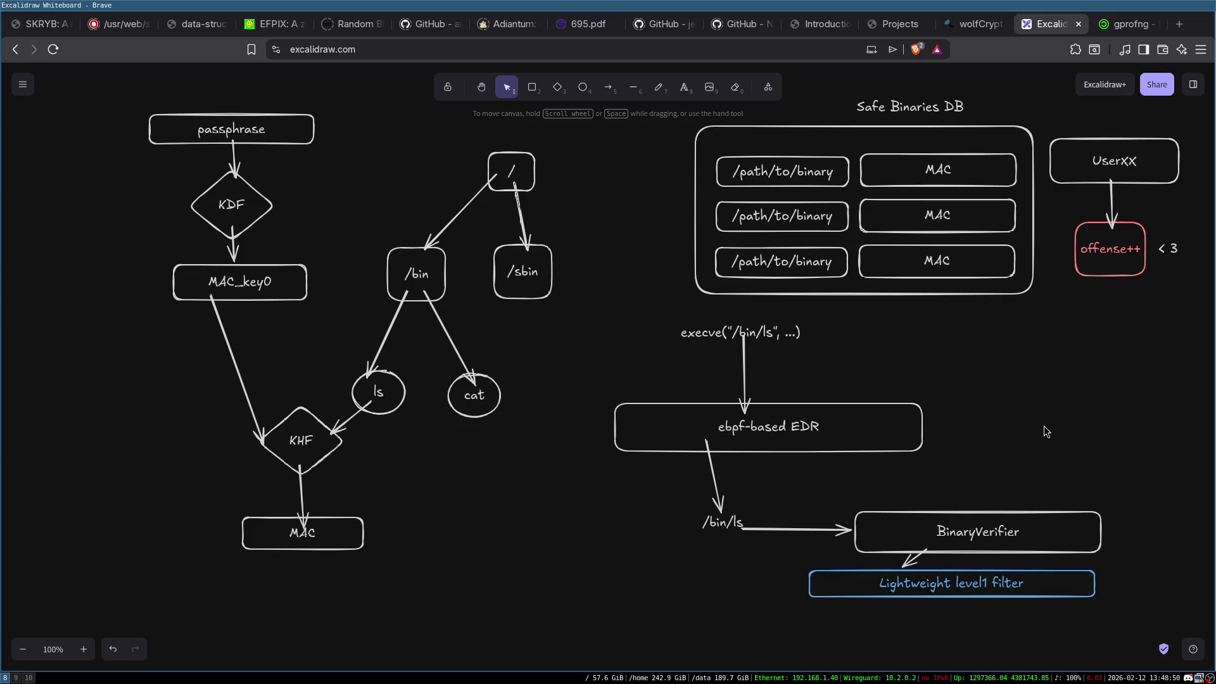
pyautogui.moveTo(965, 588); pyautogui.dragTo(828, 605)
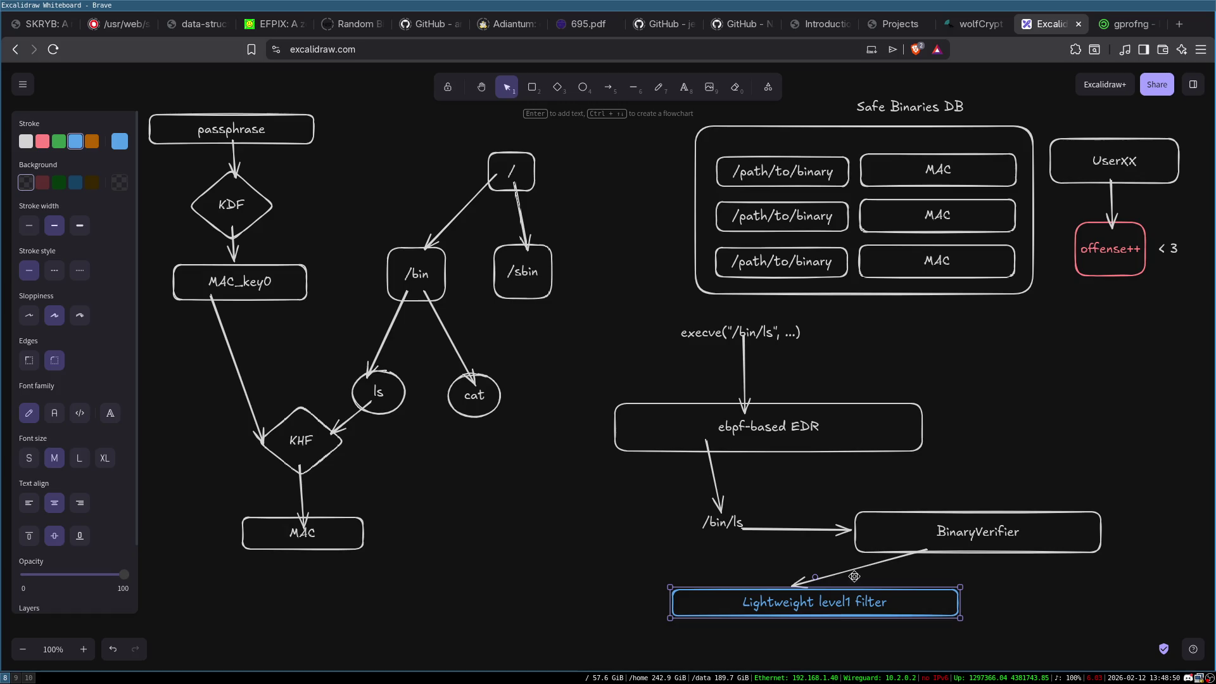
pyautogui.click(1000, 425)
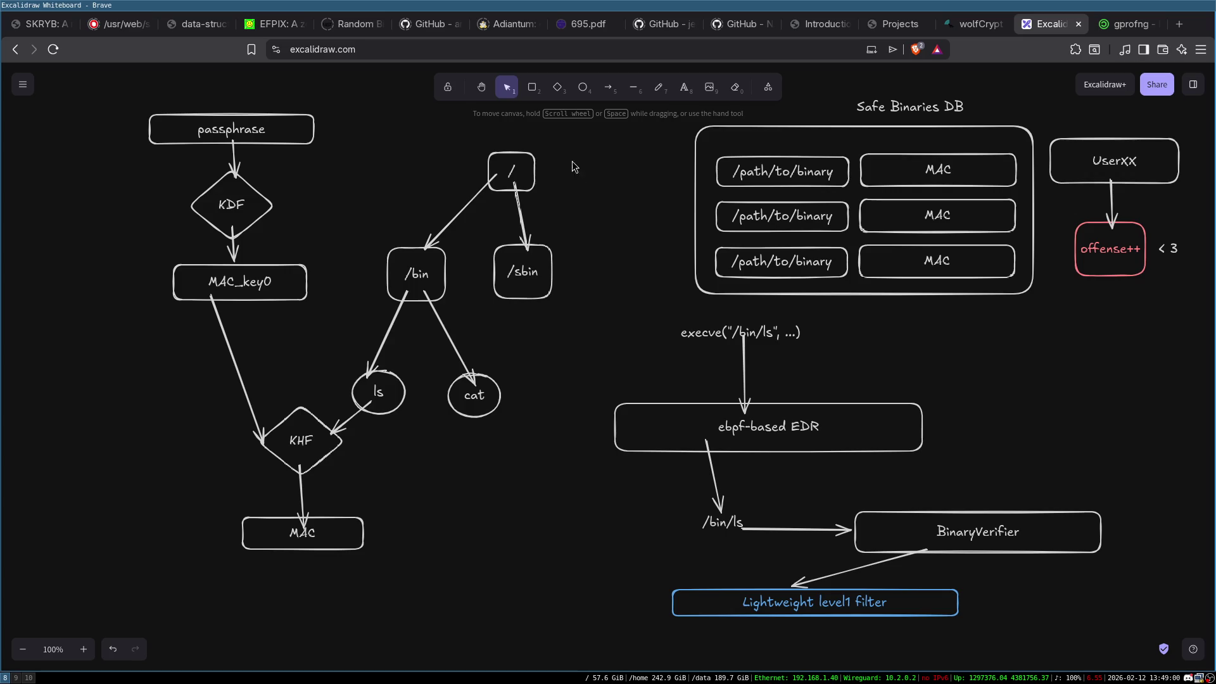
pyautogui.moveTo(123, 93)
pyautogui.mouseDown()
pyautogui.moveTo(149, 108)
pyautogui.moveTo(578, 626)
pyautogui.moveTo(557, 607)
pyautogui.mouseUp()
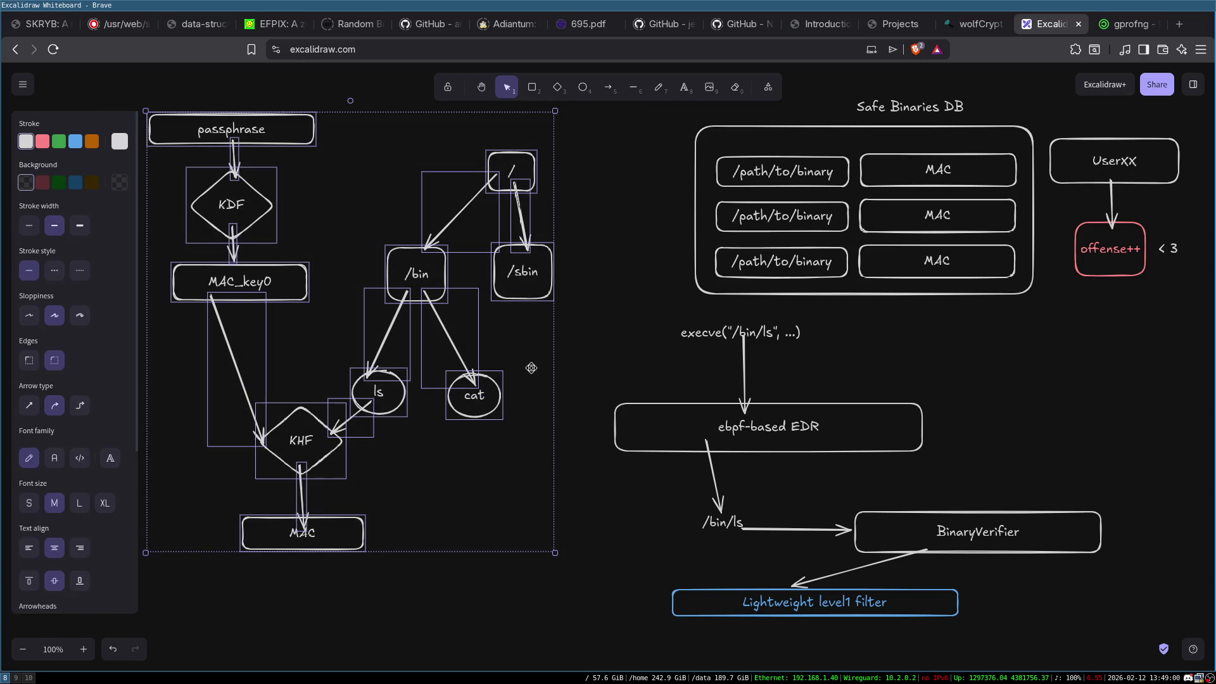
# Drag the selected directory tree and passphrase-to-MAC flow up-left, then deselect.
pyautogui.moveTo(518, 176); pyautogui.dragTo(494, 141)
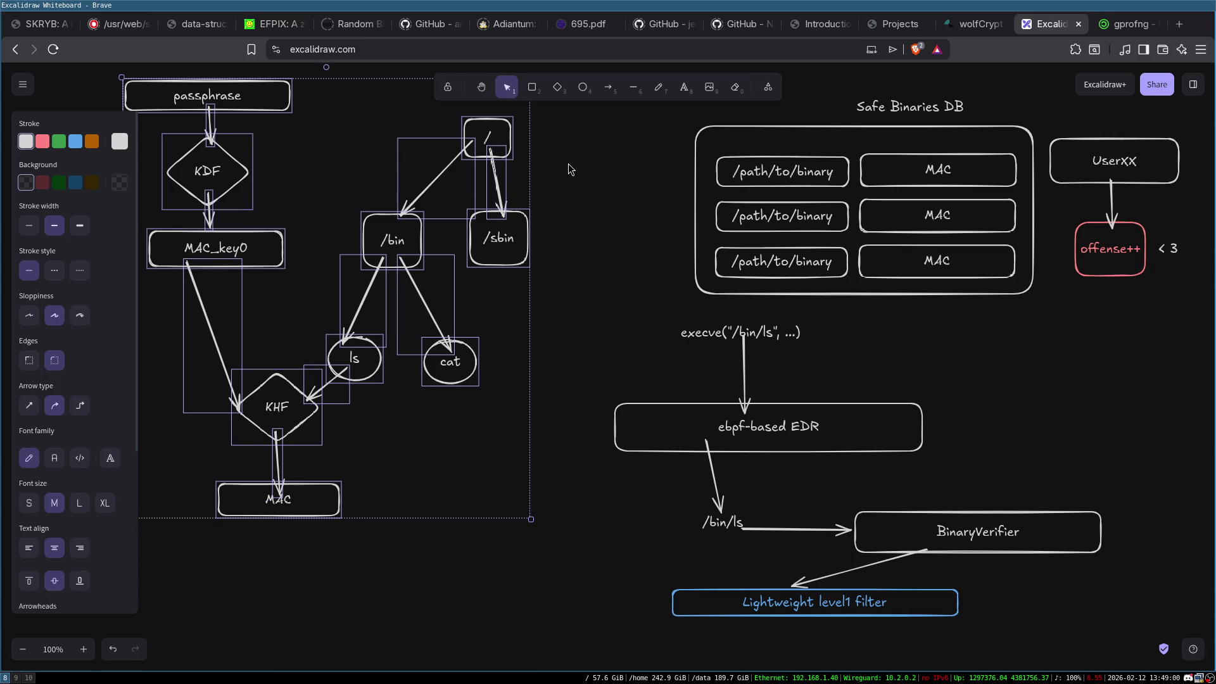
pyautogui.click(570, 168)
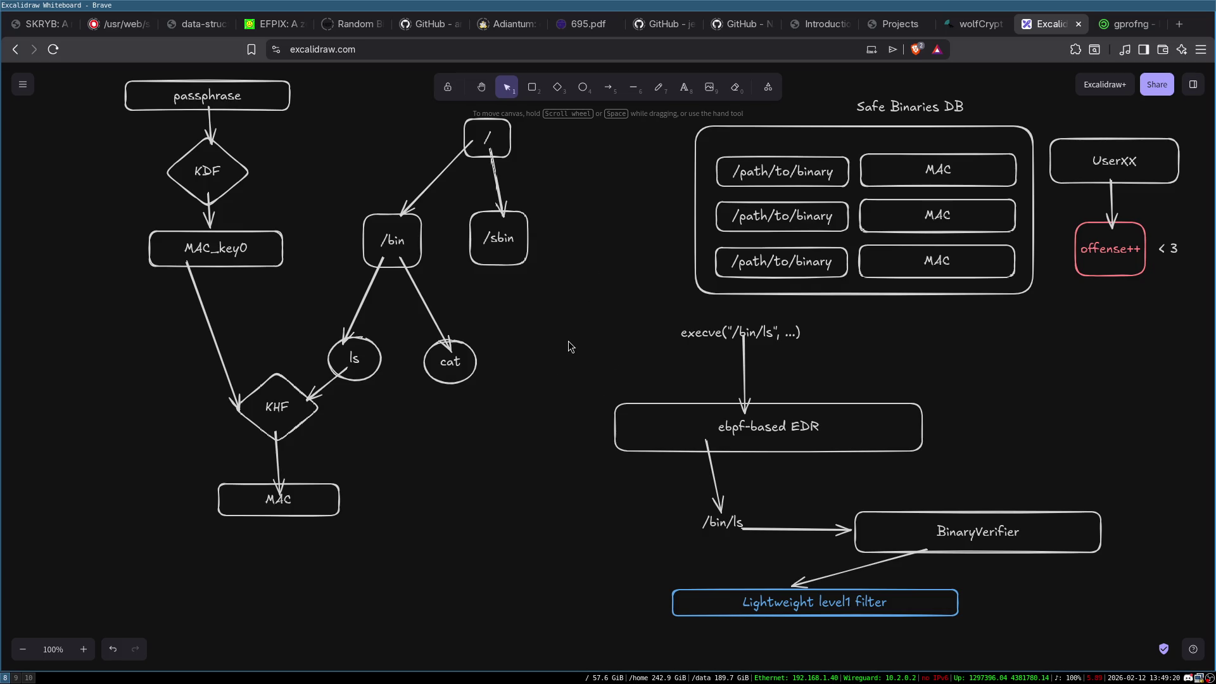
# Shift the whole EDR flow diagram left and slightly up.
pyautogui.click(759, 334)
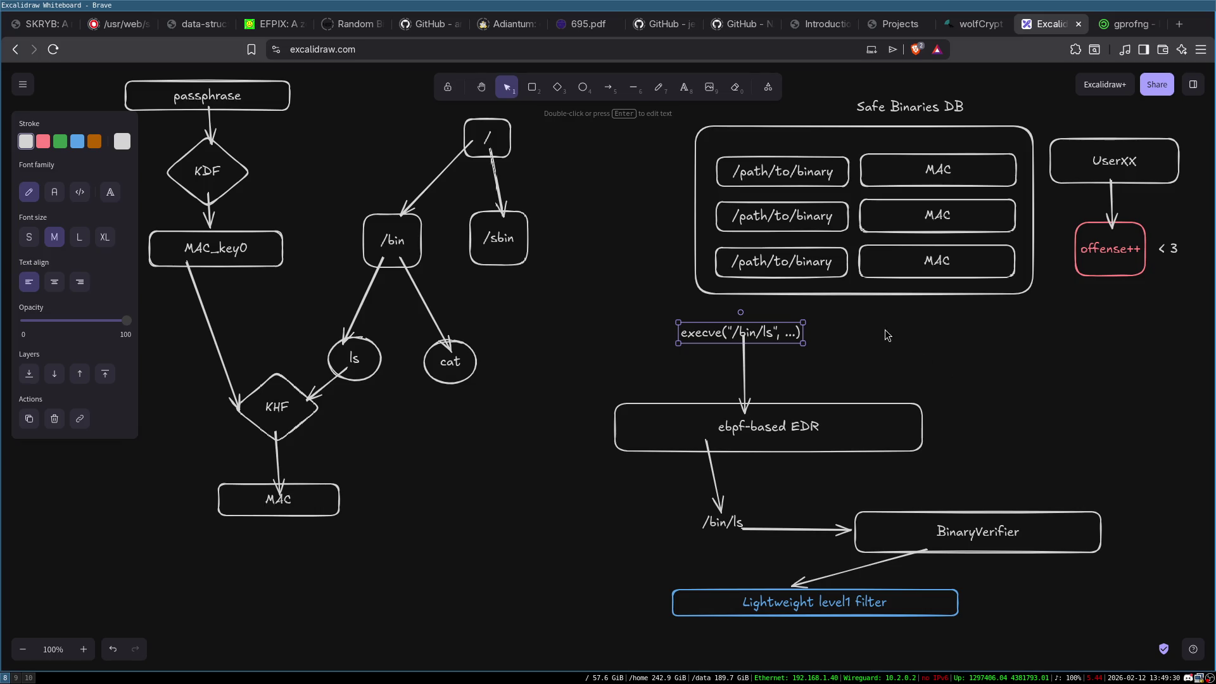
pyautogui.click(947, 397)
pyautogui.moveTo(577, 311)
pyautogui.mouseDown()
pyautogui.moveTo(998, 429)
pyautogui.moveTo(1144, 667)
pyautogui.mouseUp()
pyautogui.moveTo(1001, 533)
pyautogui.mouseDown()
pyautogui.moveTo(878, 517)
pyautogui.moveTo(890, 521)
pyautogui.mouseUp()
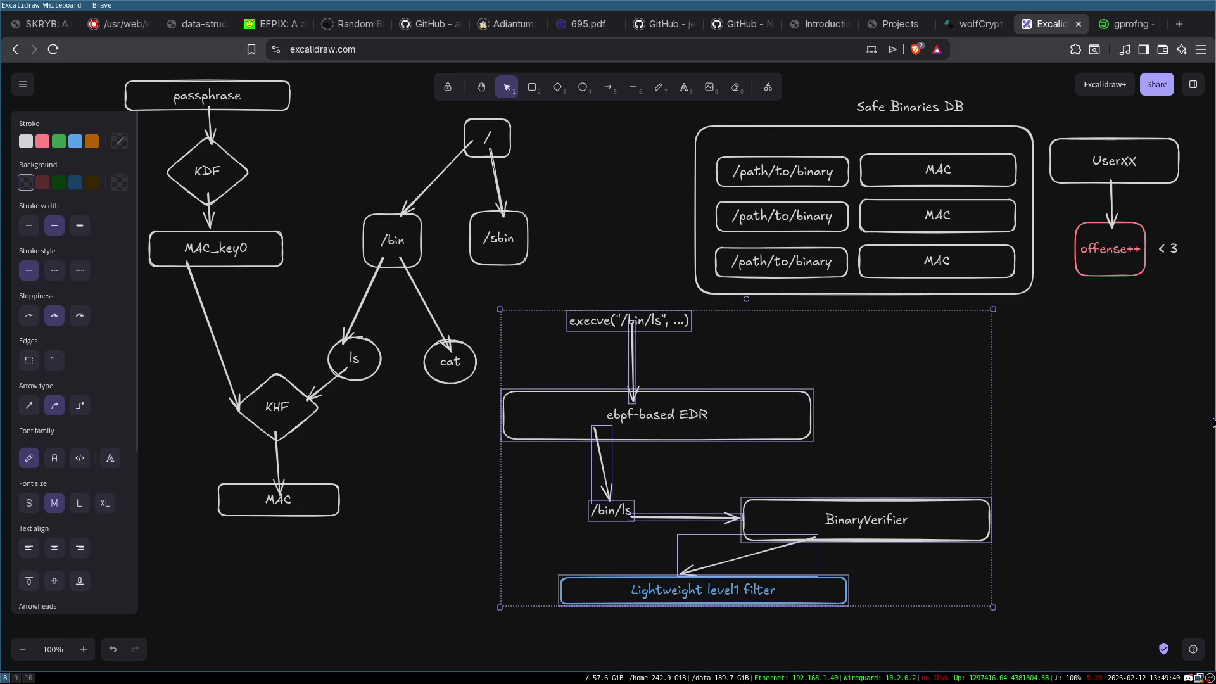
# Select every element on the canvas and delete it, leaving a blank whiteboard.
pyautogui.click(1190, 435)
pyautogui.click(660, 320)
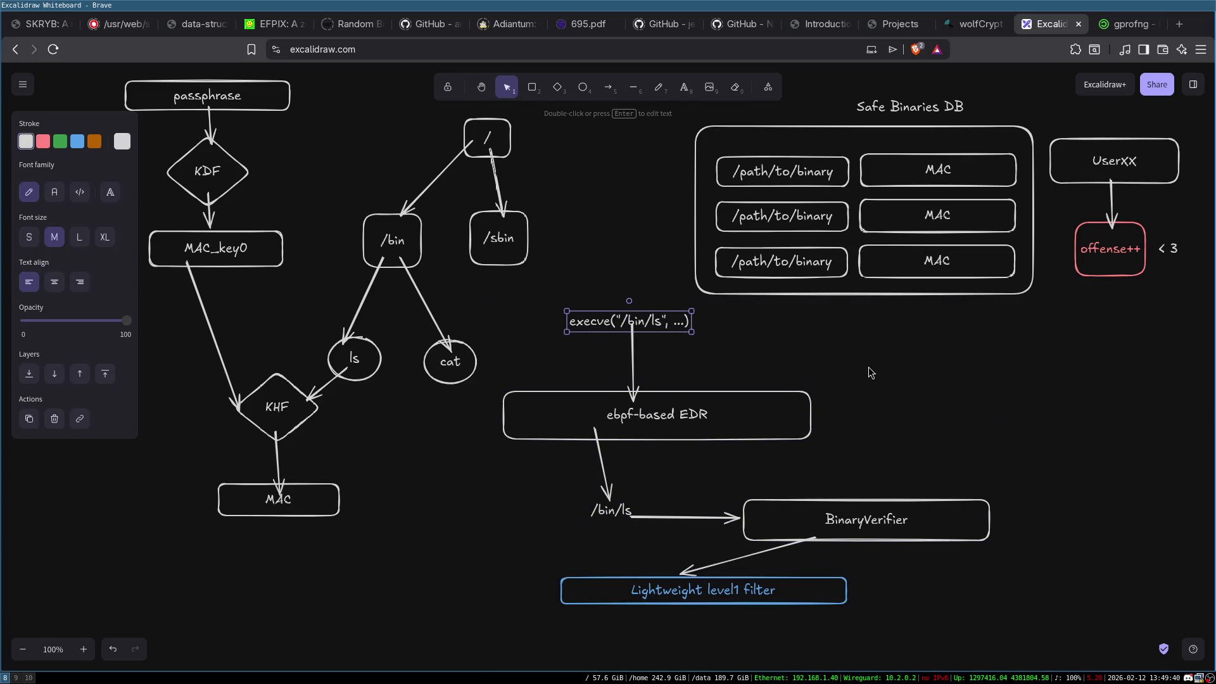
pyautogui.click(937, 381)
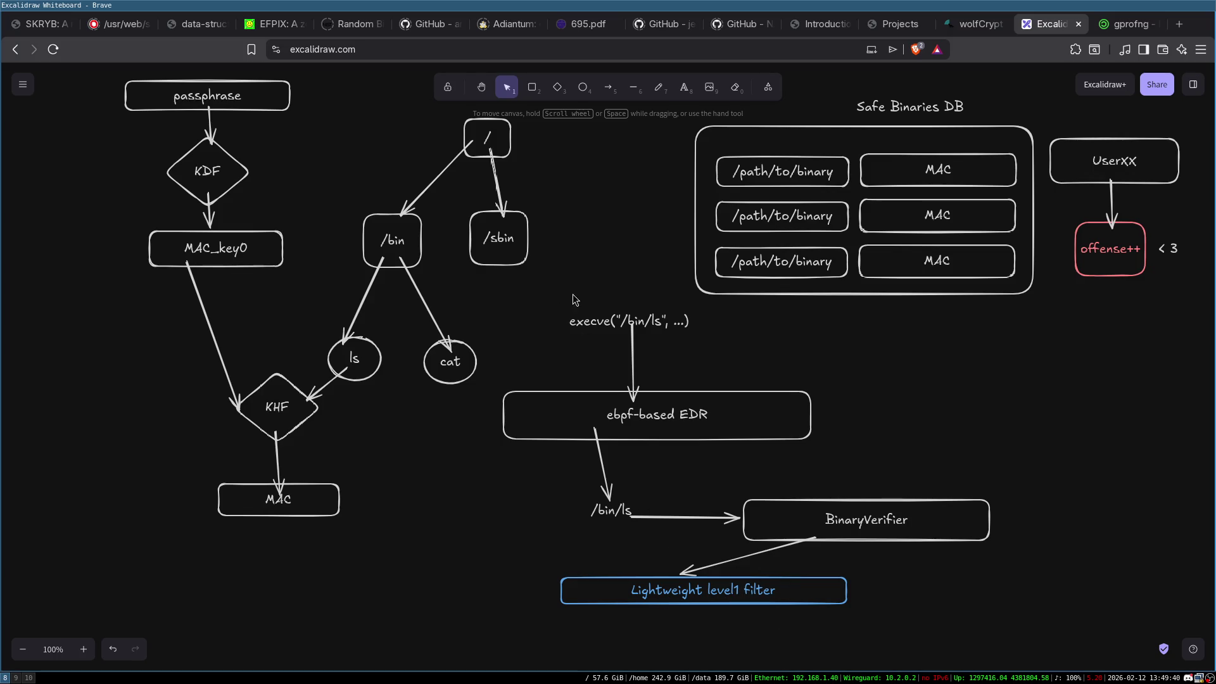
pyautogui.moveTo(98, 76)
pyautogui.mouseDown()
pyautogui.moveTo(355, 190)
pyautogui.moveTo(1152, 616)
pyautogui.mouseUp()
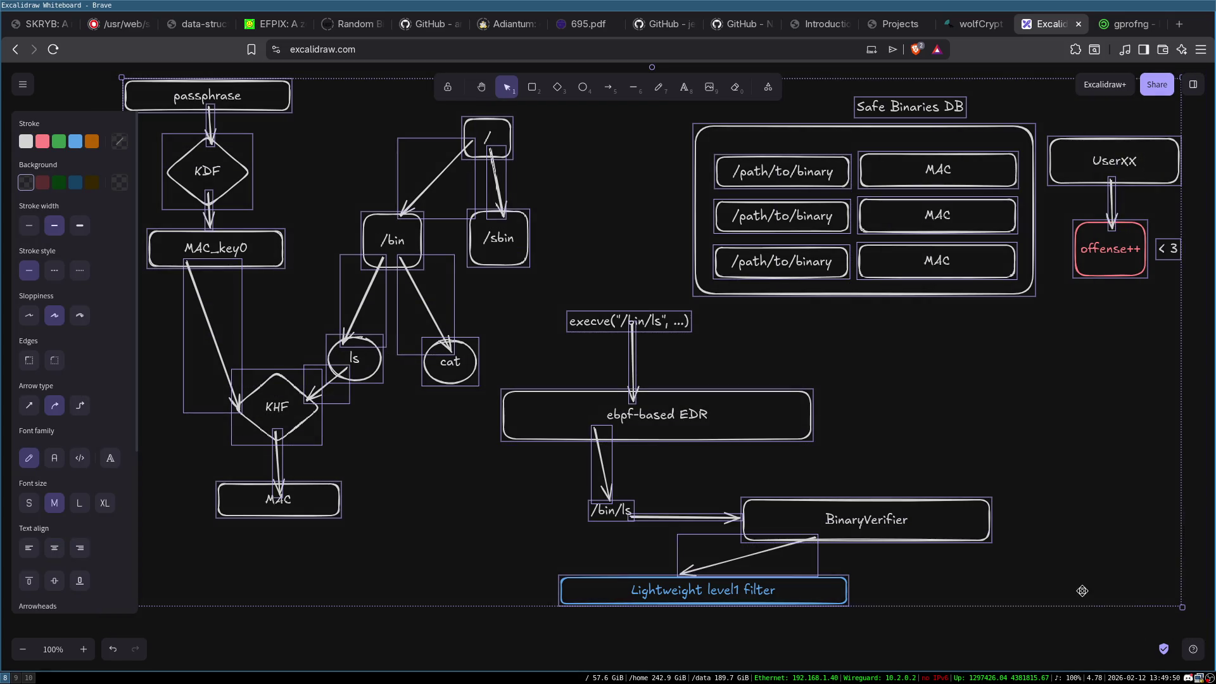
pyautogui.press('Delete')
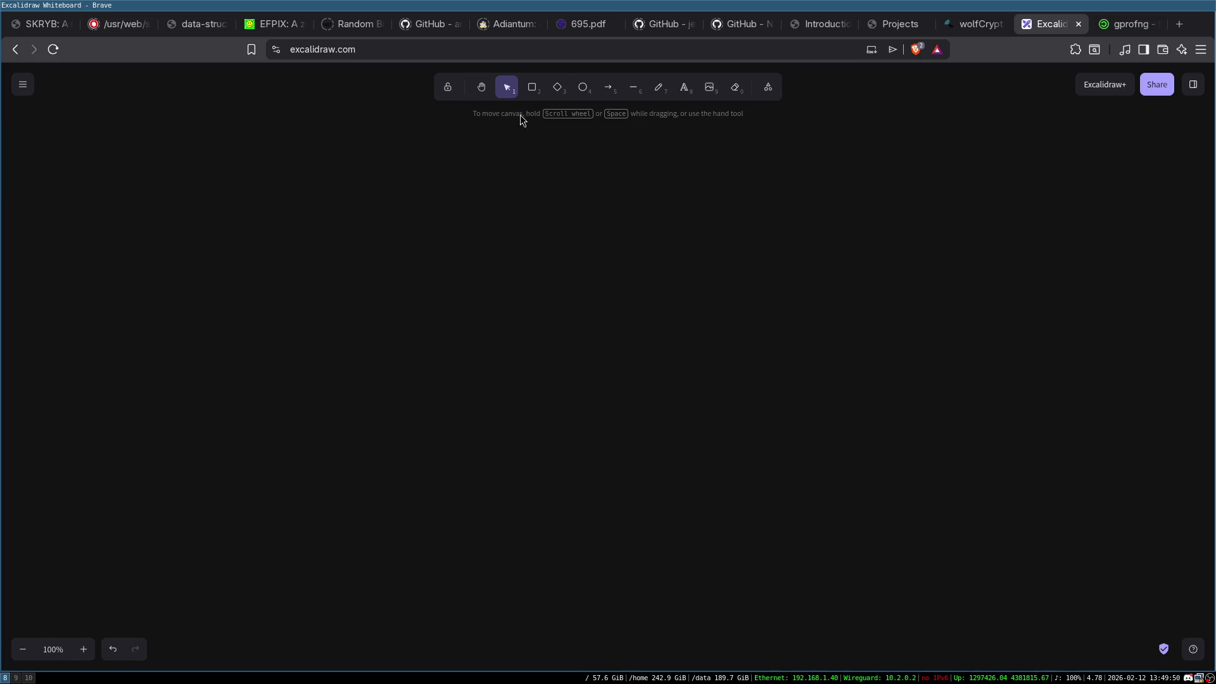
# Draw a tall outer memory box with a Header section box at its top.
pyautogui.click(532, 86)
pyautogui.moveTo(276, 155)
pyautogui.mouseDown()
pyautogui.moveTo(475, 398)
pyautogui.moveTo(508, 550)
pyautogui.mouseUp()
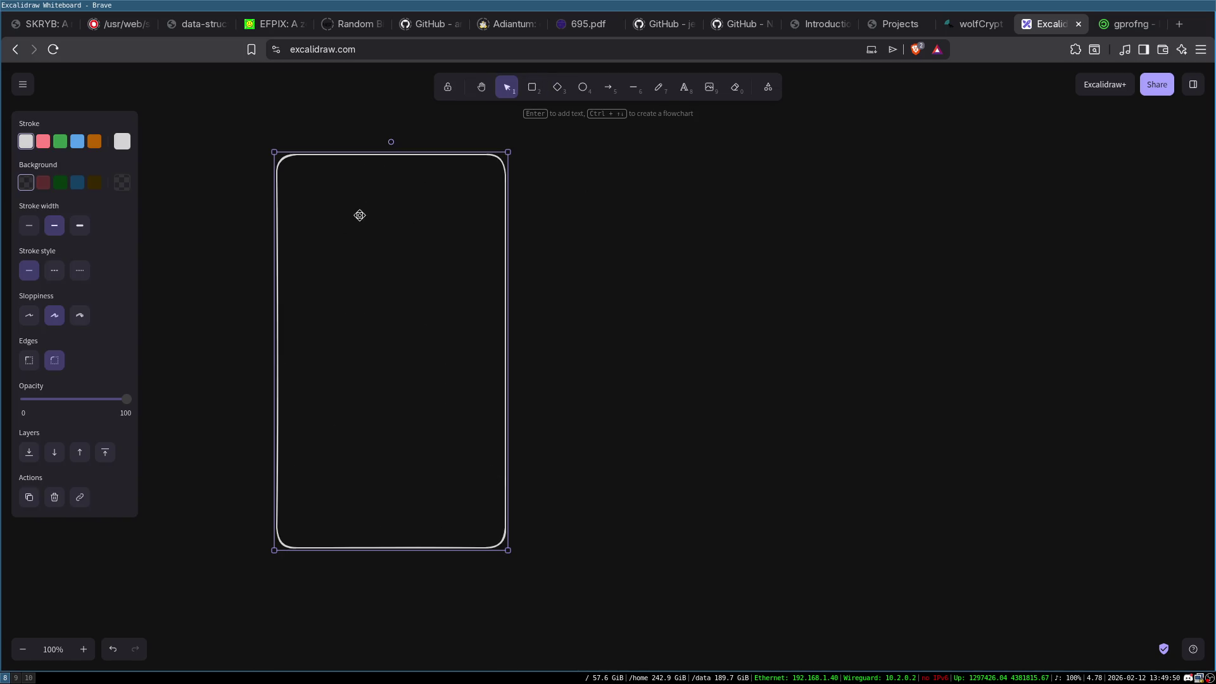
pyautogui.click(532, 88)
pyautogui.moveTo(419, 220); pyautogui.dragTo(491, 208)
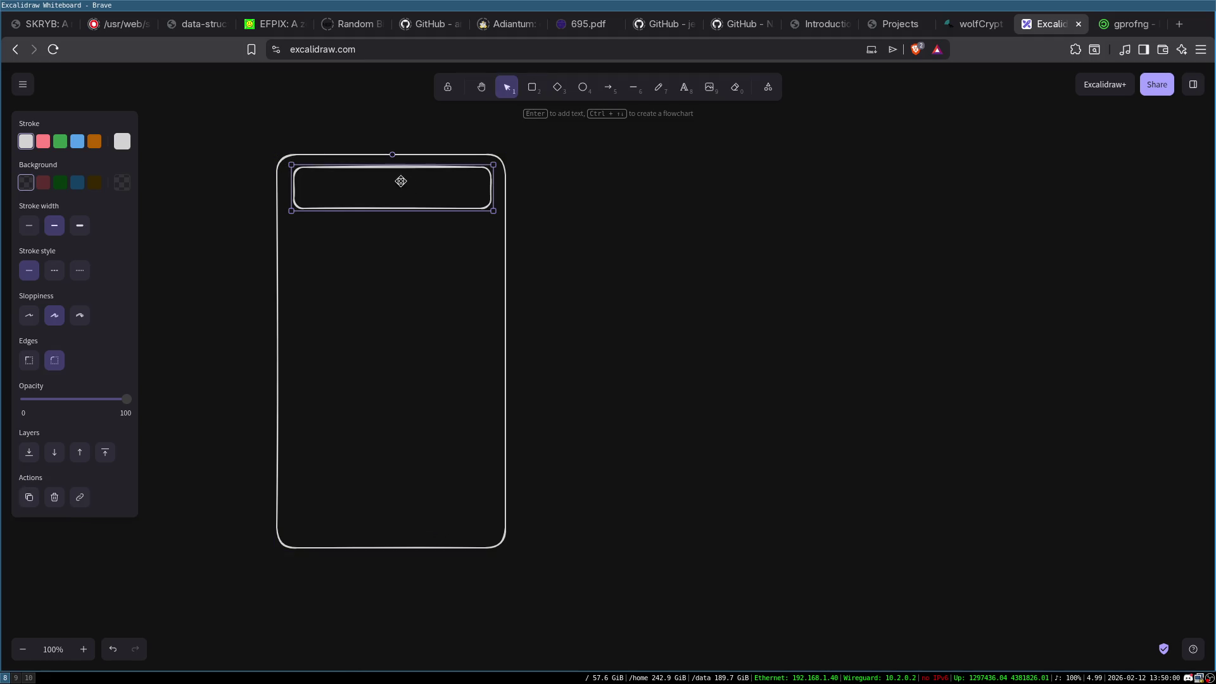
pyautogui.doubleClick(401, 184)
pyautogui.write('eader')
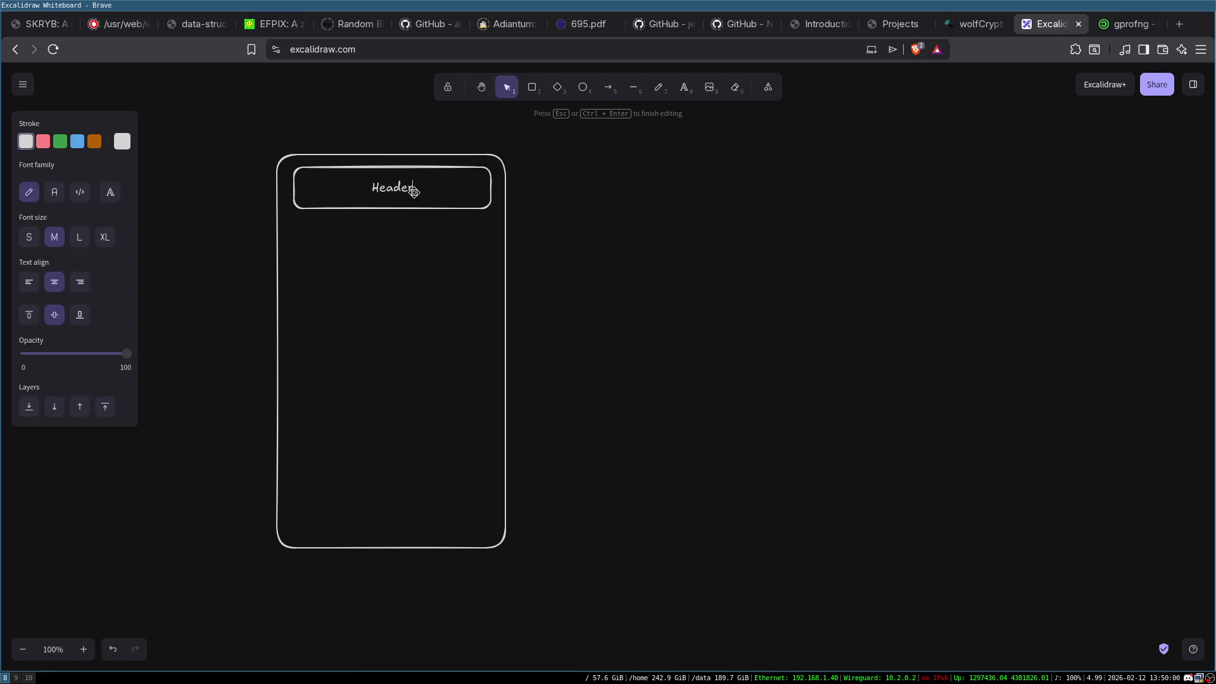
pyautogui.click(414, 212)
# Duplicate the Header box below it and relabel the copies .bss, .data and .txt.
pyautogui.moveTo(414, 213)
pyautogui.mouseDown()
pyautogui.moveTo(410, 250)
pyautogui.moveTo(394, 258)
pyautogui.moveTo(407, 266)
pyautogui.moveTo(412, 334)
pyautogui.moveTo(400, 357)
pyautogui.mouseUp()
pyautogui.doubleClick(400, 357)
pyautogui.write('.txt')
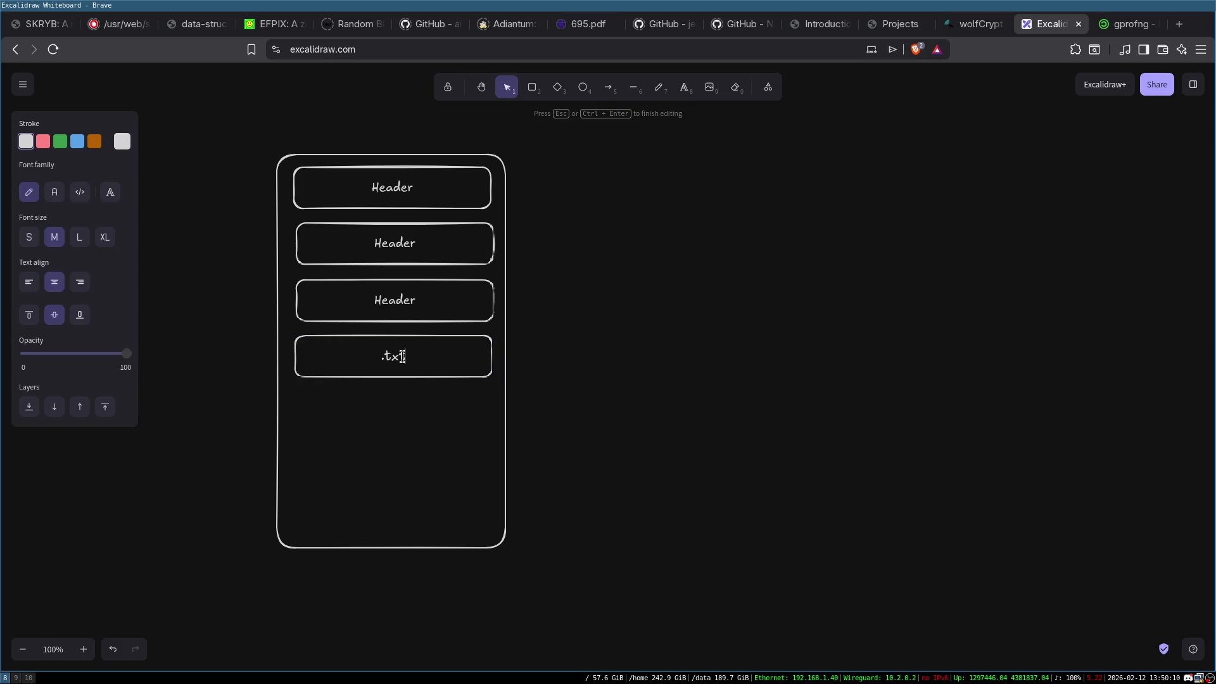
pyautogui.doubleClick(400, 251)
pyautogui.press('BackSpace')
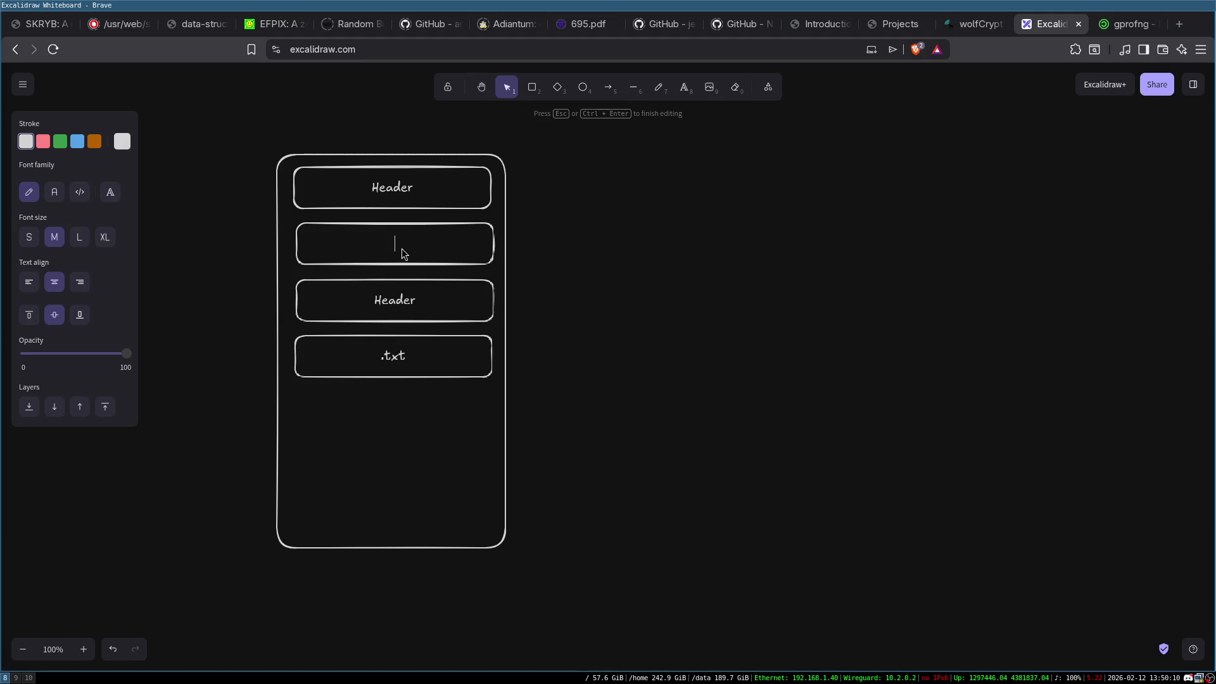
pyautogui.write('.bss')
pyautogui.doubleClick(397, 298)
pyautogui.press('BackSpace')
pyautogui.write('data')
pyautogui.click(347, 379)
# Copy the .txt box to the bottom, make it taller and label it SymTab.
pyautogui.moveTo(347, 374)
pyautogui.keyDown('alt'); pyautogui.mouseDown()
pyautogui.moveTo(302, 390)
pyautogui.moveTo(388, 505)
pyautogui.mouseUp(); pyautogui.keyUp('alt')
pyautogui.moveTo(409, 434); pyautogui.dragTo(410, 466)
pyautogui.doubleClick(392, 486)
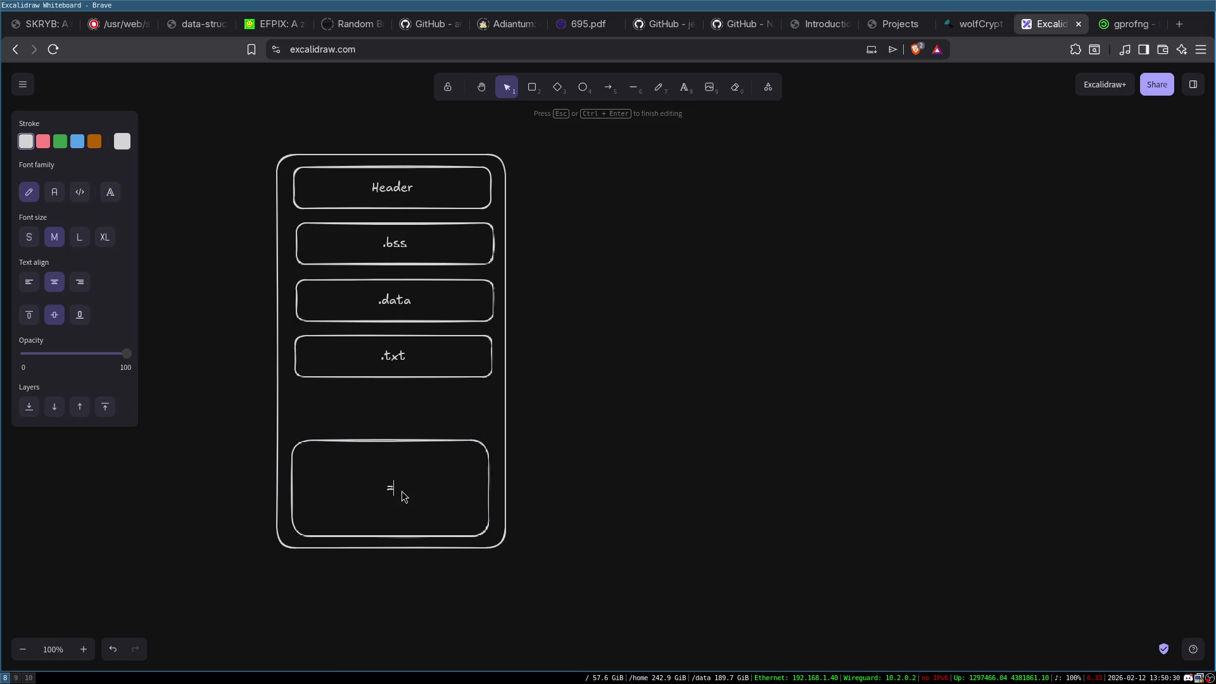
pyautogui.write('SYmTa')
pyautogui.write('by')
pyautogui.press('BackSpace')
pyautogui.press('Delete')
pyautogui.write('y')
pyautogui.click(532, 501)
pyautogui.click(469, 492)
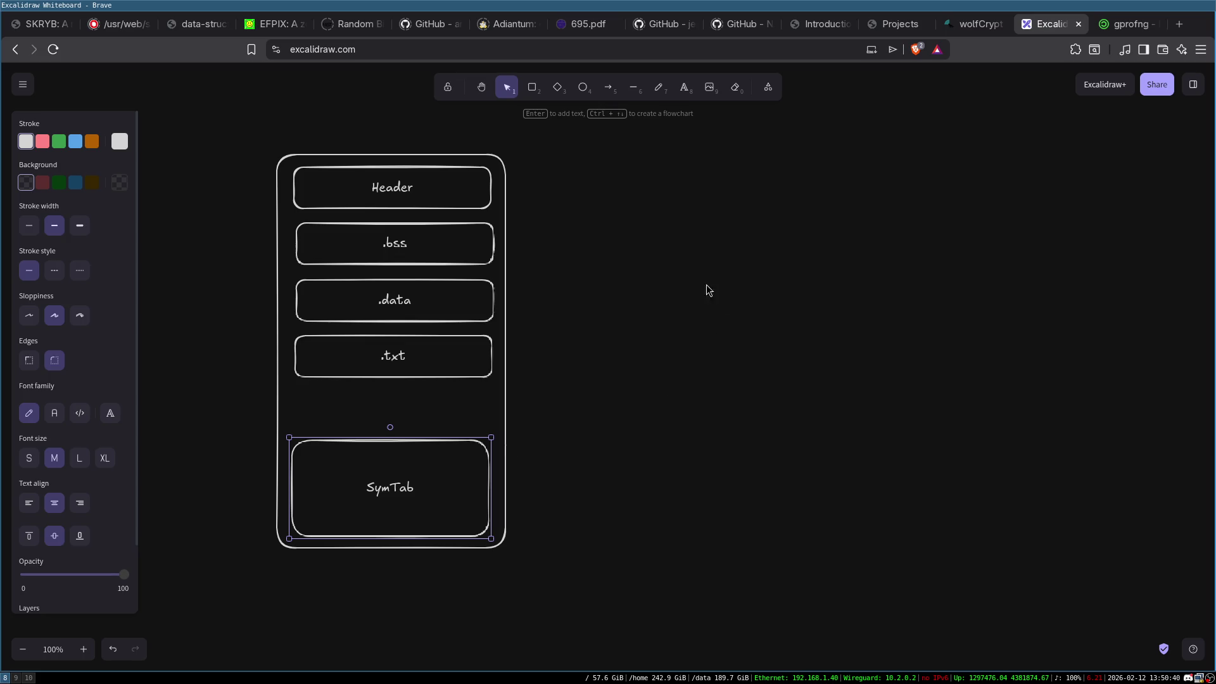
# Stretch the .txt section downward so it is taller.
pyautogui.moveTo(252, 130)
pyautogui.mouseDown()
pyautogui.moveTo(333, 196)
pyautogui.moveTo(562, 619)
pyautogui.moveTo(519, 564)
pyautogui.mouseUp()
pyautogui.click(415, 445)
pyautogui.click(425, 376)
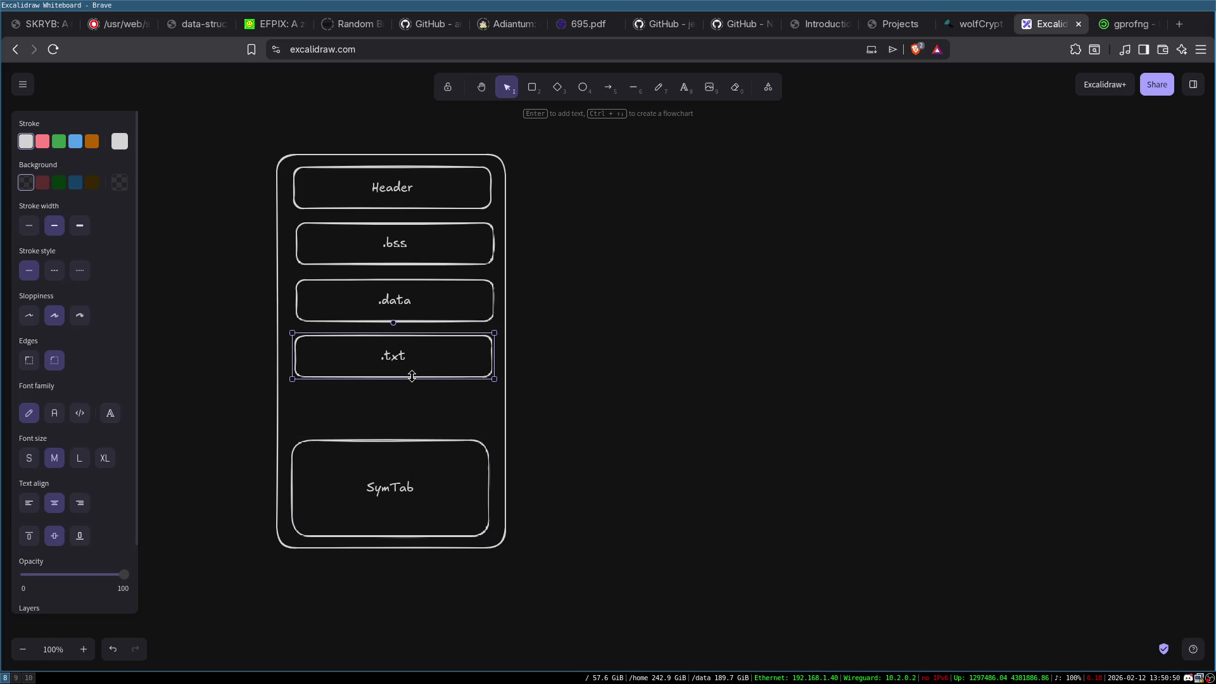
pyautogui.moveTo(393, 376); pyautogui.dragTo(393, 429)
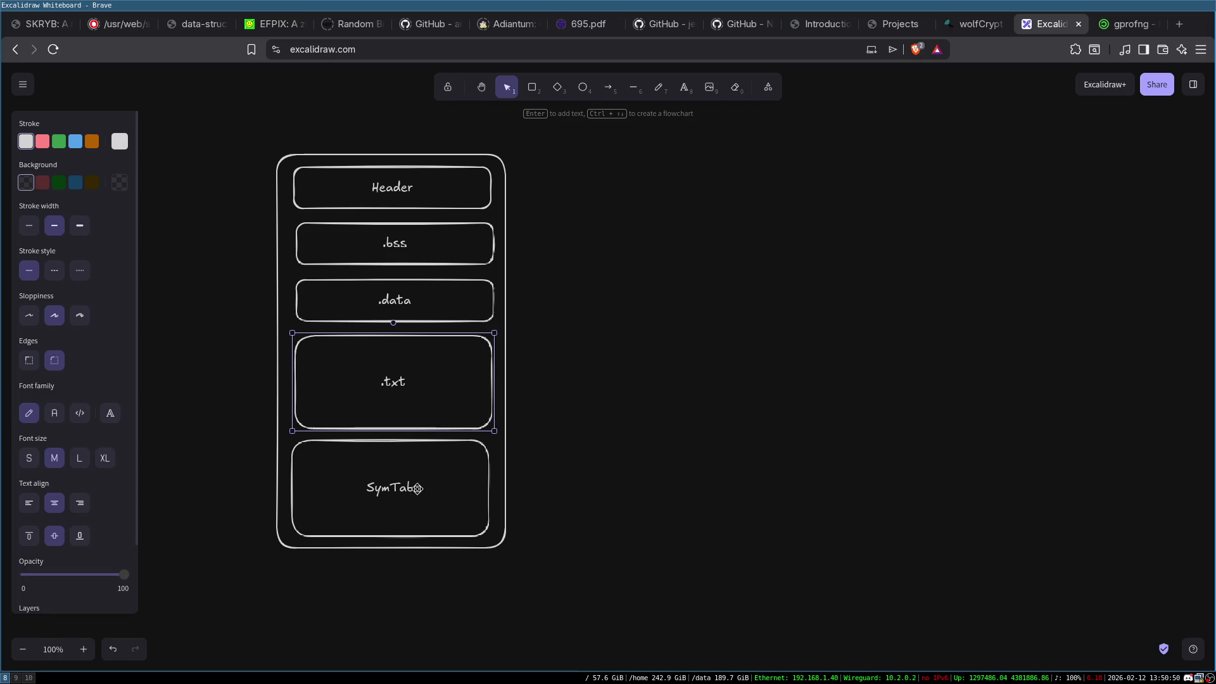
pyautogui.click(388, 481)
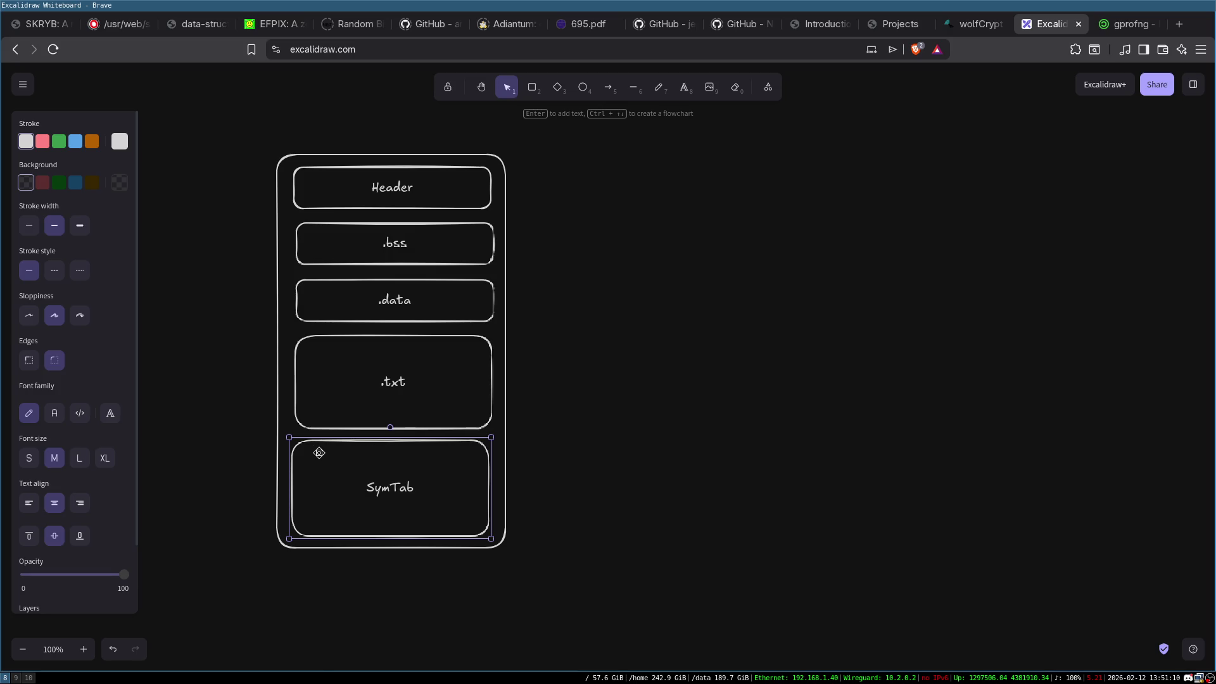
# Draw a small box and label it 'printf : @.txt'.
pyautogui.click(532, 87)
pyautogui.moveTo(303, 448); pyautogui.dragTo(383, 468)
pyautogui.press('Return')
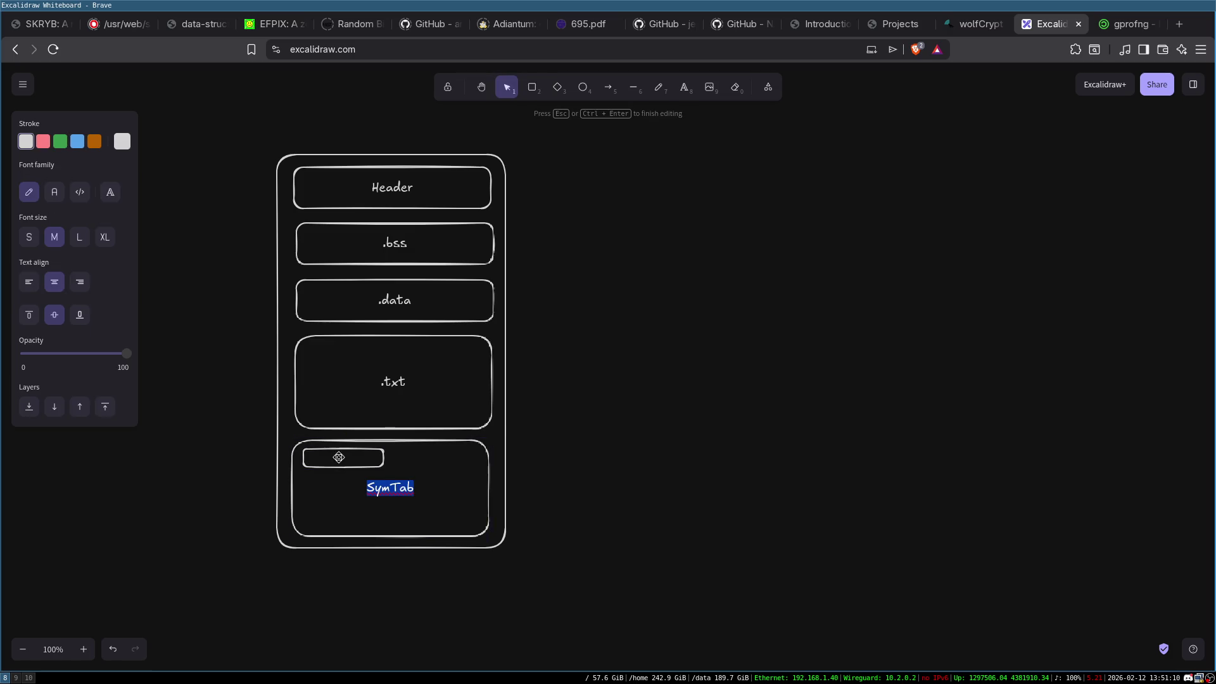
pyautogui.click(318, 457)
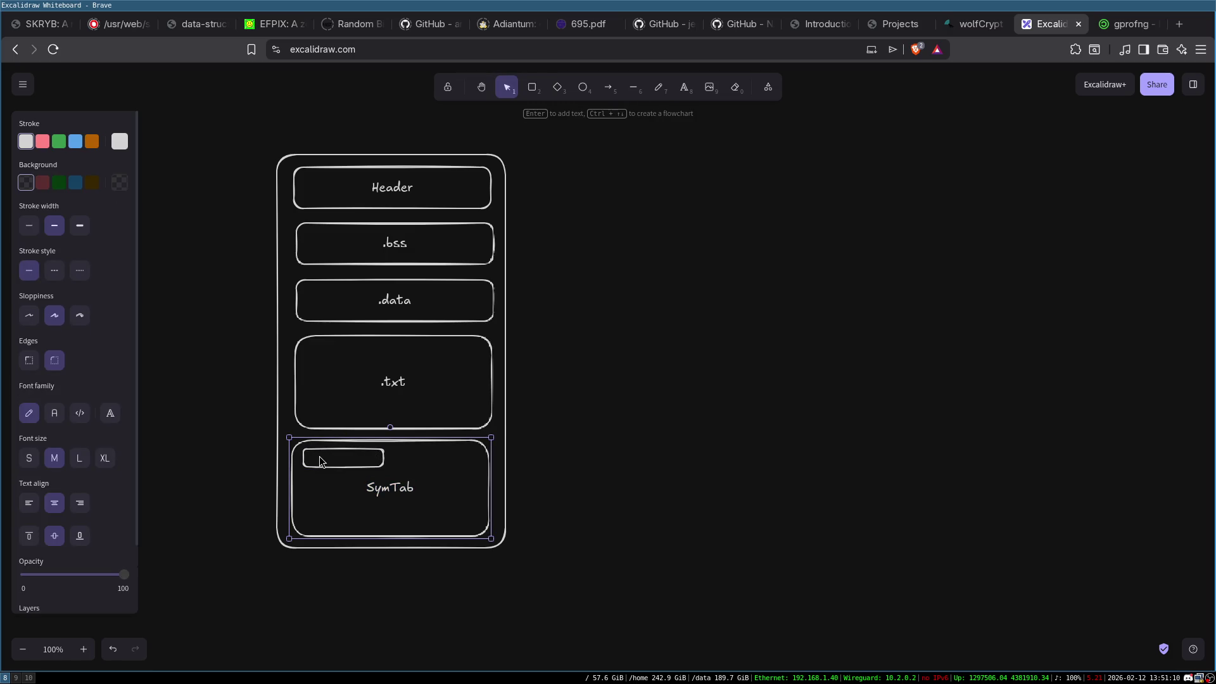
pyautogui.moveTo(324, 449)
pyautogui.mouseDown()
pyautogui.moveTo(665, 463)
pyautogui.moveTo(642, 463)
pyautogui.mouseUp()
pyautogui.doubleClick(654, 470)
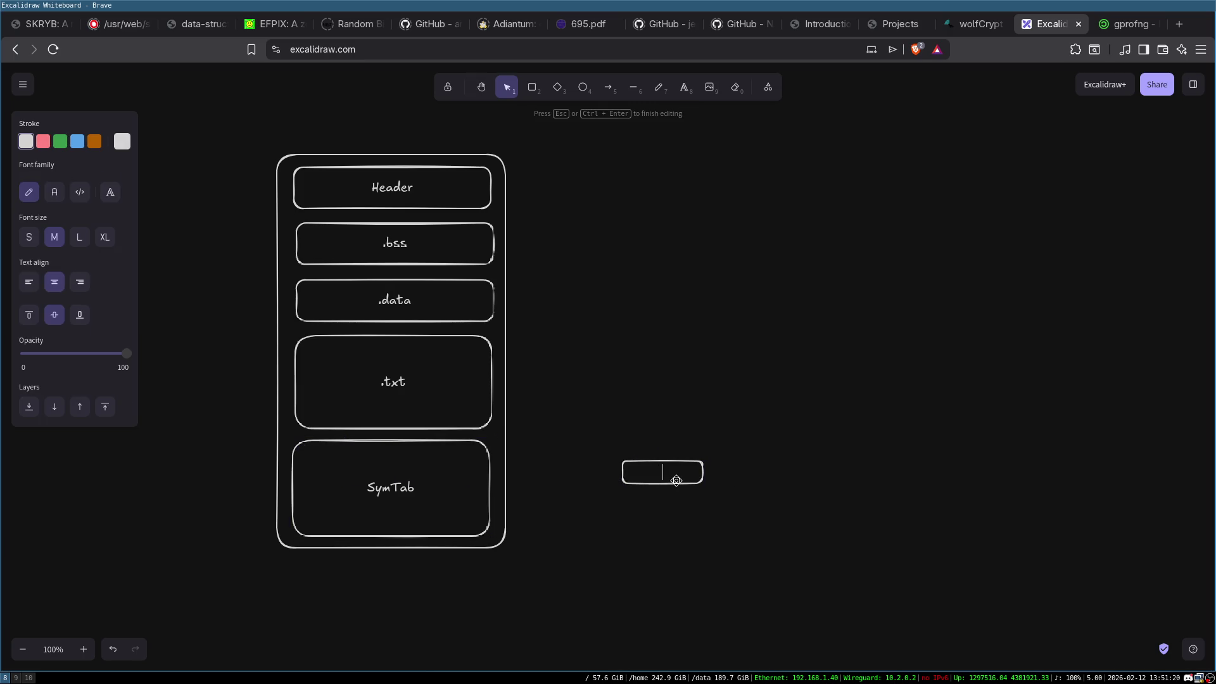
pyautogui.write('ntf : @.ttx')
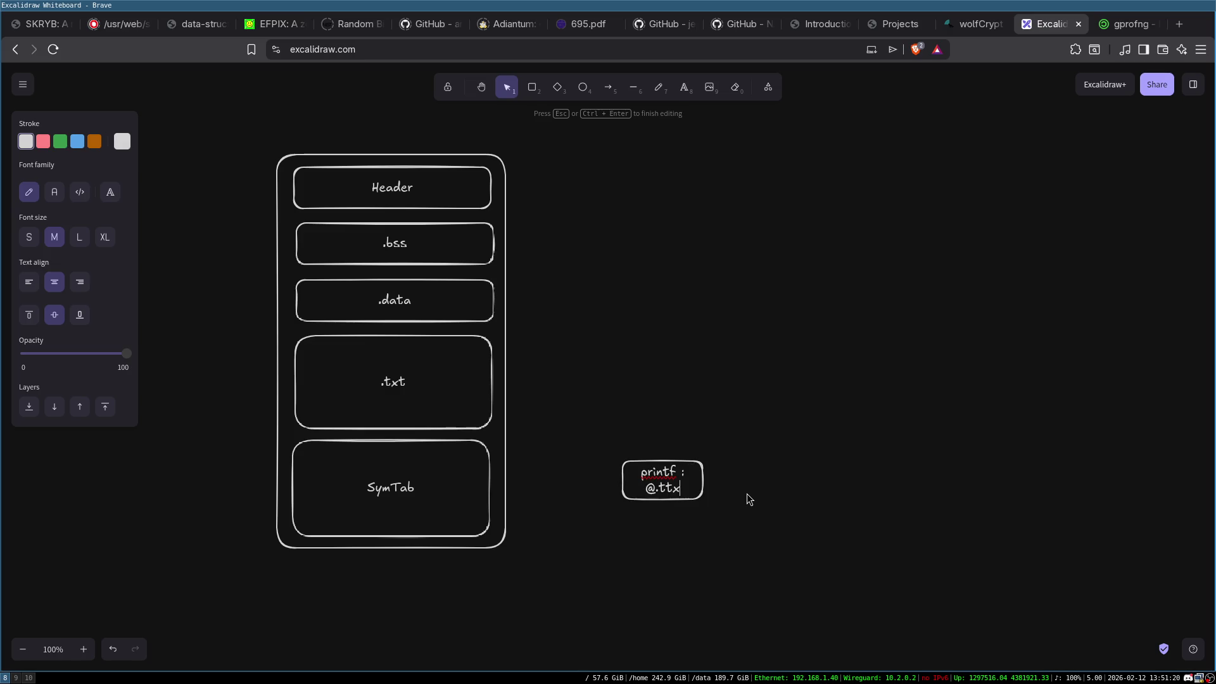
pyautogui.press('BackSpace')
pyautogui.press('BackSpace')
pyautogui.write('x')
pyautogui.write('t')
pyautogui.press('Escape')
# Resize and place the printf : @.txt box inside the SymTab section.
pyautogui.moveTo(701, 477)
pyautogui.mouseDown()
pyautogui.moveTo(733, 477)
pyautogui.moveTo(400, 467)
pyautogui.moveTo(411, 472)
pyautogui.moveTo(395, 522)
pyautogui.moveTo(388, 485)
pyautogui.mouseUp()
pyautogui.click(392, 488)
pyautogui.doubleClick(388, 486)
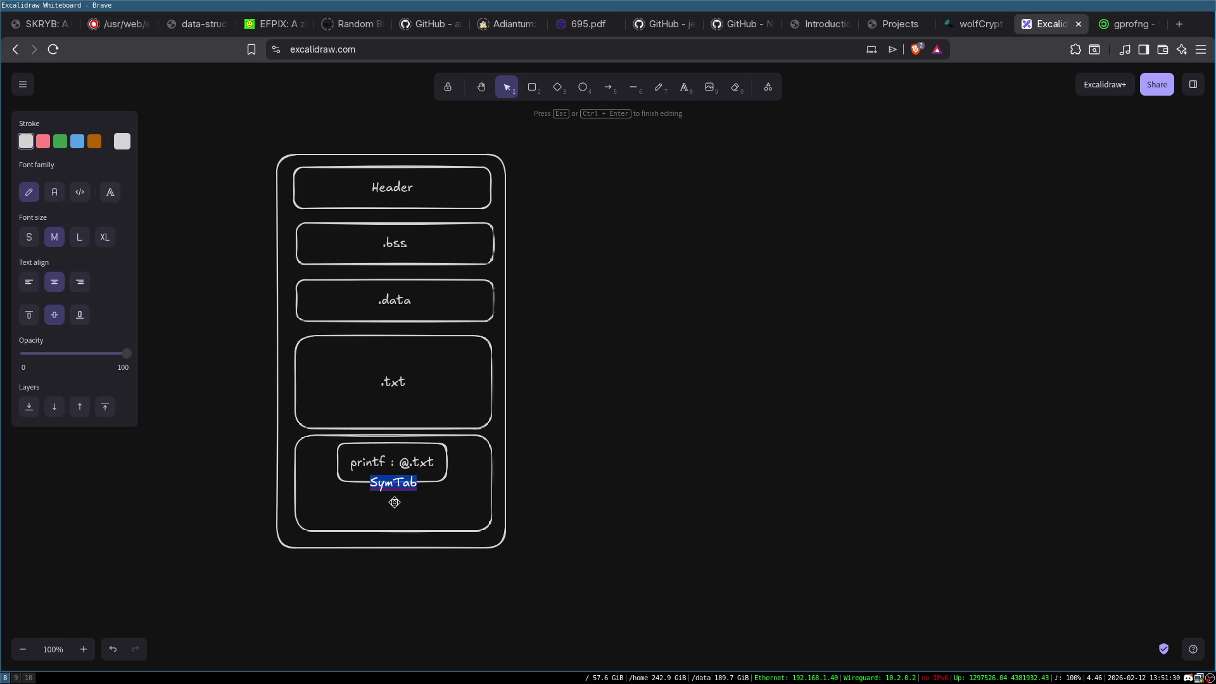
pyautogui.click(428, 488)
pyautogui.moveTo(423, 485); pyautogui.dragTo(394, 456)
pyautogui.click(469, 491)
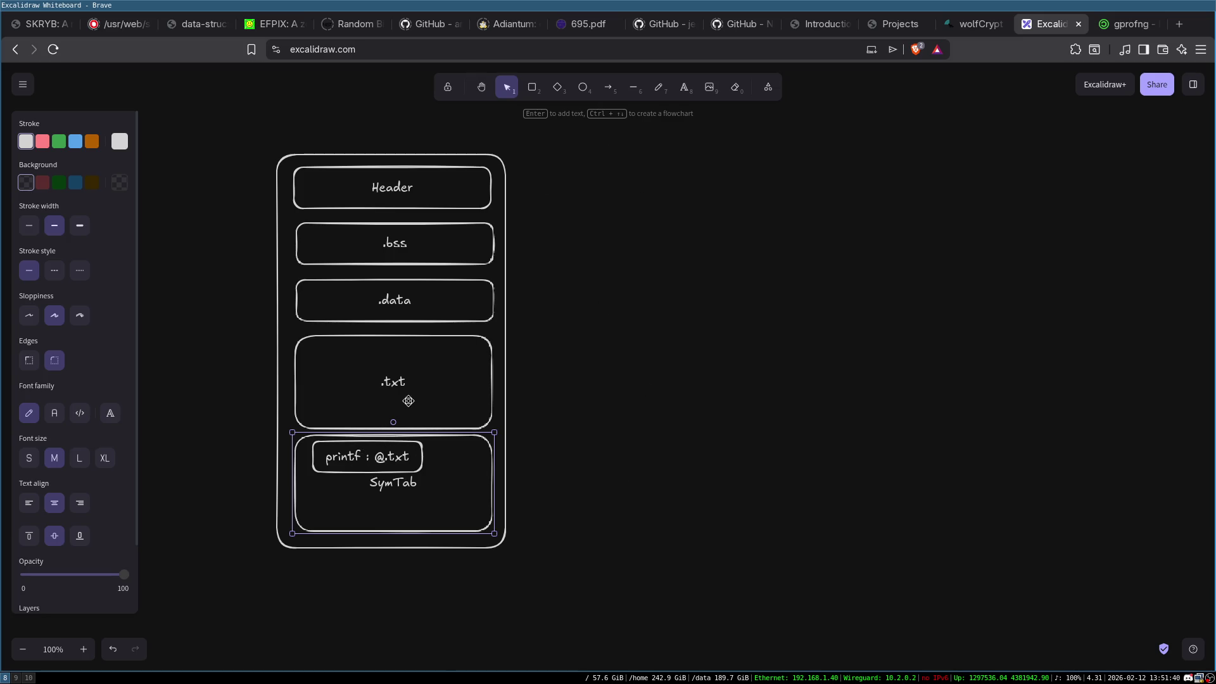
pyautogui.moveTo(262, 135); pyautogui.dragTo(538, 594)
pyautogui.click(377, 364)
pyautogui.click(397, 333)
pyautogui.click(691, 155)
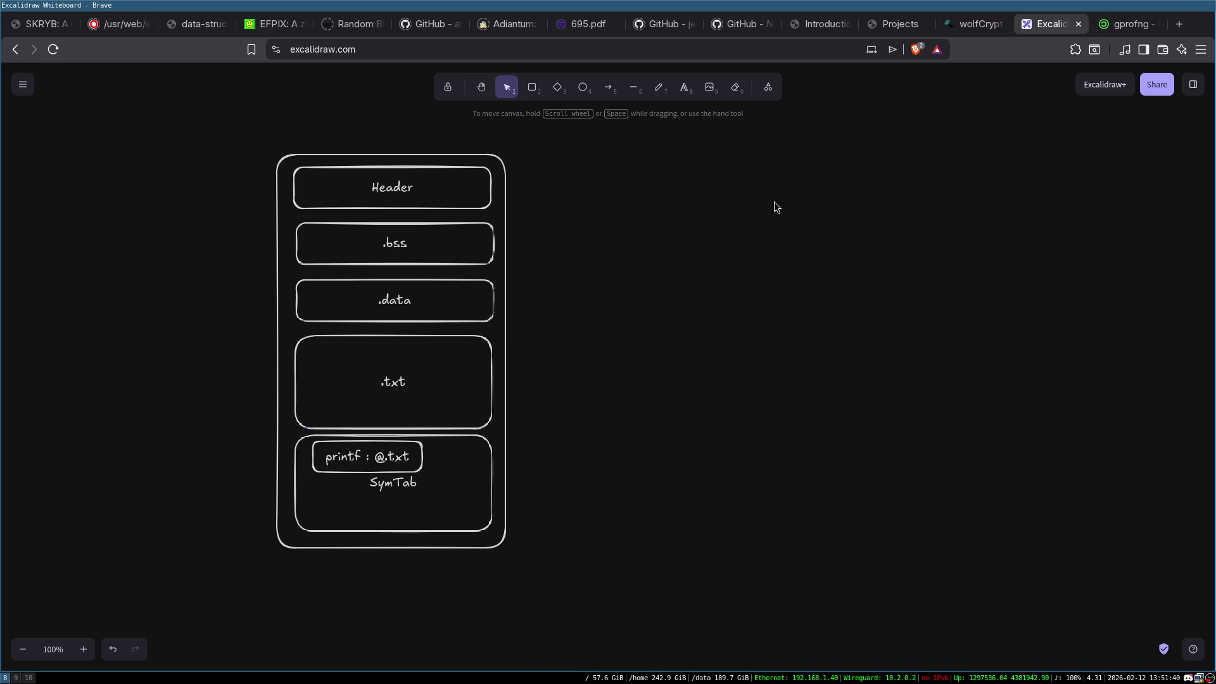
# Draw a box right of the diagram with an arrow from .txt into it.
pyautogui.click(610, 89)
pyautogui.click(532, 87)
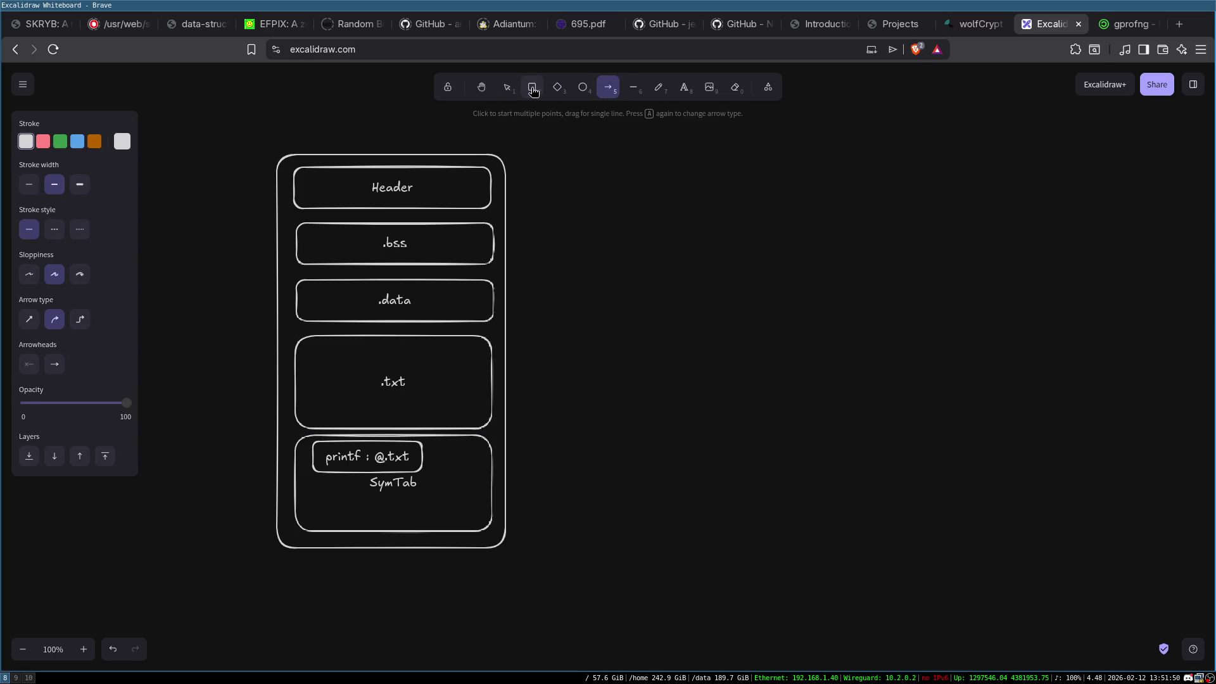
pyautogui.moveTo(647, 153); pyautogui.dragTo(852, 371)
pyautogui.click(610, 88)
pyautogui.moveTo(491, 354)
pyautogui.mouseDown()
pyautogui.moveTo(564, 339)
pyautogui.moveTo(663, 254)
pyautogui.mouseUp()
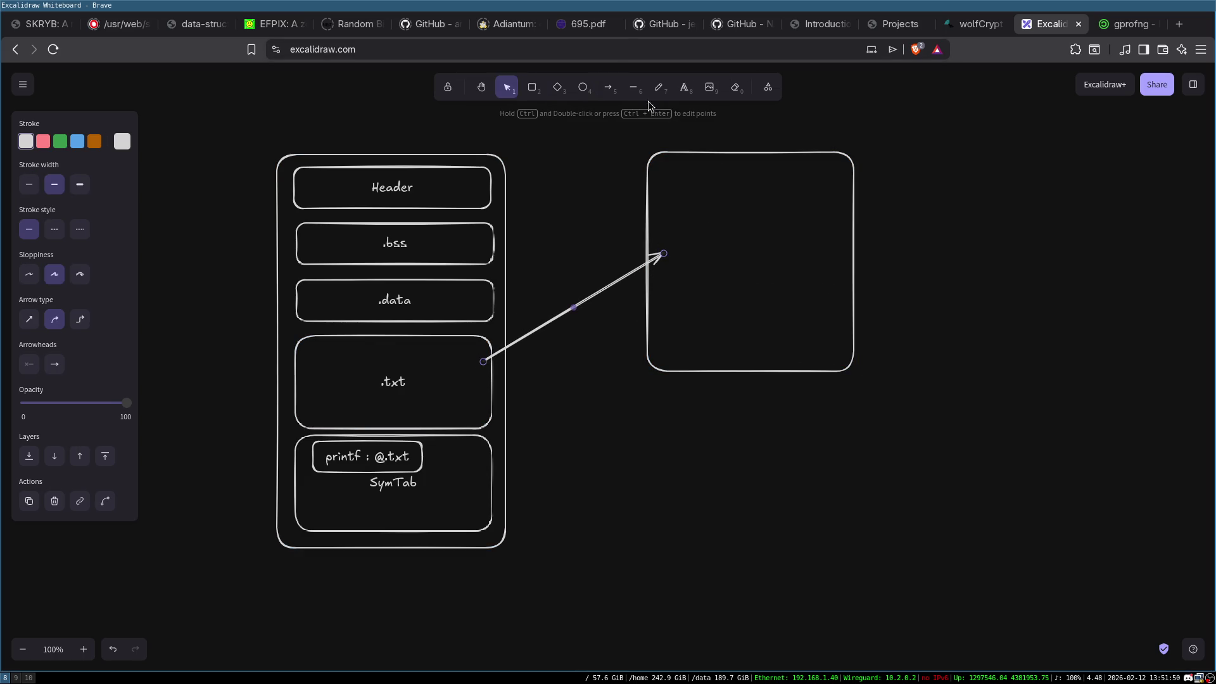
pyautogui.doubleClick(656, 172)
pyautogui.write('@199')
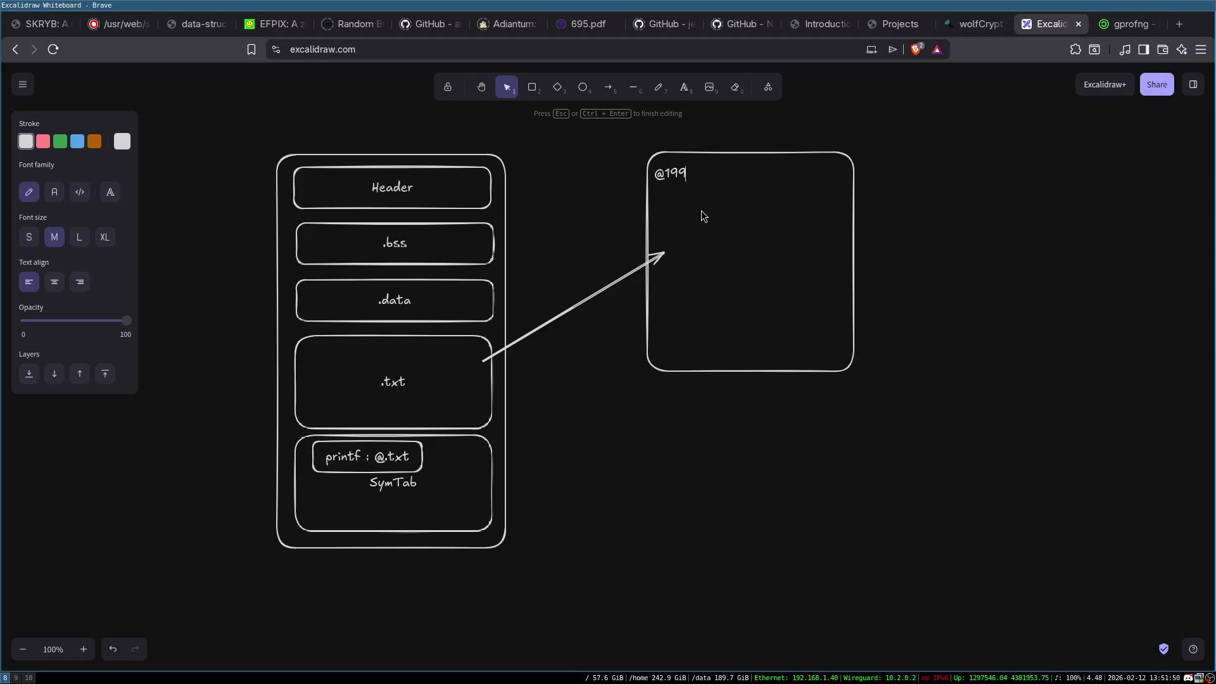
pyautogui.write('8')
pyautogui.click(673, 192)
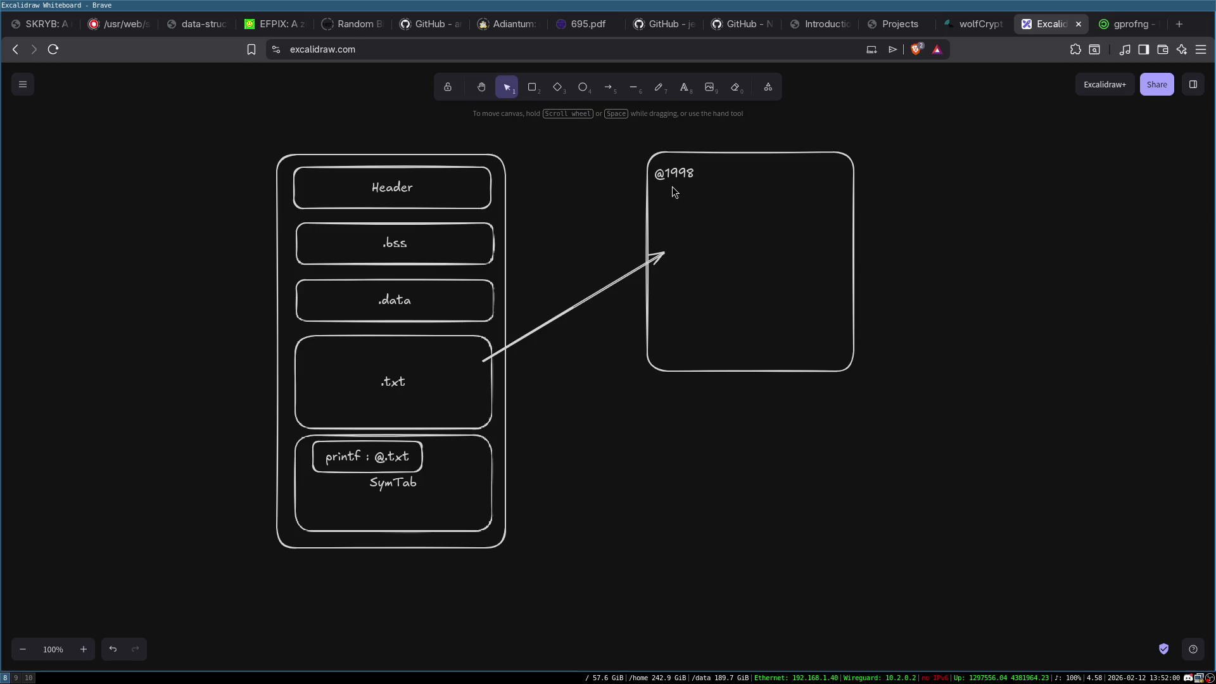
pyautogui.click(671, 179)
pyautogui.moveTo(673, 175); pyautogui.dragTo(686, 310)
pyautogui.click(708, 182)
pyautogui.click(748, 188)
pyautogui.press('Escape')
pyautogui.doubleClick(697, 171)
pyautogui.click(704, 173)
pyautogui.doubleClick(677, 170)
pyautogui.press('Right')
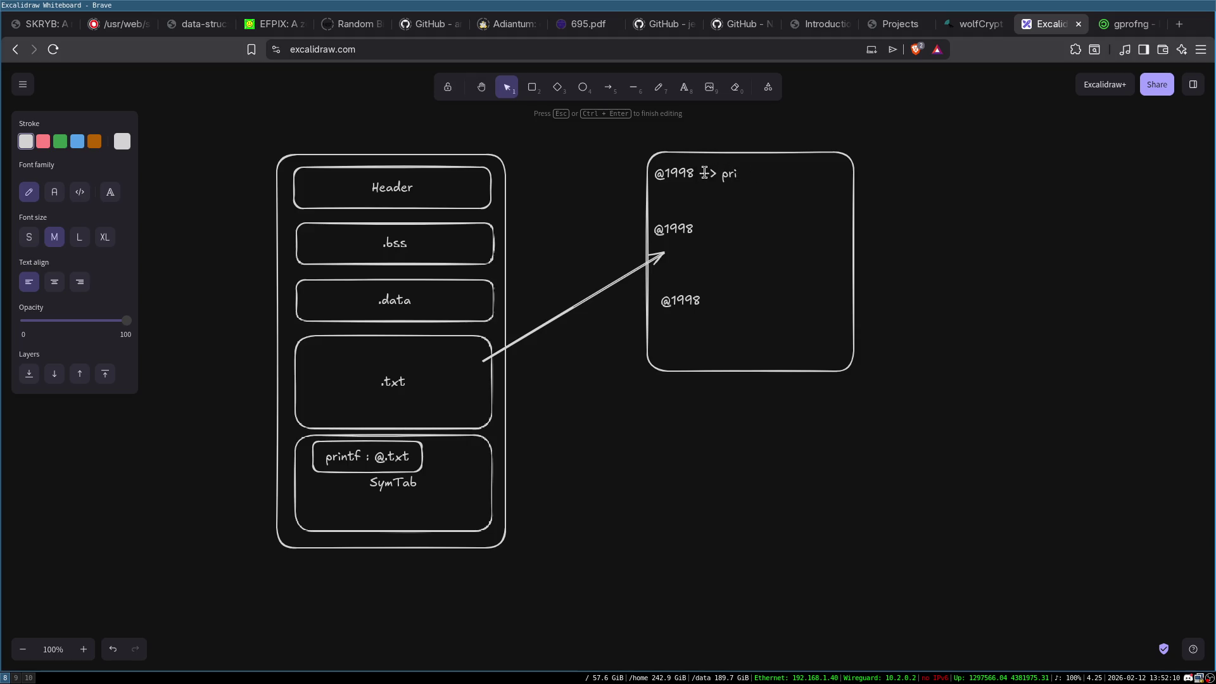
pyautogui.write('tf')
pyautogui.doubleClick(682, 225)
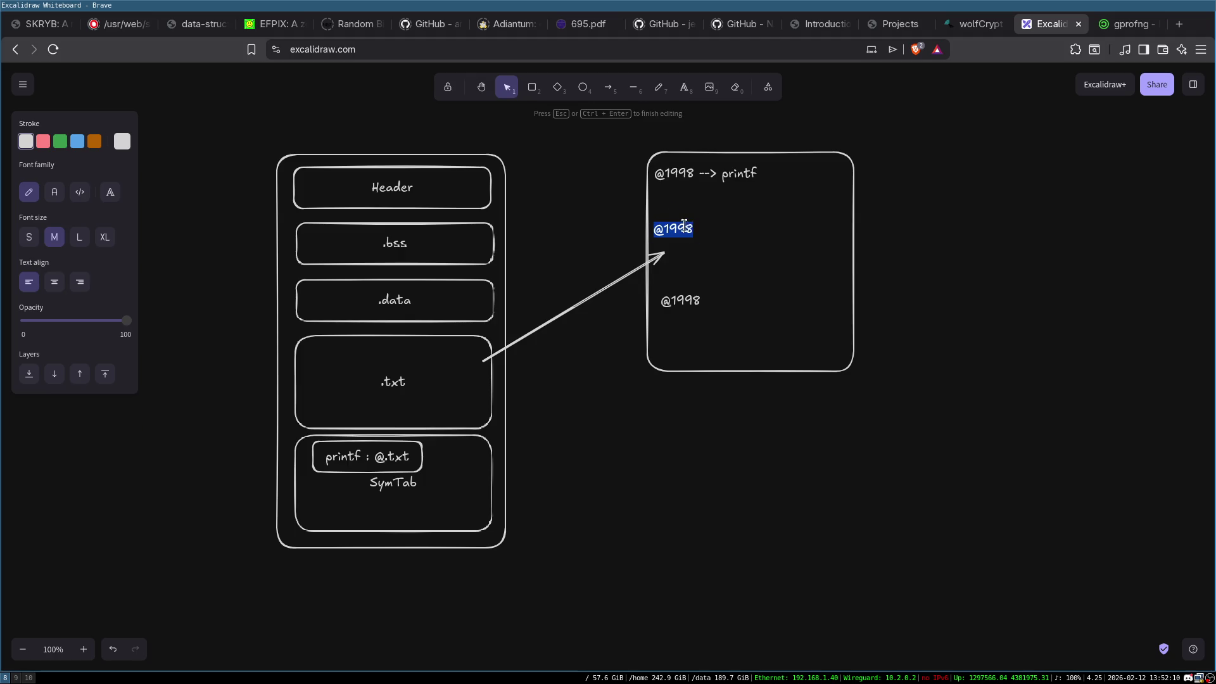
pyautogui.click(686, 226)
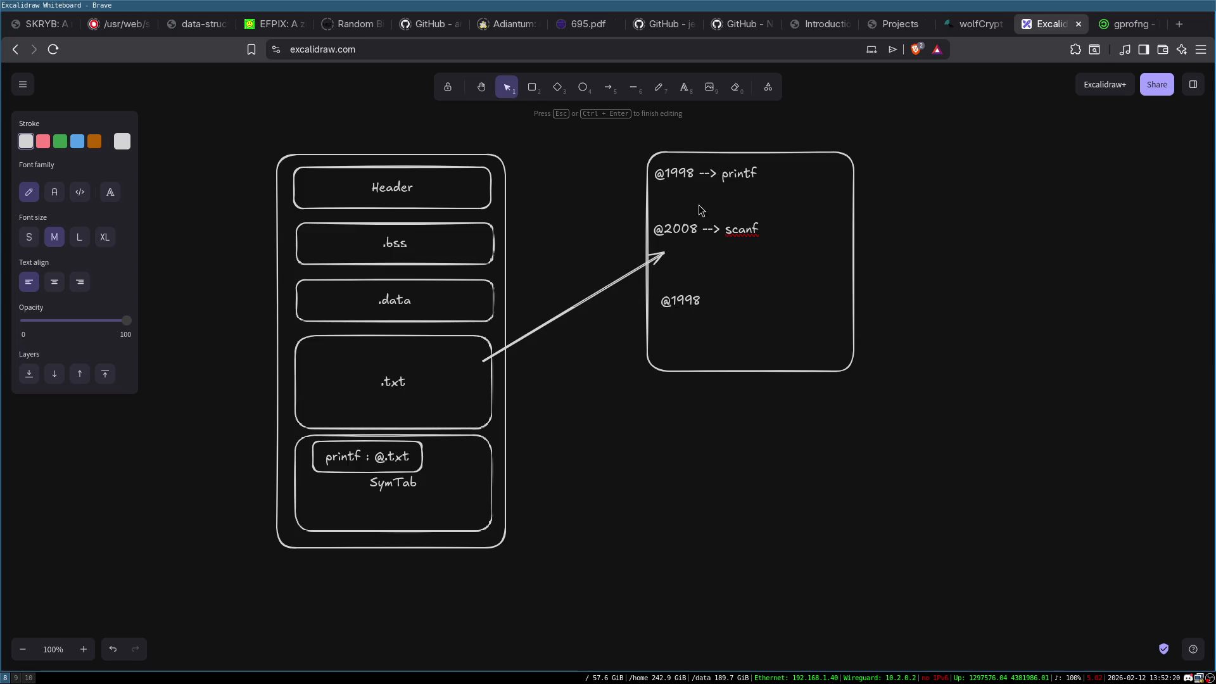
pyautogui.click(678, 185)
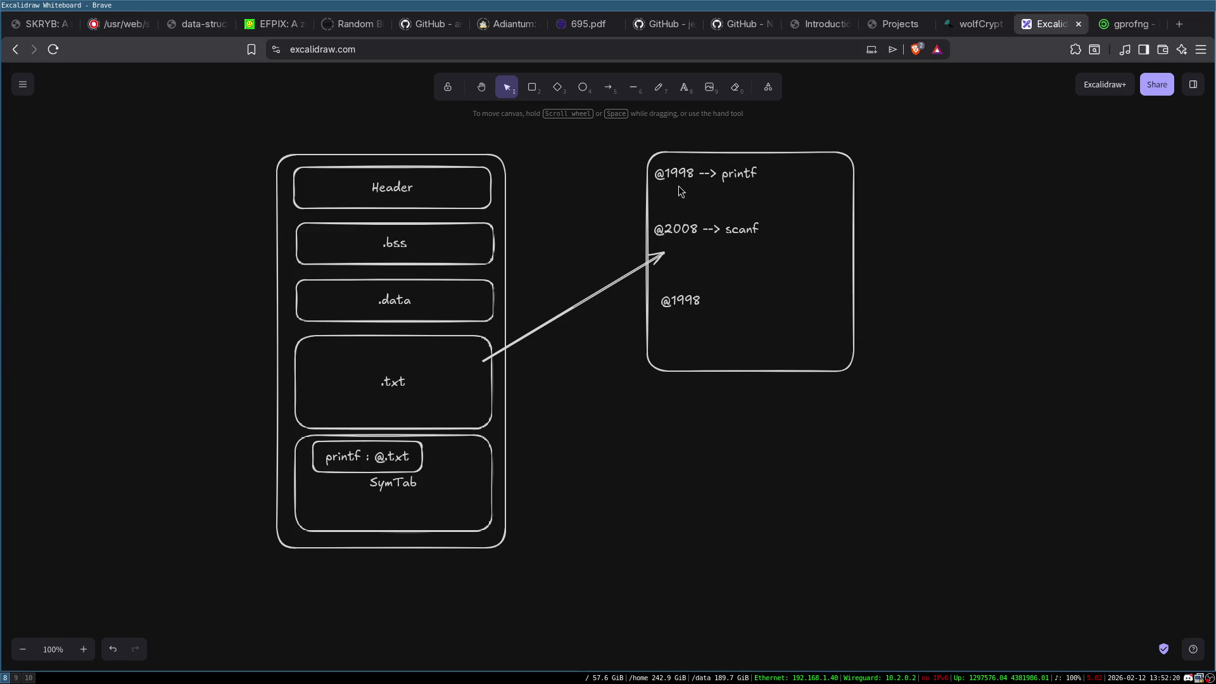
pyautogui.click(532, 87)
pyautogui.moveTo(662, 184)
pyautogui.mouseDown()
pyautogui.moveTo(837, 209)
pyautogui.moveTo(830, 219)
pyautogui.mouseUp()
pyautogui.press('Return')
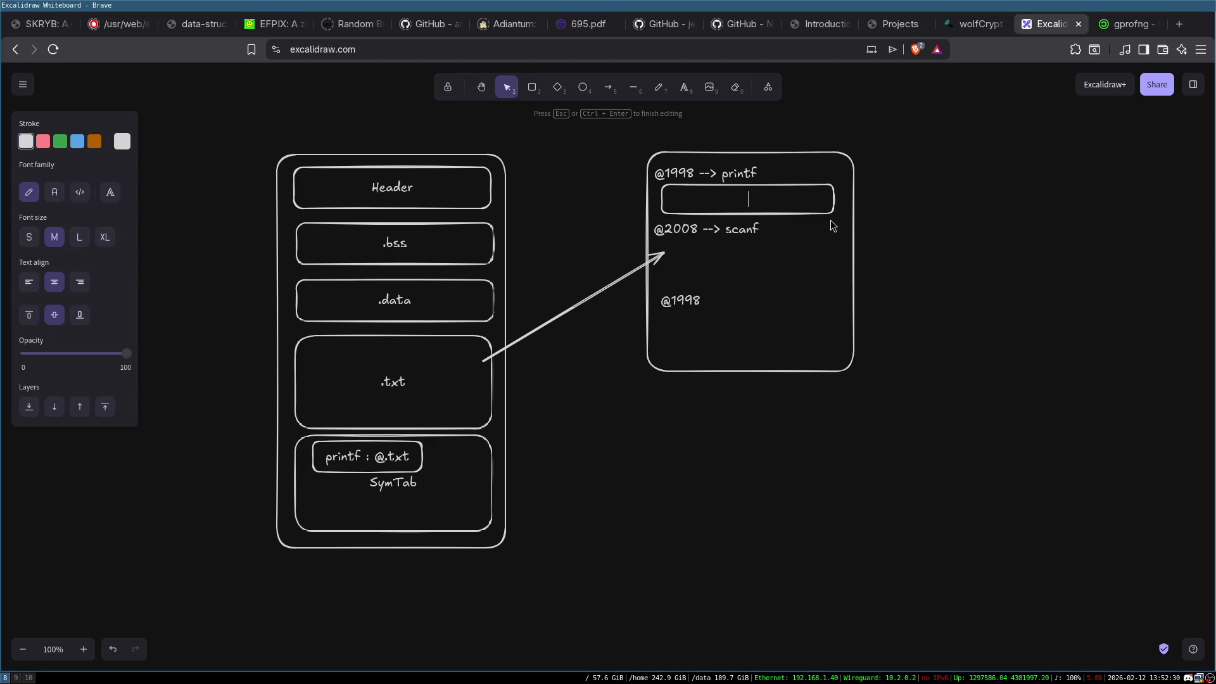
pyautogui.write('machine code')
pyautogui.click(922, 189)
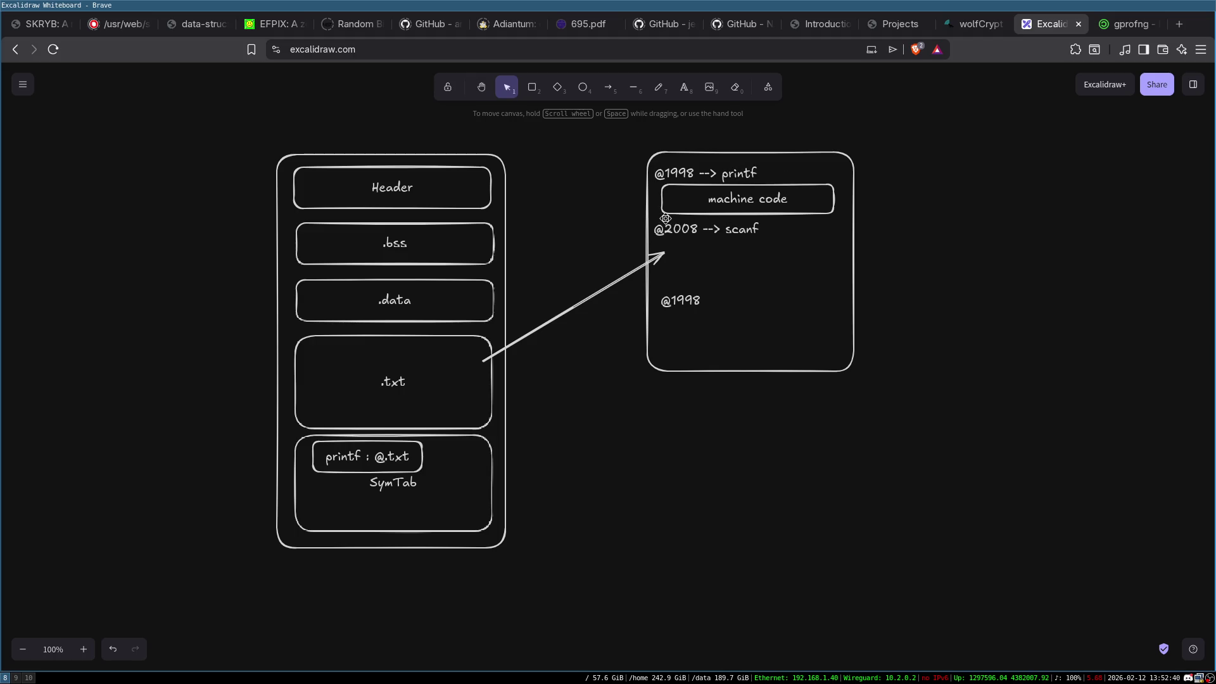
# Copy the machine code box under the scanf entry and nudge the arrow left.
pyautogui.click(756, 203)
pyautogui.moveTo(756, 203)
pyautogui.mouseDown()
pyautogui.moveTo(738, 264)
pyautogui.moveTo(748, 335)
pyautogui.mouseUp()
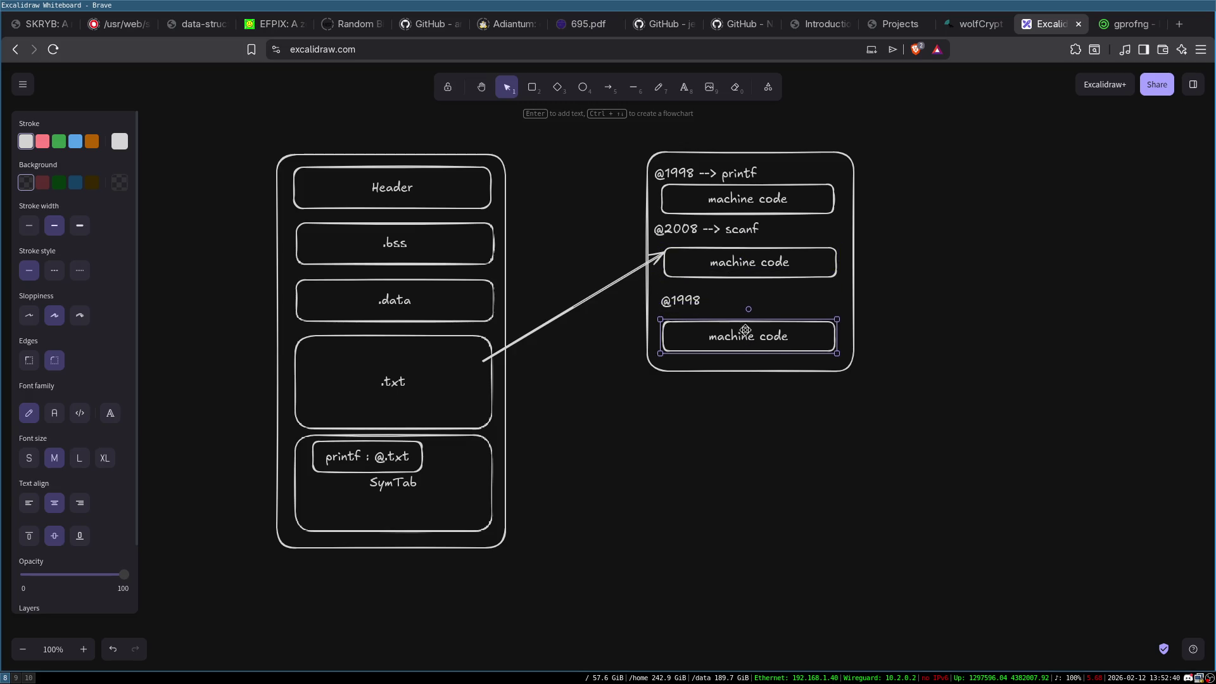
pyautogui.moveTo(649, 261); pyautogui.dragTo(634, 265)
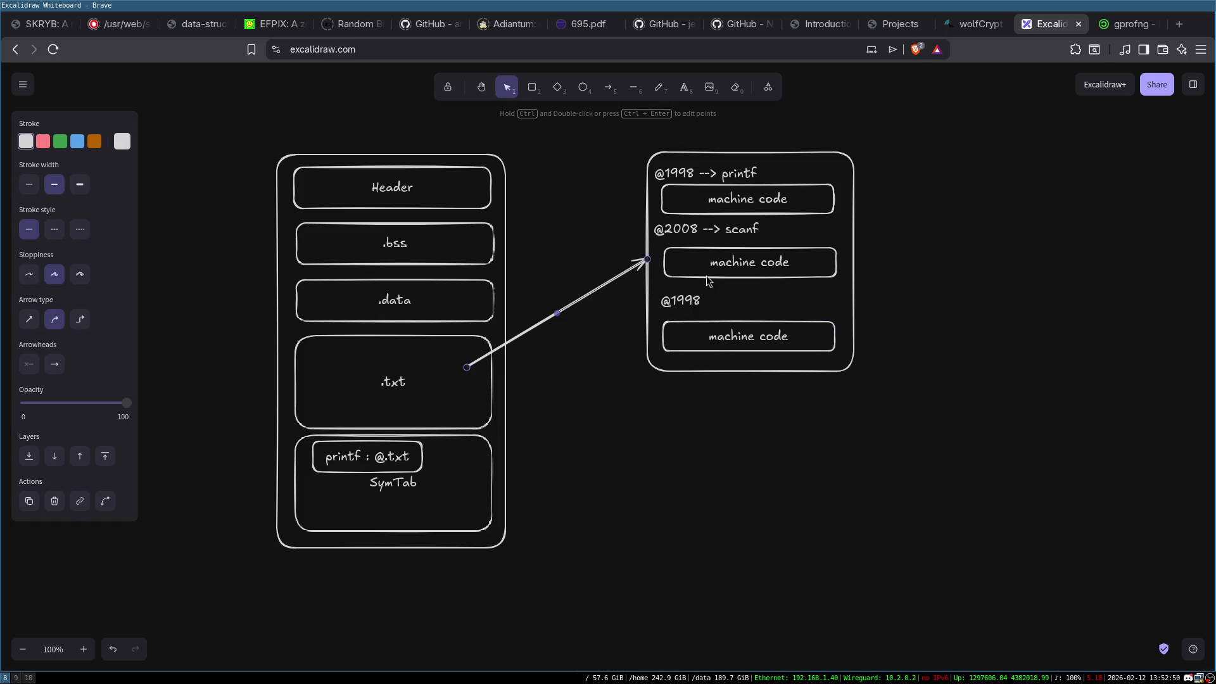
# Add a 'Memory' title above the right box.
pyautogui.doubleClick(710, 144)
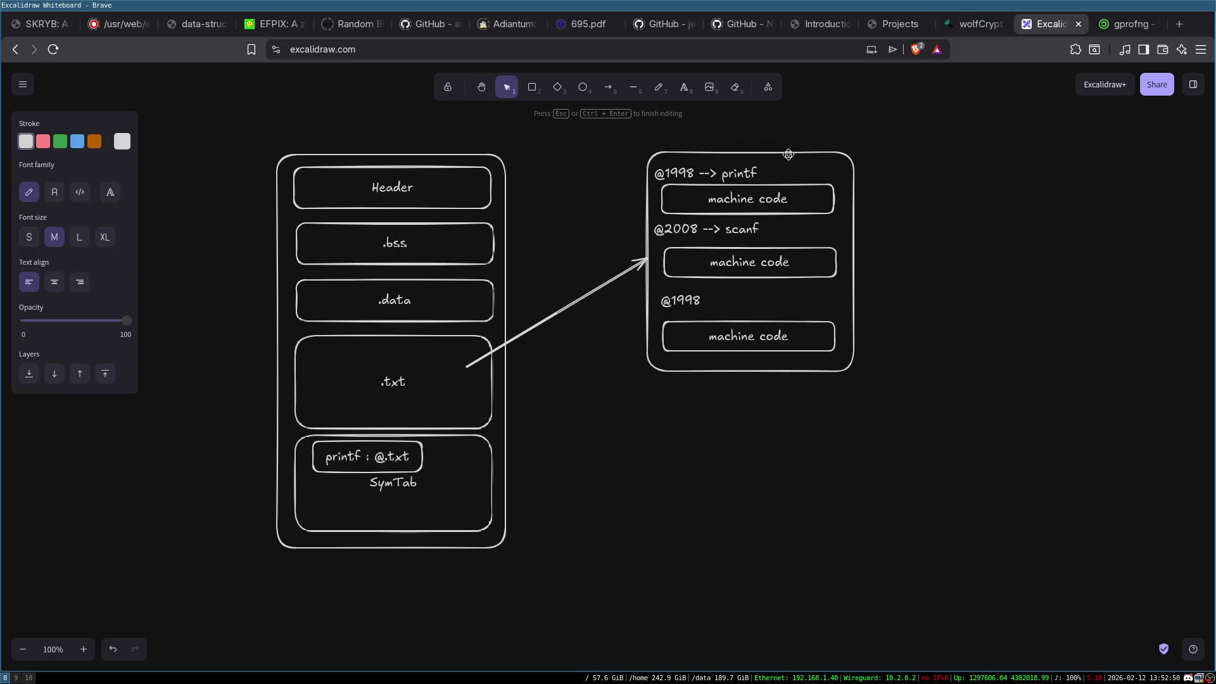
pyautogui.click(811, 132)
pyautogui.moveTo(738, 144); pyautogui.dragTo(749, 140)
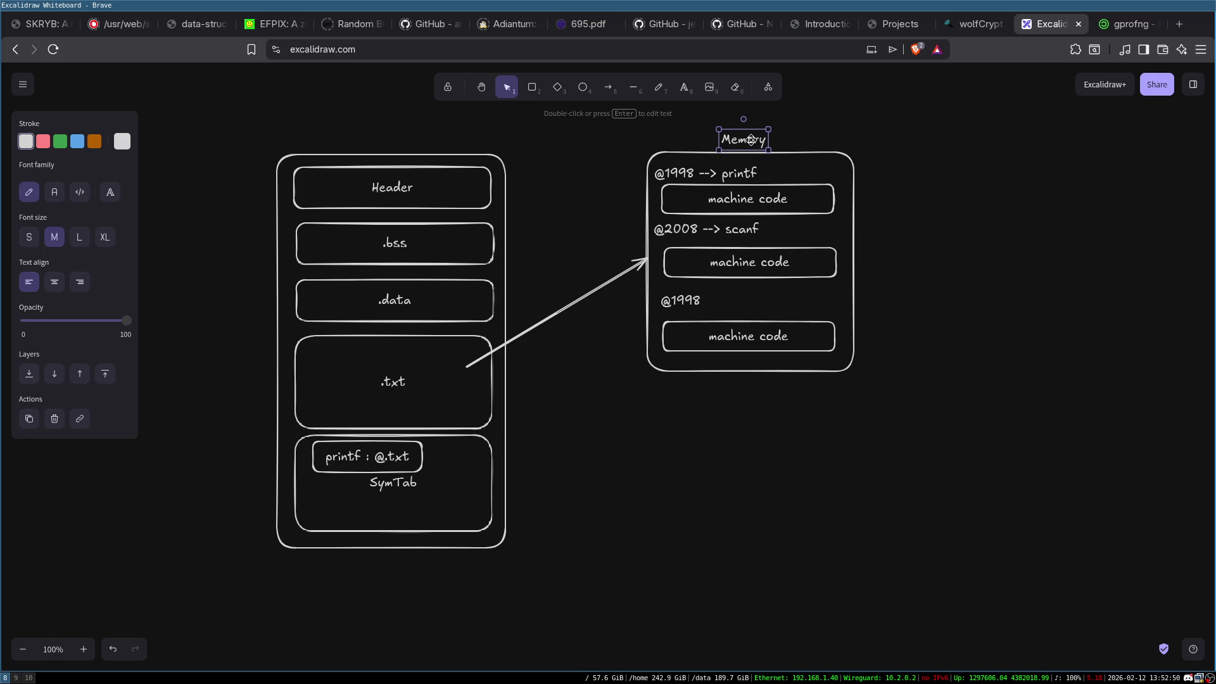
pyautogui.click(937, 229)
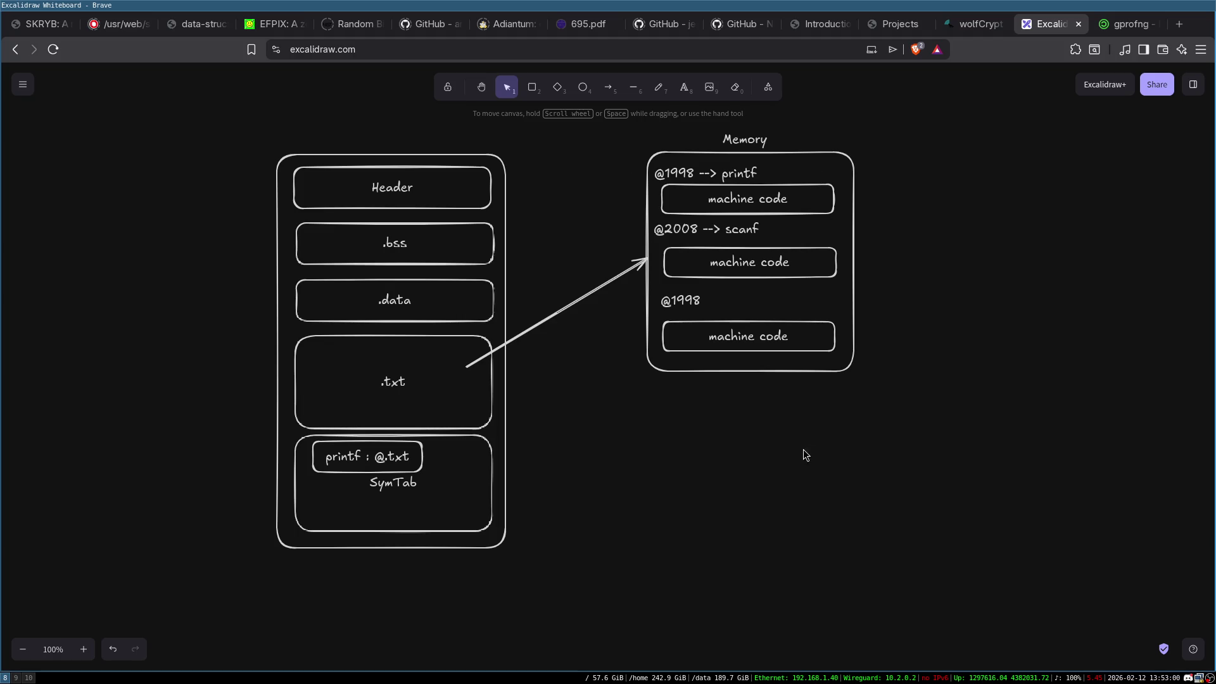
pyautogui.click(397, 360)
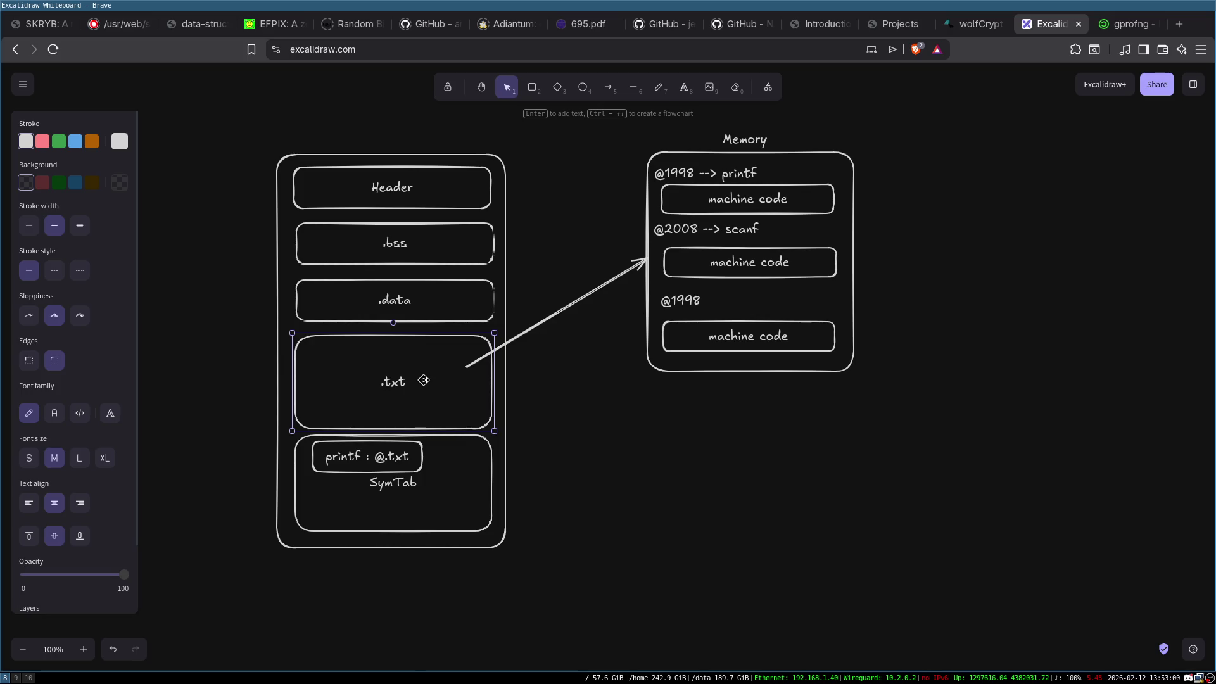
pyautogui.doubleClick(684, 299)
pyautogui.click(693, 299)
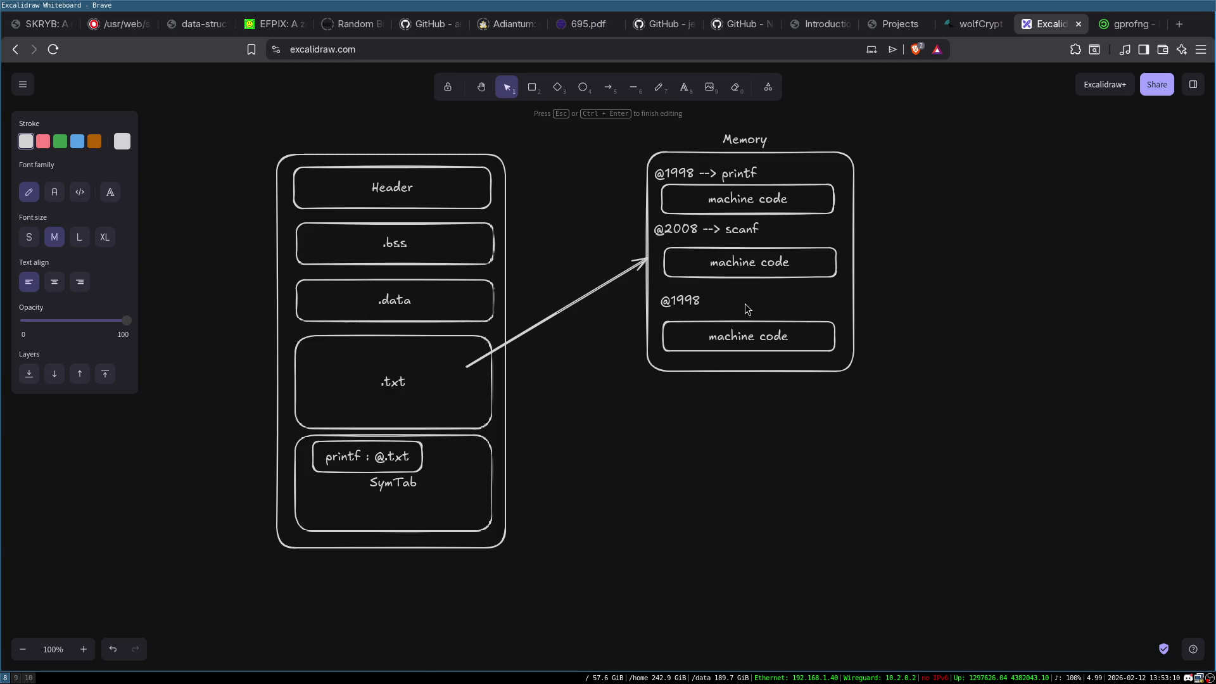
pyautogui.press('Delete')
pyautogui.press('BackSpace')
pyautogui.press('BackSpace')
pyautogui.press('BackSpace')
pyautogui.write('2030')
pyautogui.click(985, 298)
pyautogui.doubleClick(707, 299)
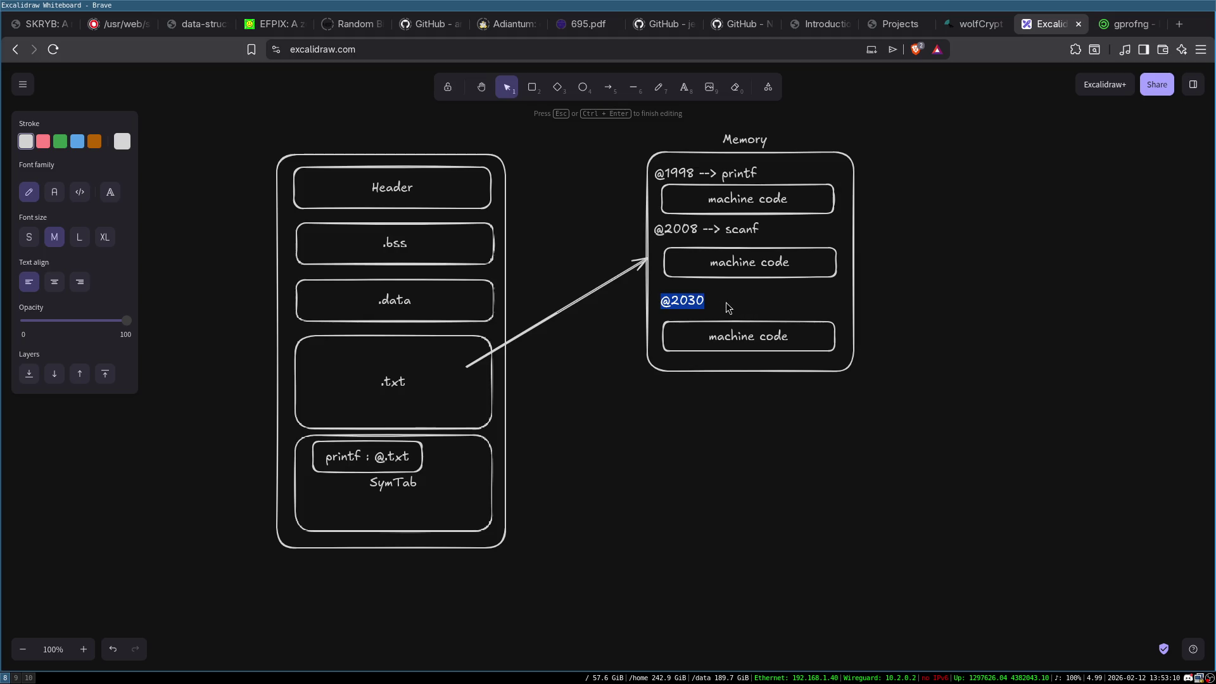
pyautogui.click(705, 300)
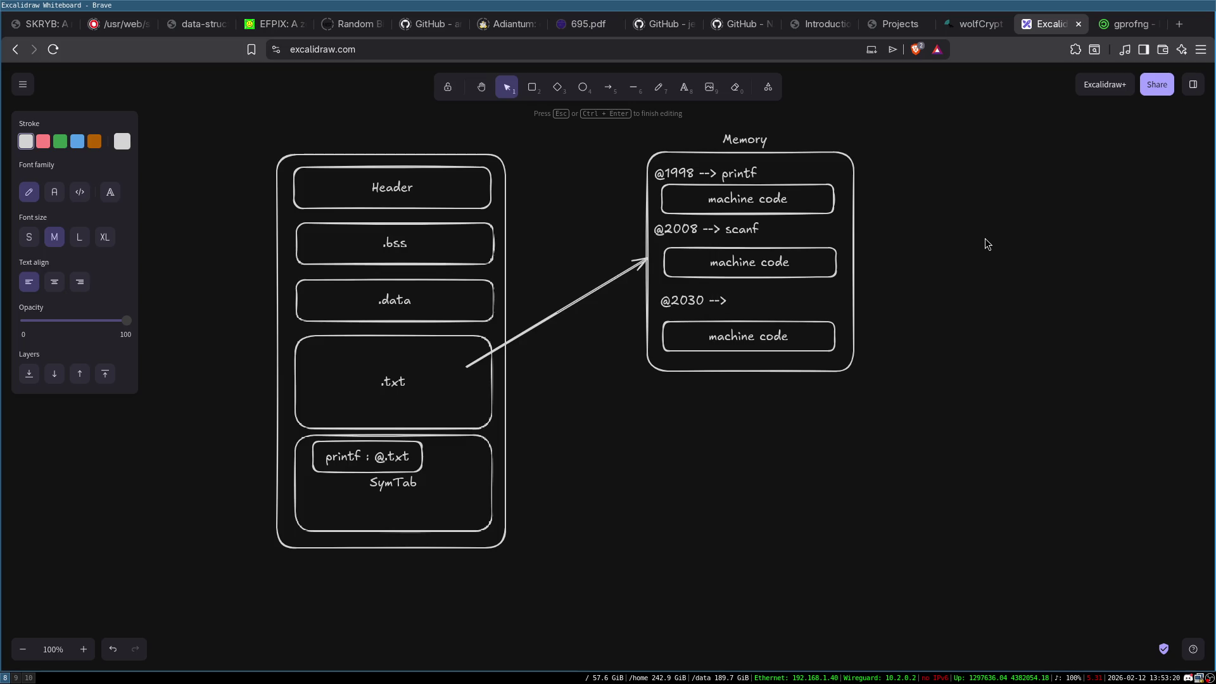
pyautogui.write('etpassword')
pyautogui.click(960, 360)
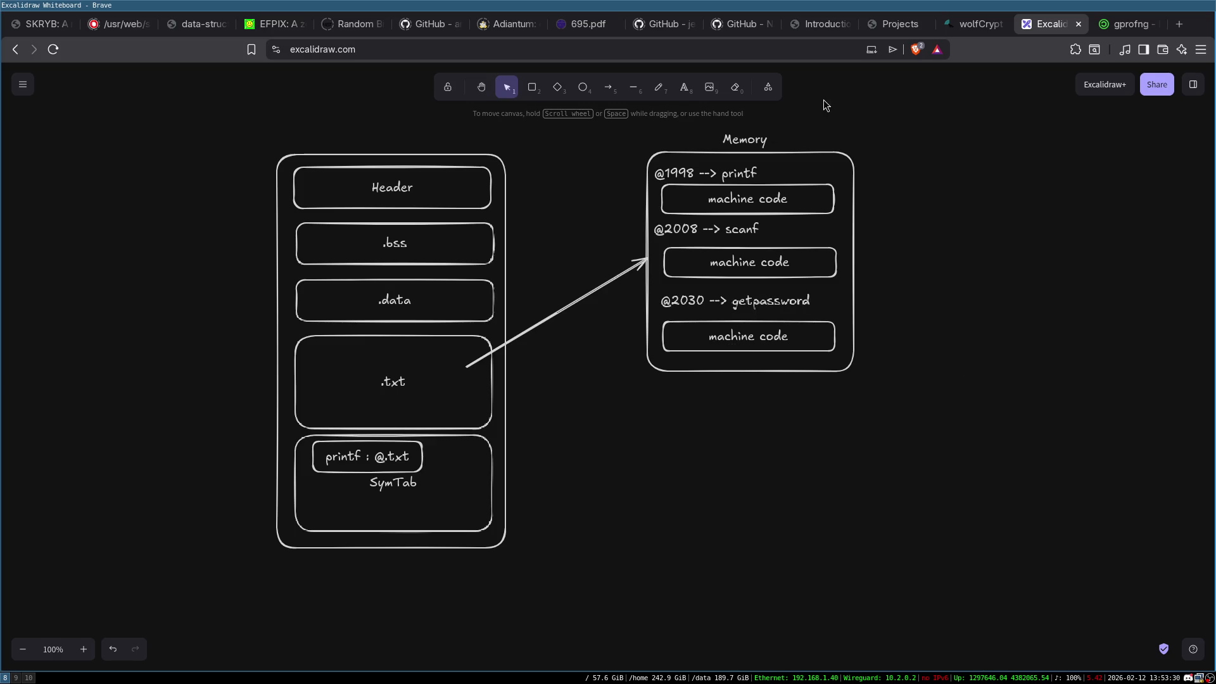
# Select the printf : @.txt entry in SymTab and open its text.
pyautogui.click(446, 389)
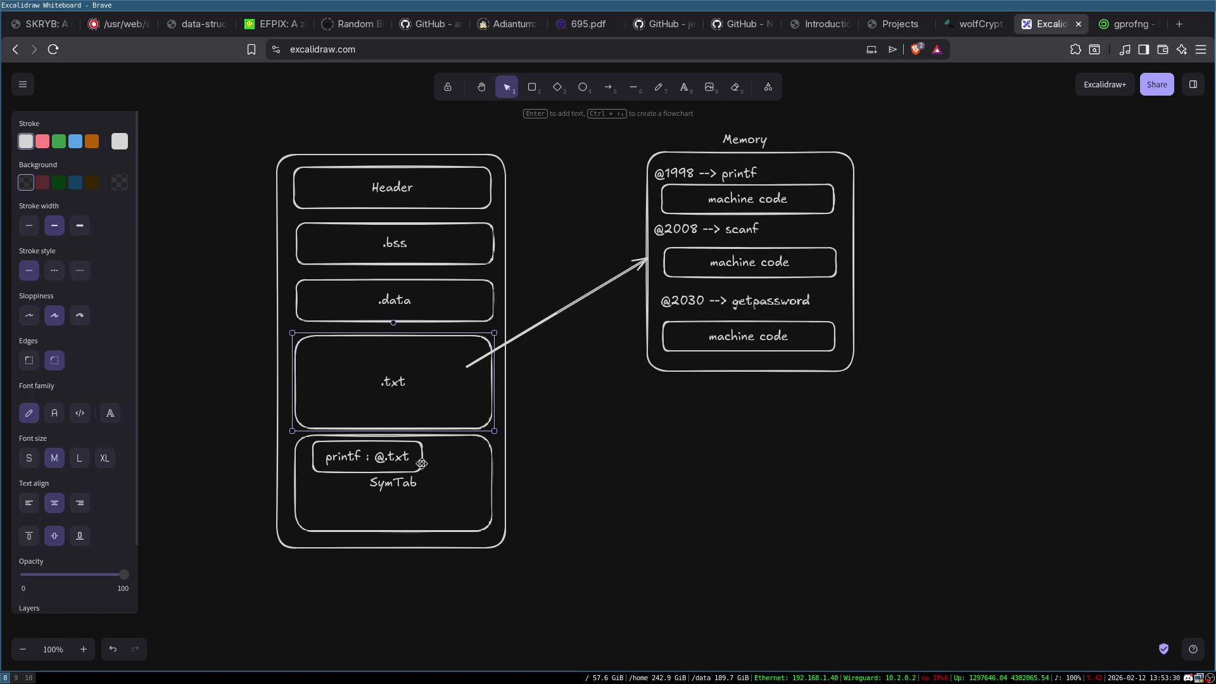
pyautogui.click(460, 480)
pyautogui.click(447, 472)
pyautogui.click(341, 457)
pyautogui.doubleClick(341, 456)
pyautogui.doubleClick(342, 458)
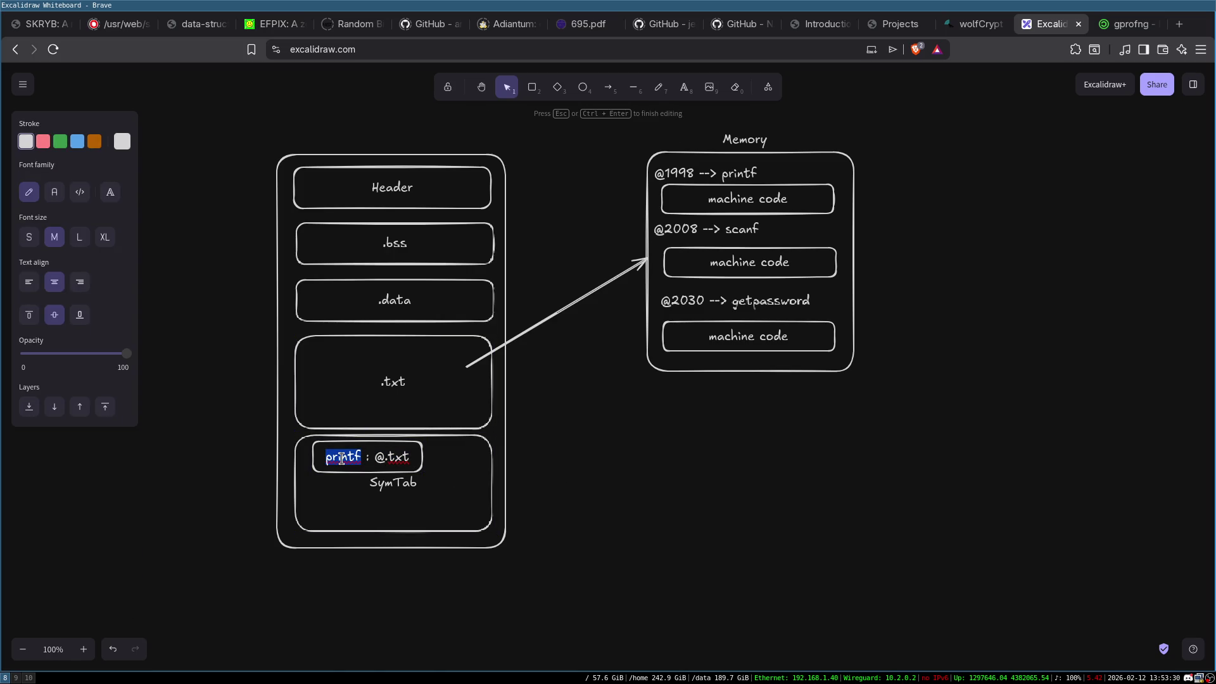
pyautogui.click(391, 457)
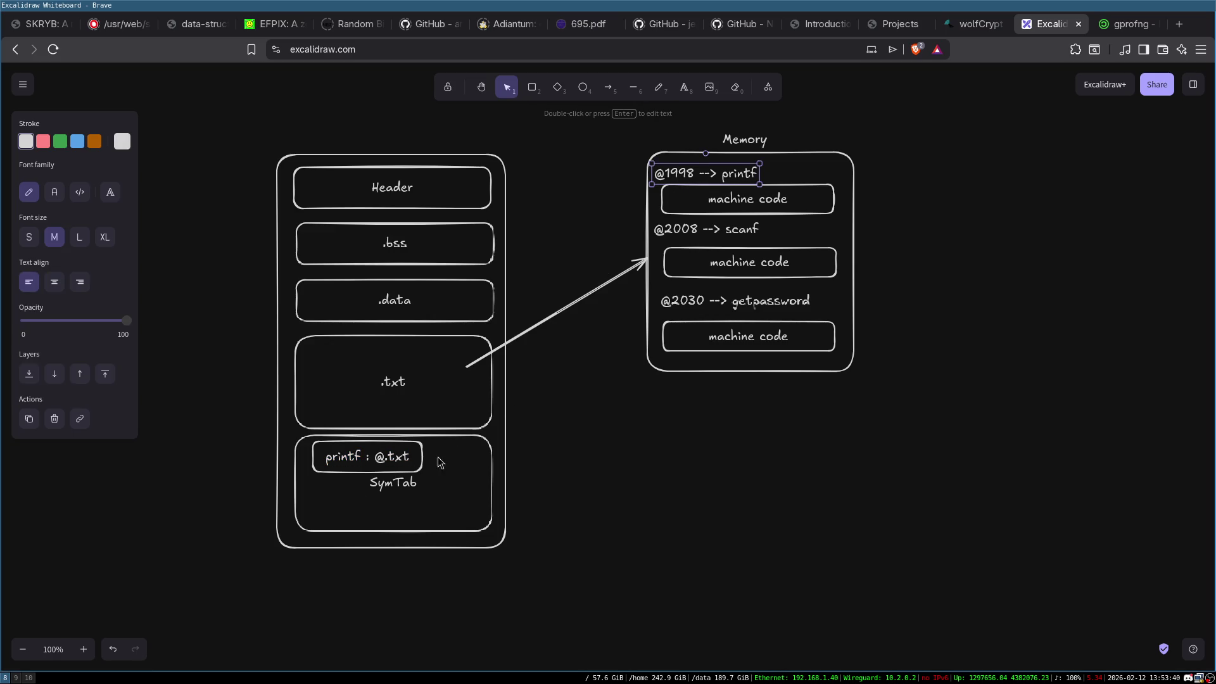
# Draw an arrow from the printf : @.txt entry up into the .txt section.
pyautogui.click(413, 463)
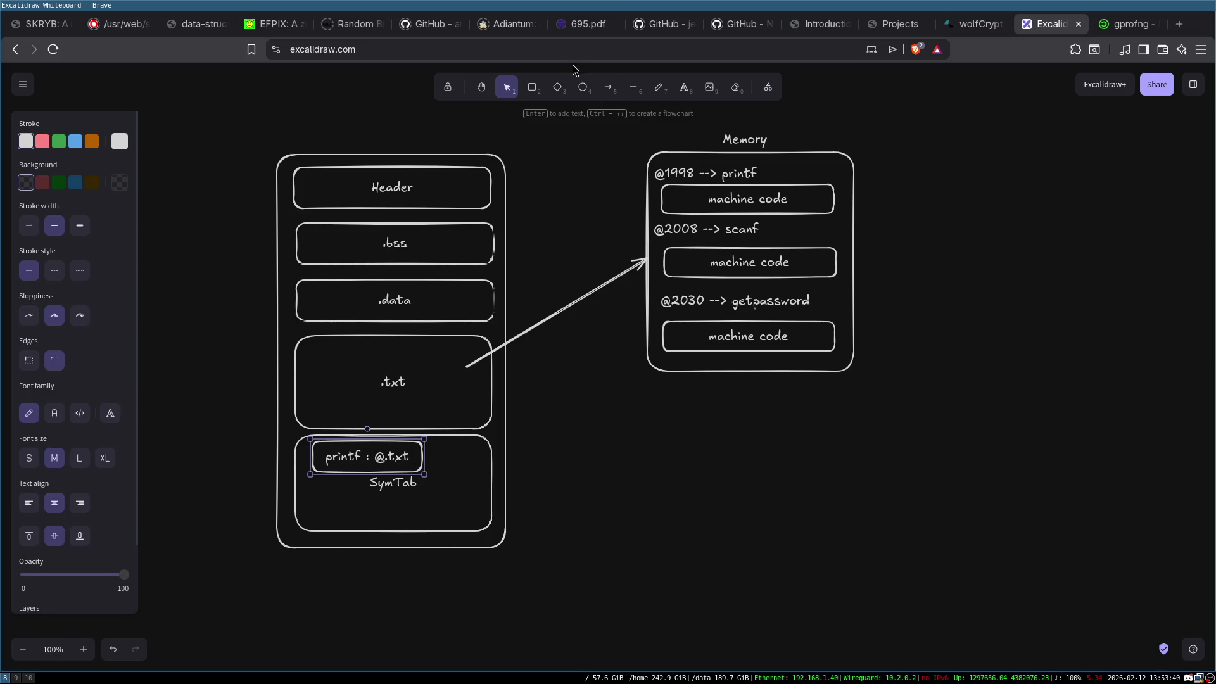
pyautogui.click(608, 87)
pyautogui.moveTo(409, 451); pyautogui.dragTo(308, 360)
pyautogui.moveTo(632, 137)
pyautogui.mouseDown()
pyautogui.moveTo(796, 198)
pyautogui.moveTo(914, 462)
pyautogui.mouseUp()
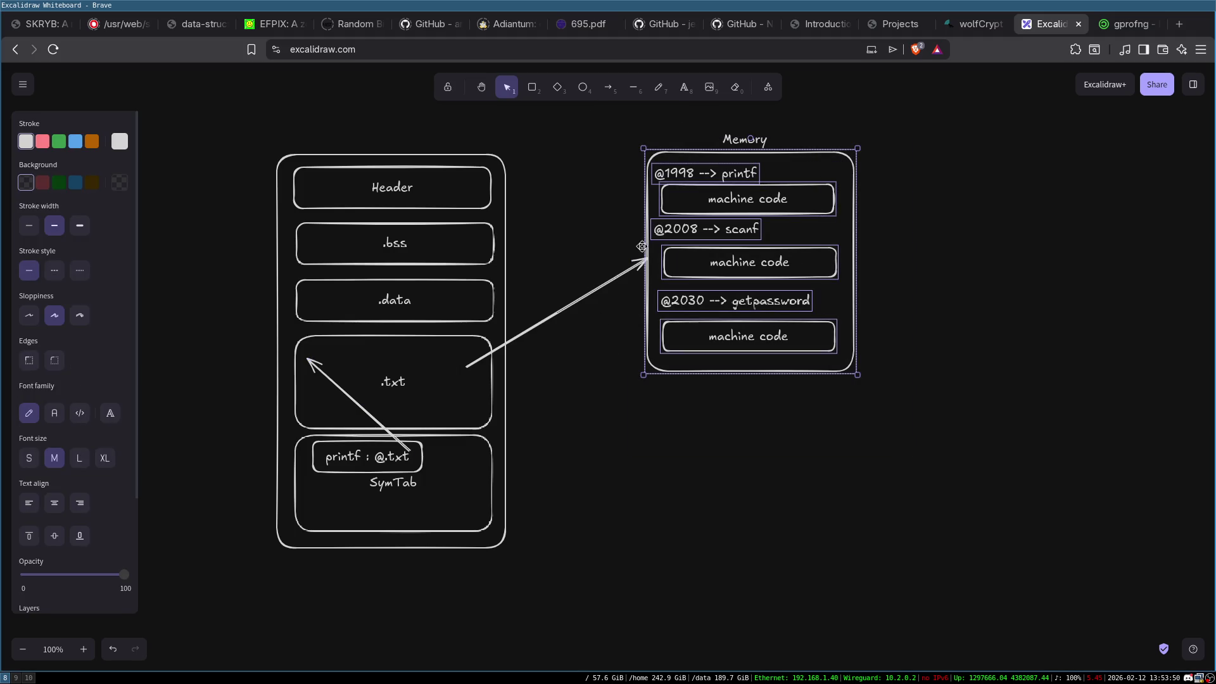
pyautogui.doubleClick(682, 175)
pyautogui.click(682, 175)
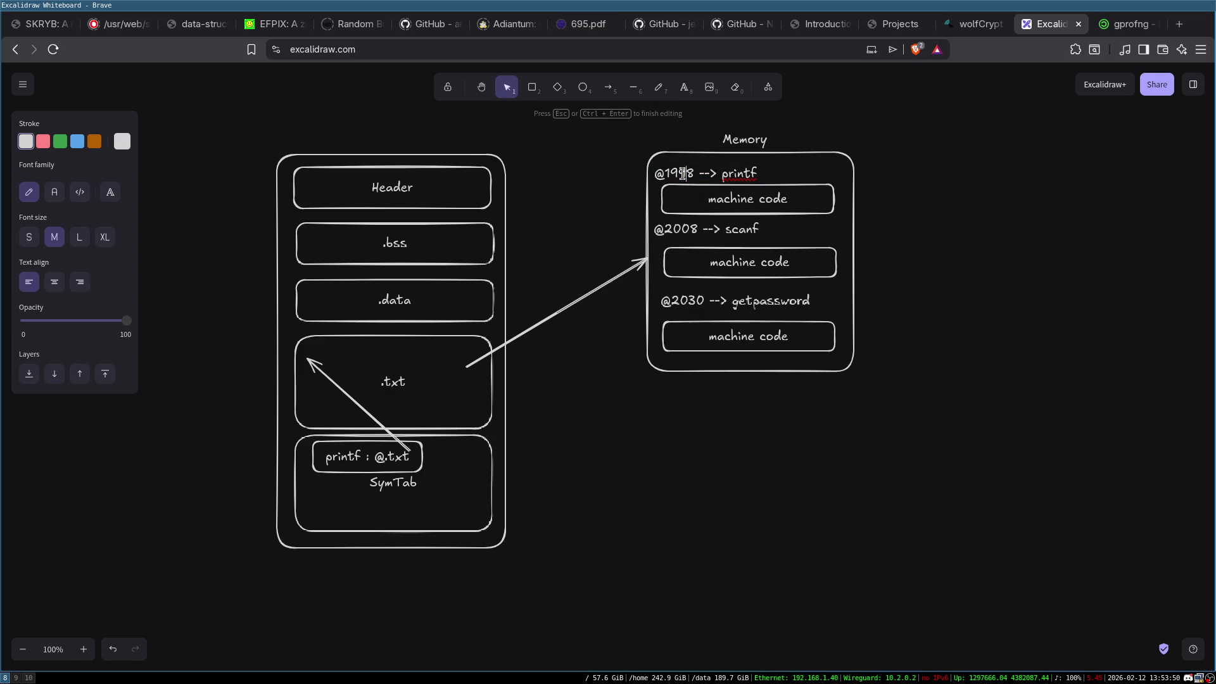
pyautogui.click(403, 458)
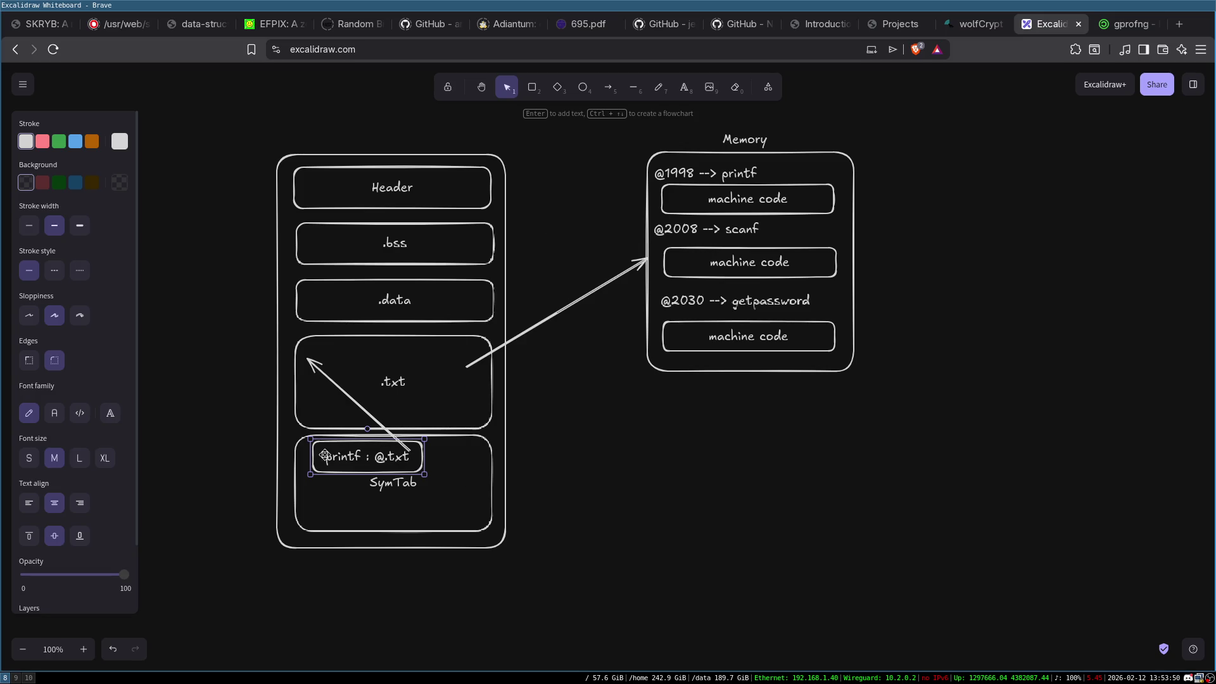
pyautogui.moveTo(265, 430)
pyautogui.mouseDown()
pyautogui.moveTo(402, 465)
pyautogui.moveTo(534, 555)
pyautogui.mouseUp()
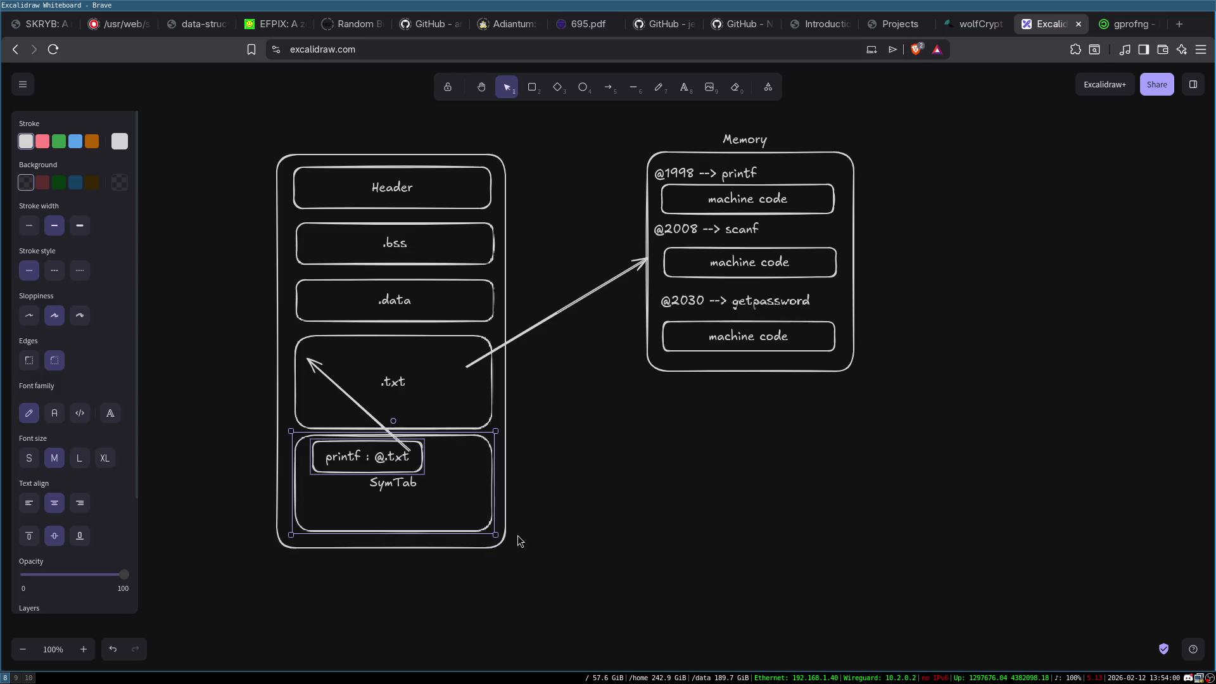
# Draw a box below Memory and paste a copy of the printf : @.txt entry into it.
pyautogui.click(532, 87)
pyautogui.moveTo(627, 432); pyautogui.dragTo(902, 585)
pyautogui.moveTo(833, 530)
pyautogui.mouseDown()
pyautogui.moveTo(854, 504)
pyautogui.moveTo(821, 507)
pyautogui.mouseUp()
pyautogui.click(364, 472)
pyautogui.hotkey('ctrl', 'c')
pyautogui.hotkey('ctrl', 'v')
pyautogui.moveTo(372, 465)
pyautogui.mouseDown()
pyautogui.moveTo(704, 476)
pyautogui.moveTo(728, 441)
pyautogui.moveTo(707, 435)
pyautogui.moveTo(852, 440)
pyautogui.mouseUp()
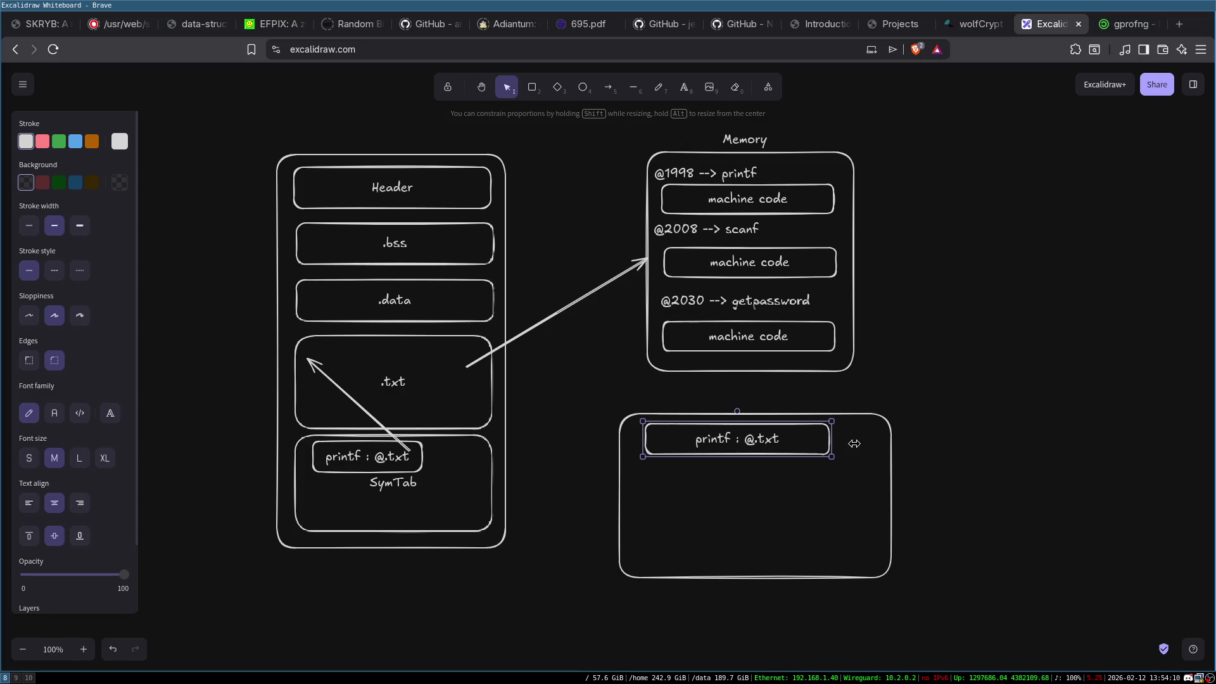
pyautogui.doubleClick(787, 442)
pyautogui.press('Right')
pyautogui.press('BackSpace')
pyautogui.press('BackSpace')
pyautogui.press('BackSpace')
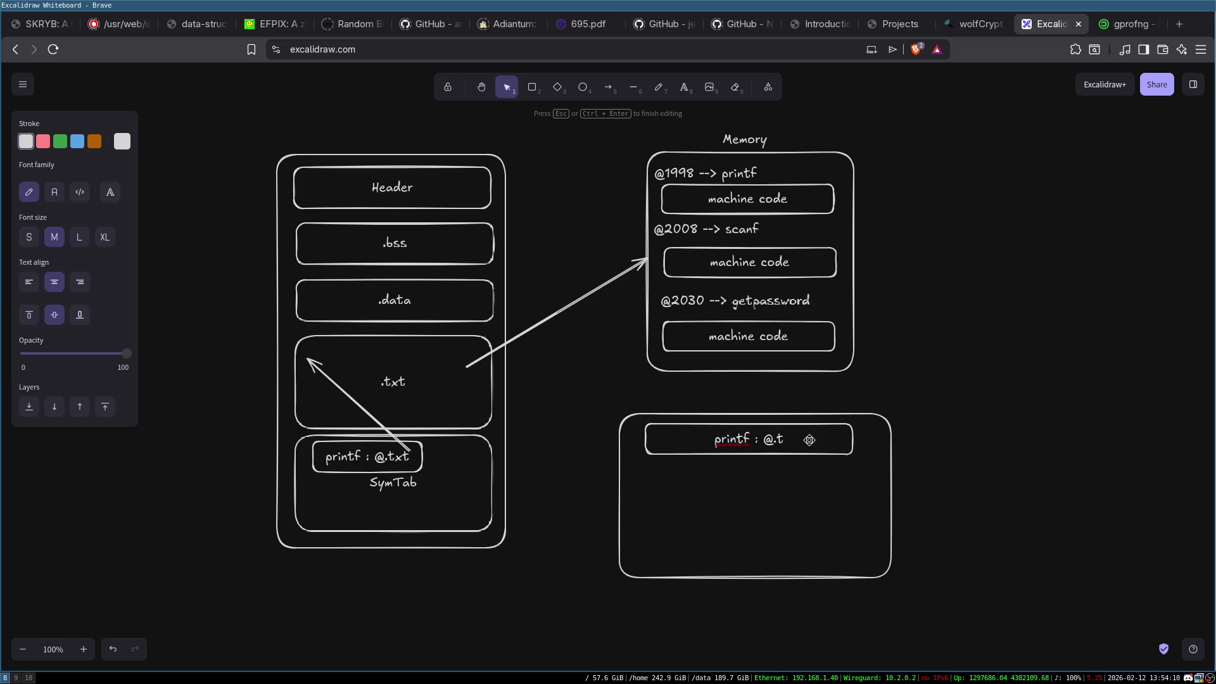
pyautogui.write('1998')
pyautogui.click(982, 403)
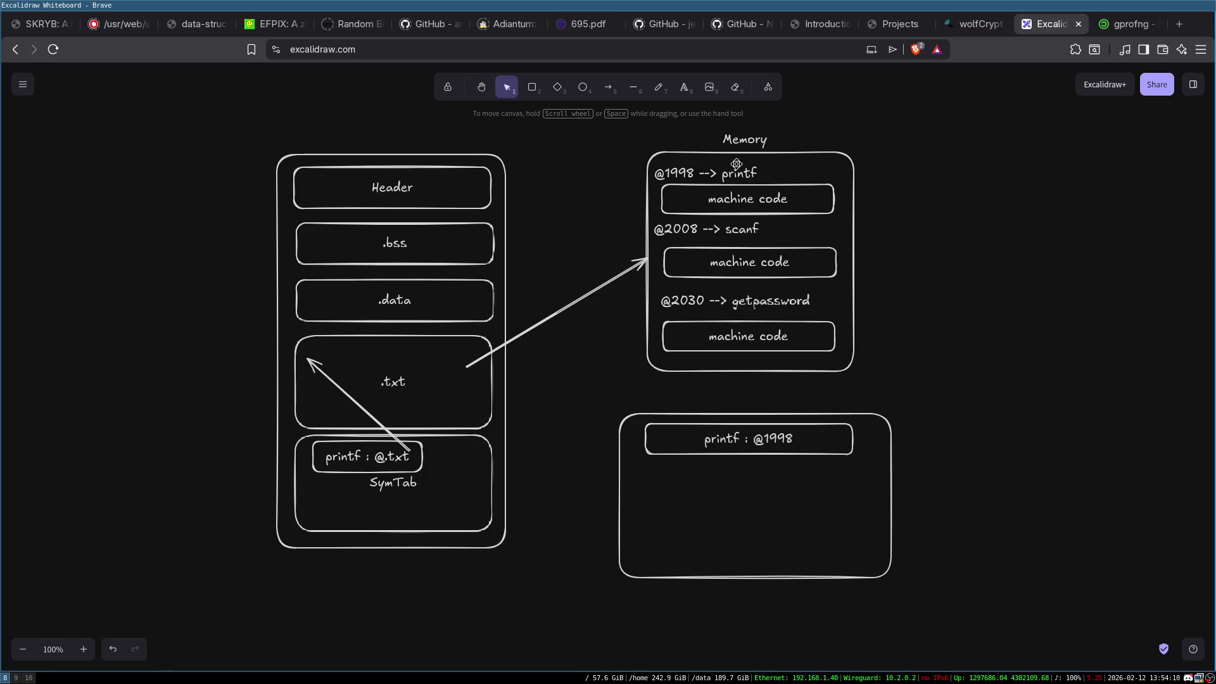
pyautogui.moveTo(647, 130)
pyautogui.mouseDown()
pyautogui.moveTo(767, 174)
pyautogui.moveTo(902, 364)
pyautogui.mouseUp()
pyautogui.click(824, 226)
pyautogui.doubleClick(777, 439)
pyautogui.click(777, 438)
pyautogui.click(320, 462)
pyautogui.click(304, 362)
pyautogui.click(291, 357)
pyautogui.click(774, 452)
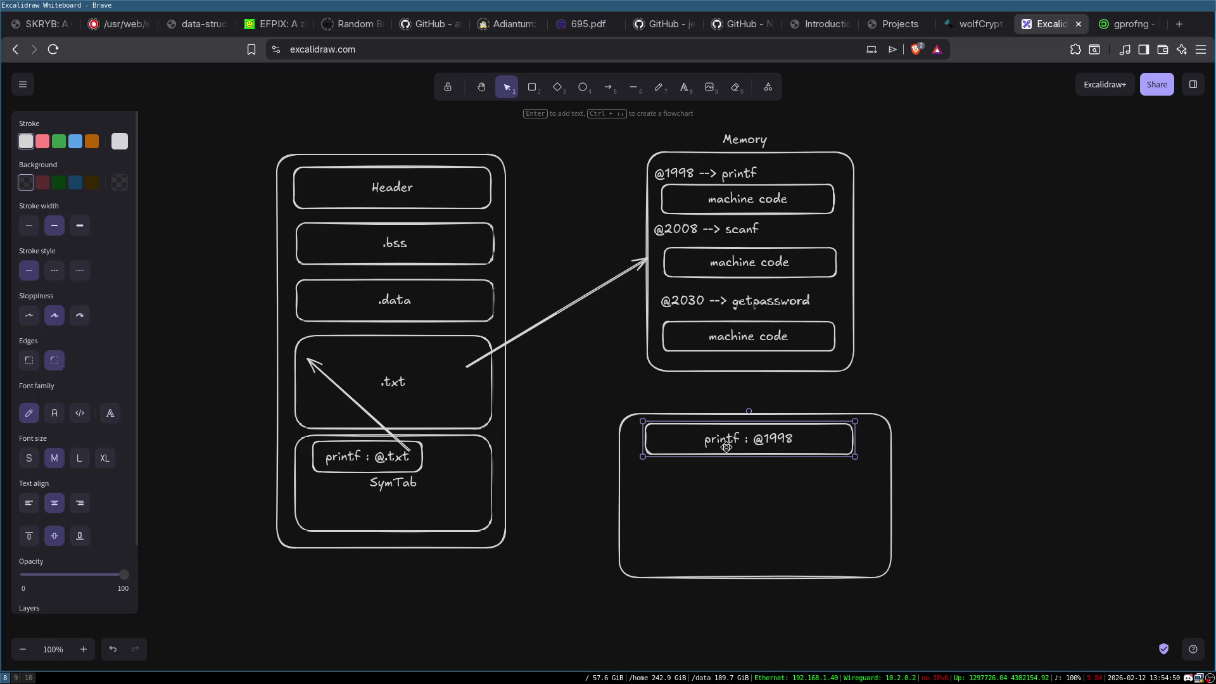
pyautogui.doubleClick(740, 589)
pyautogui.write('SymTab in memory')
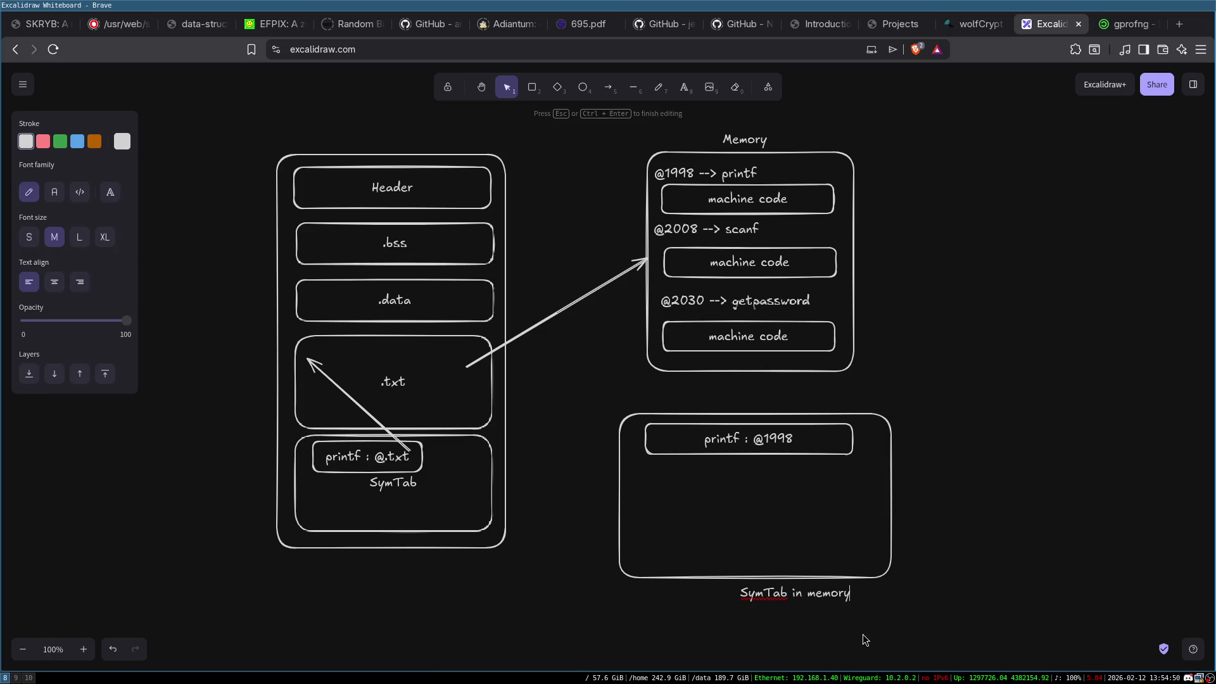
pyautogui.click(815, 571)
pyautogui.moveTo(770, 598); pyautogui.dragTo(755, 598)
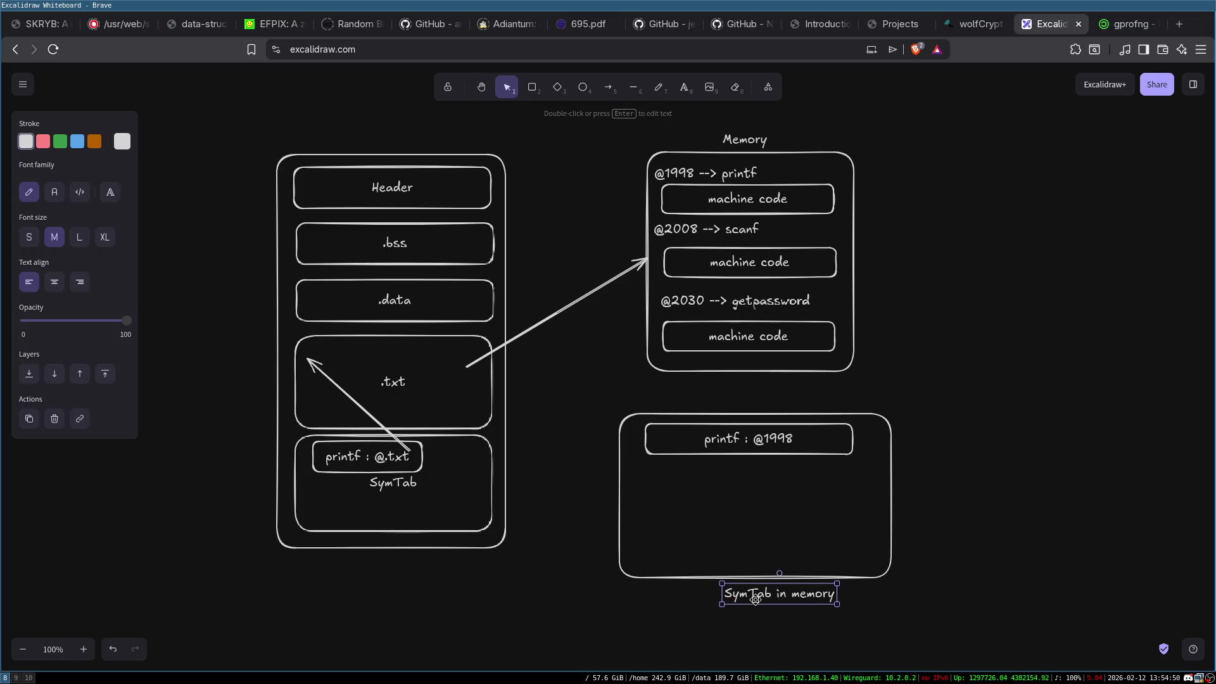
pyautogui.click(602, 425)
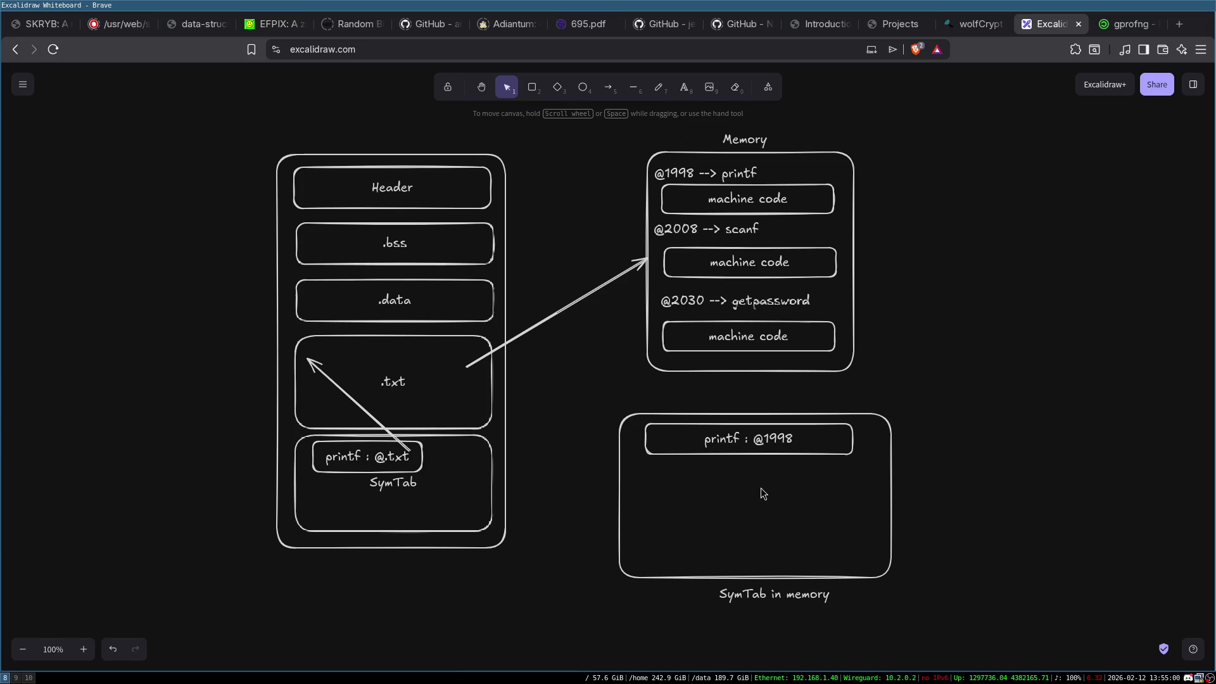
pyautogui.moveTo(636, 133); pyautogui.dragTo(944, 413)
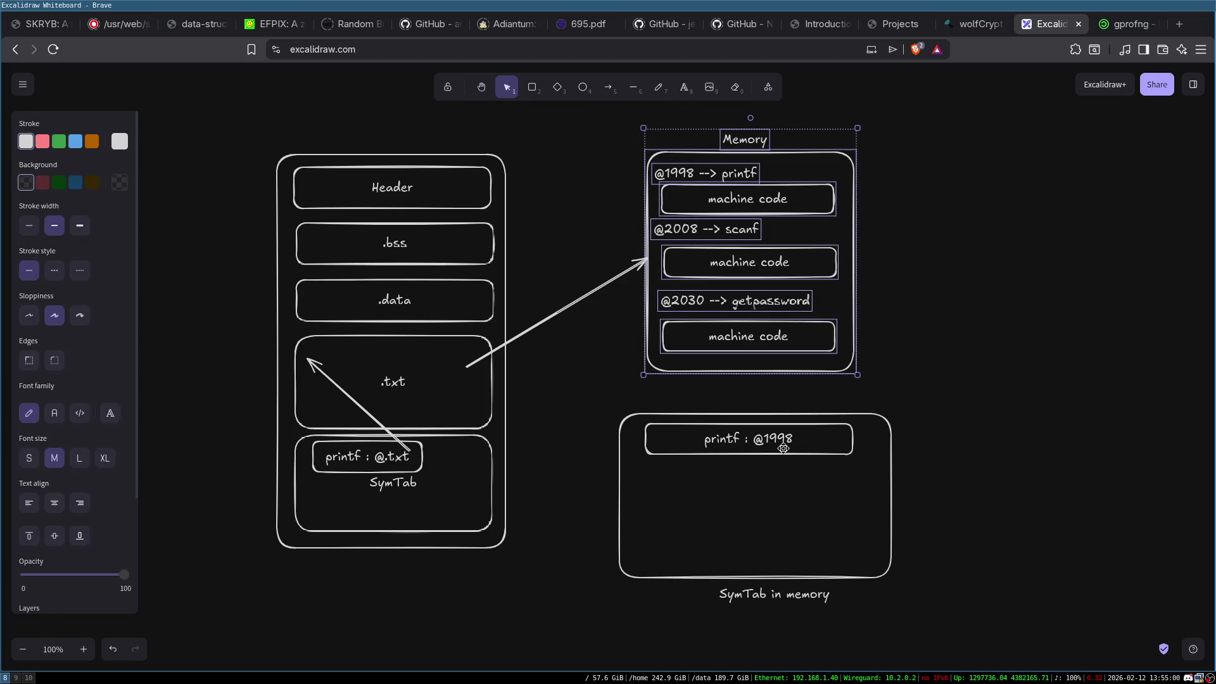
pyautogui.click(783, 446)
pyautogui.click(946, 323)
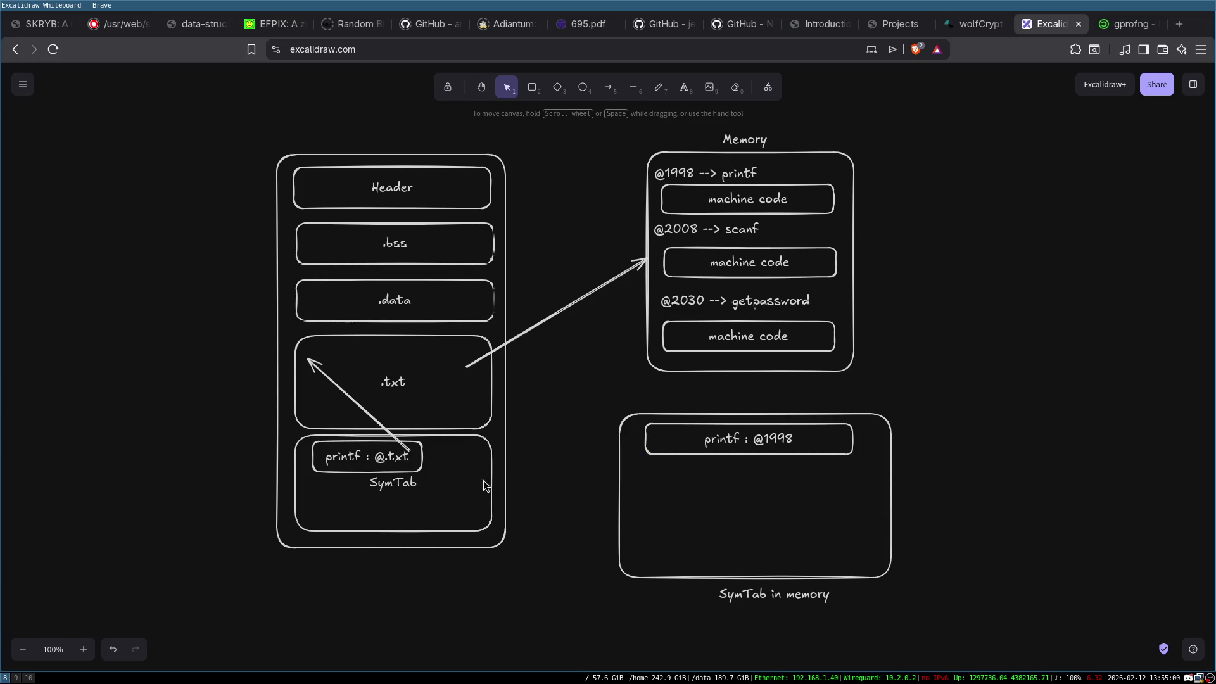
pyautogui.moveTo(602, 399)
pyautogui.mouseDown()
pyautogui.moveTo(834, 575)
pyautogui.moveTo(925, 585)
pyautogui.mouseUp()
pyautogui.click(723, 447)
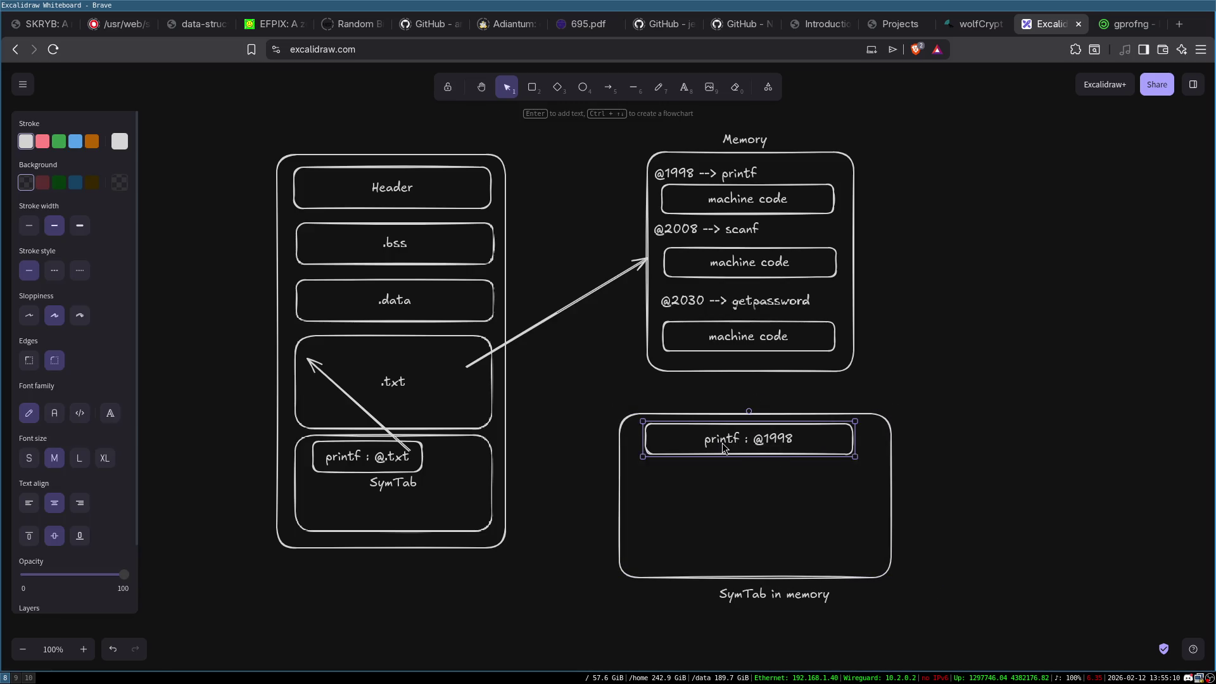
pyautogui.doubleClick(724, 446)
pyautogui.click(625, 397)
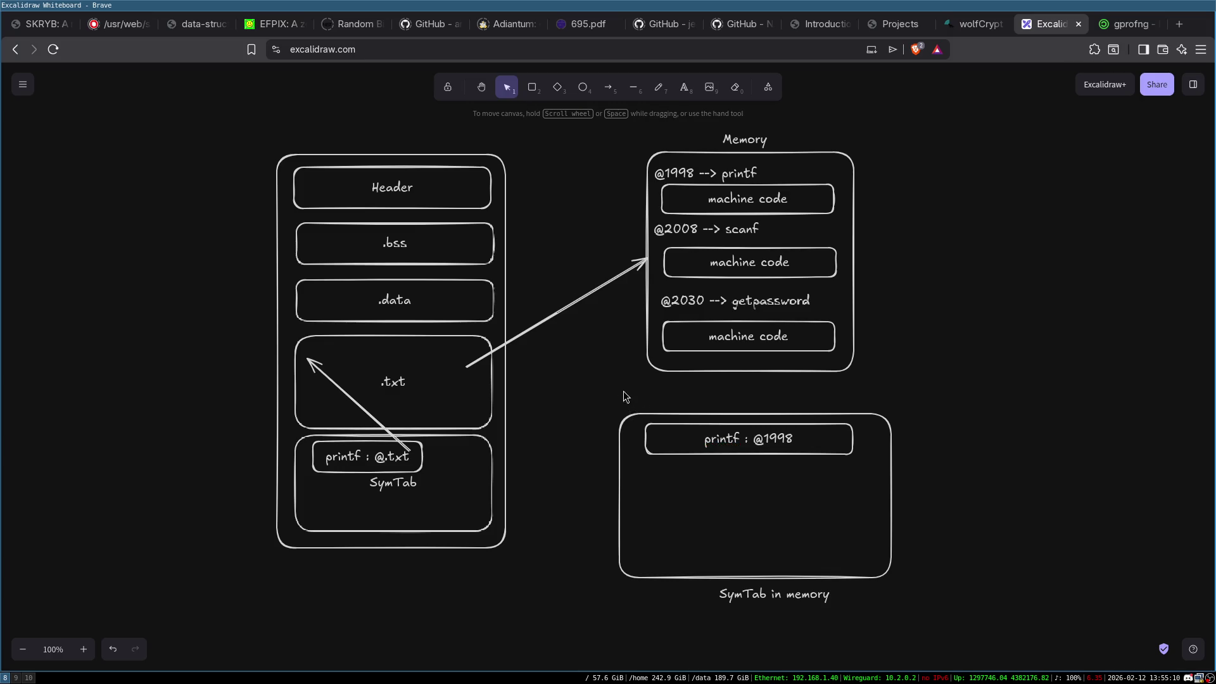
pyautogui.doubleClick(722, 440)
pyautogui.doubleClick(720, 439)
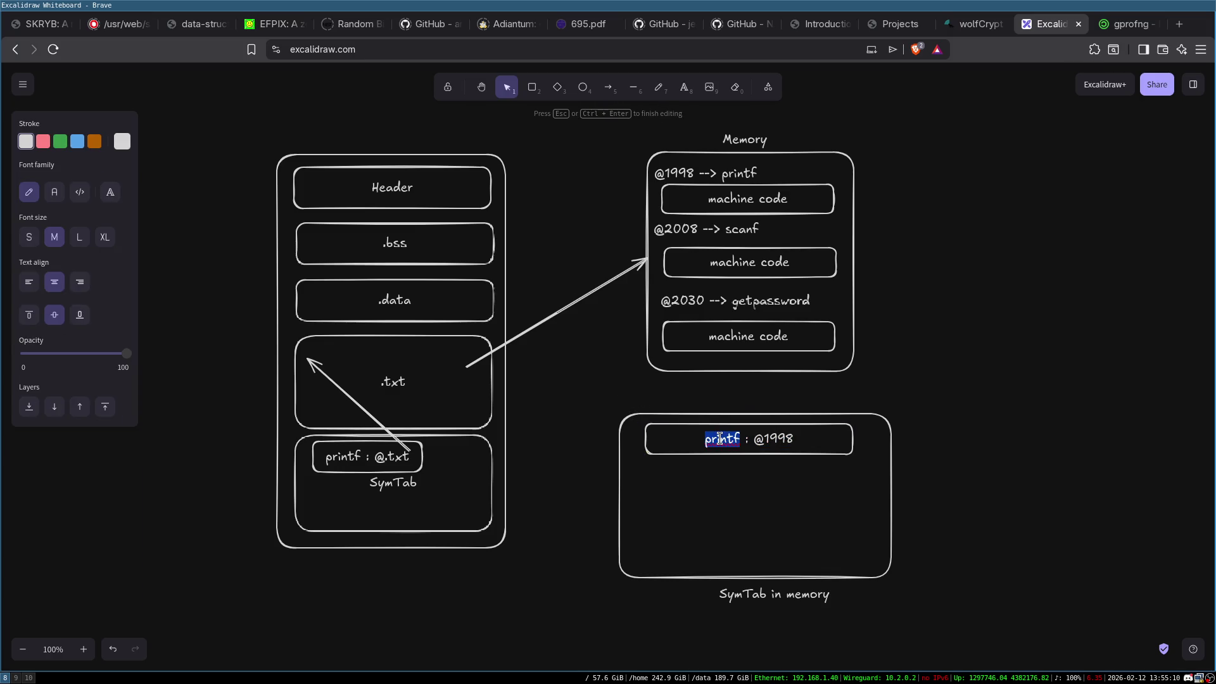
pyautogui.moveTo(766, 438); pyautogui.dragTo(796, 438)
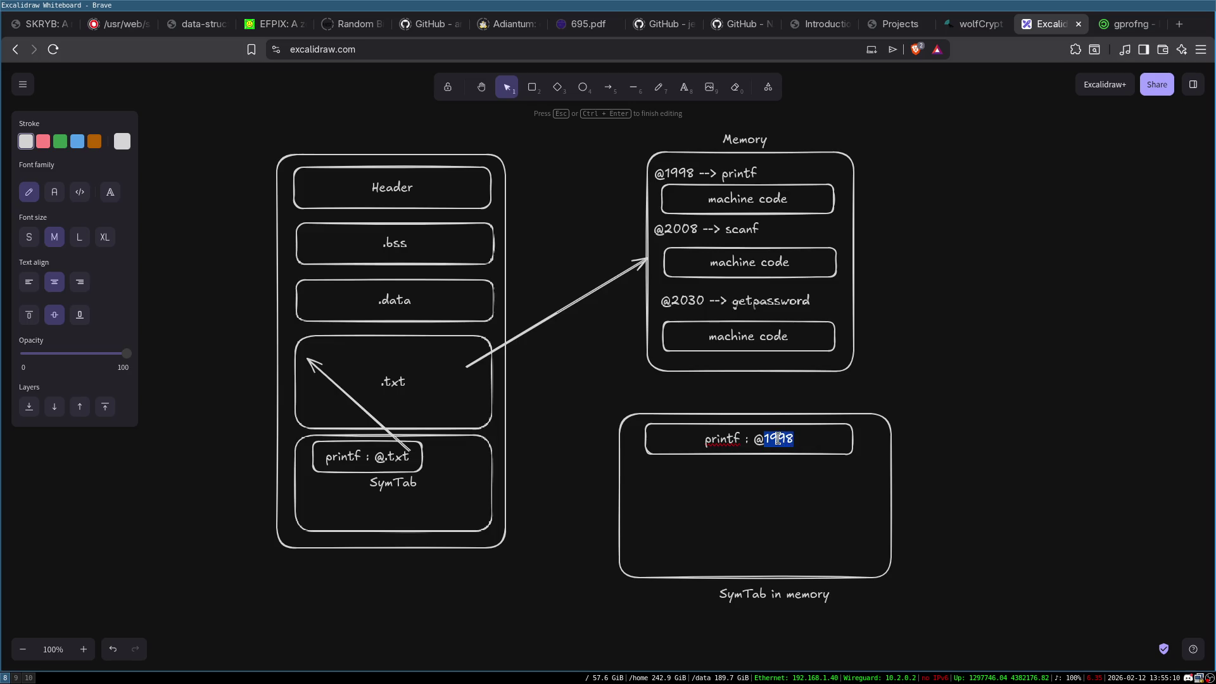
pyautogui.click(570, 457)
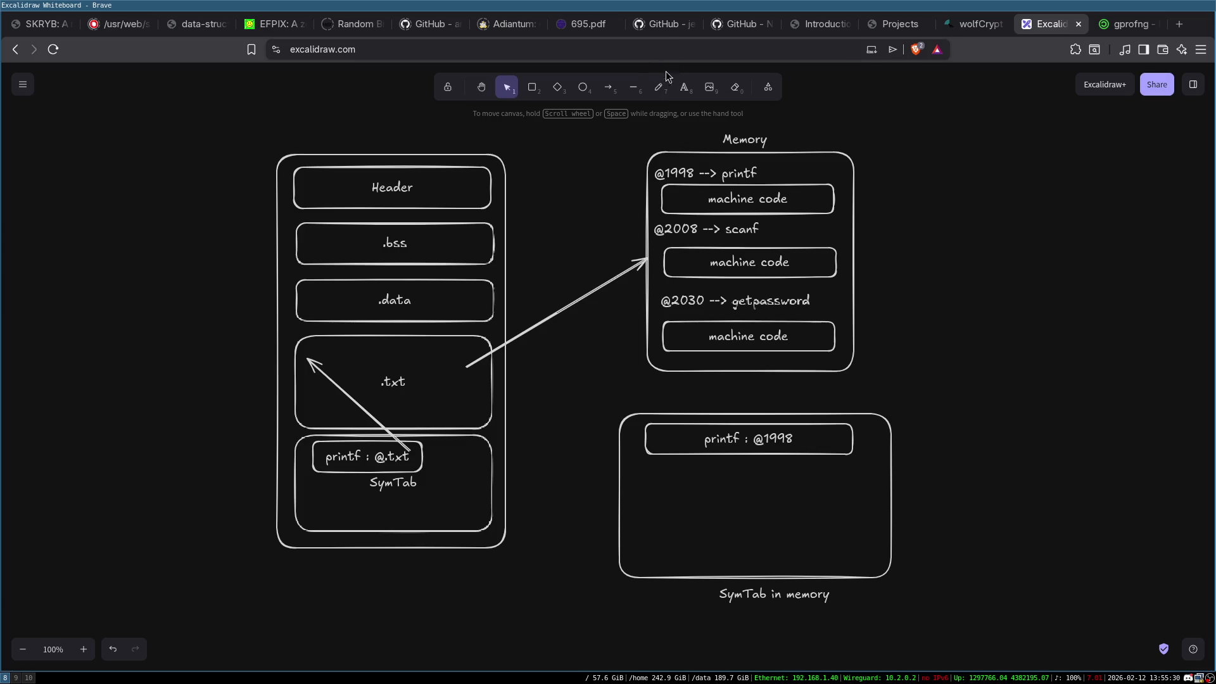
# Write a 'call printf' note to the right of the Memory box.
pyautogui.doubleClick(741, 443)
pyautogui.write('call printf')
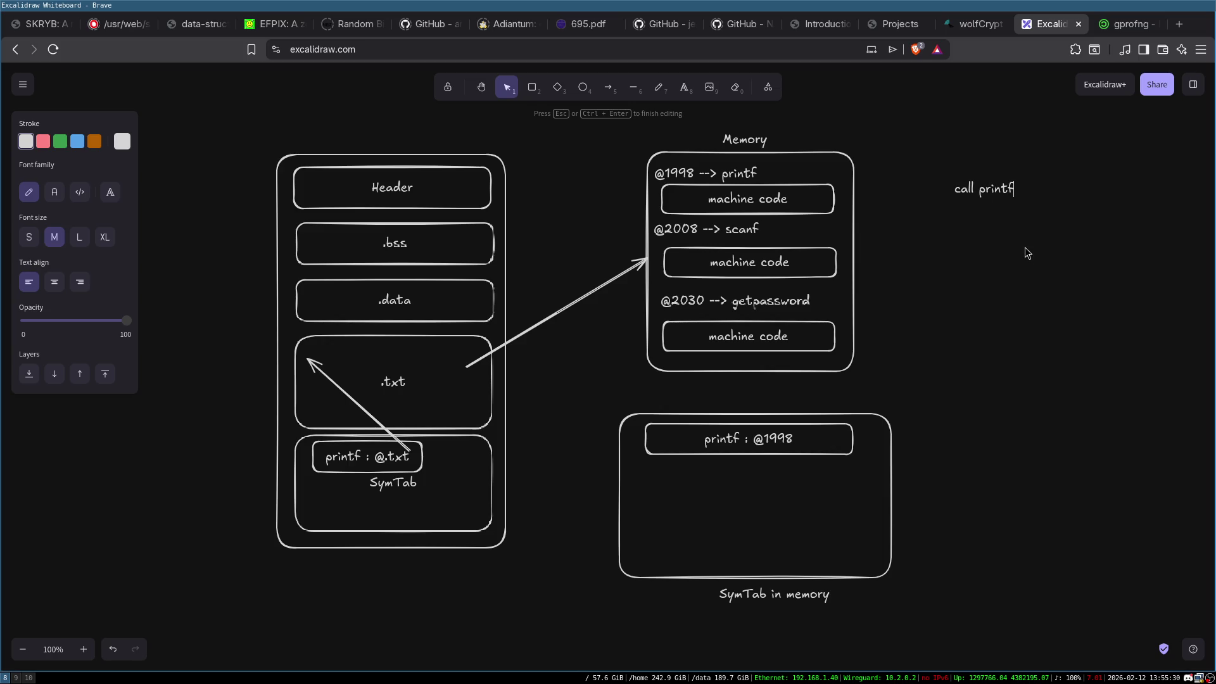
pyautogui.press('Escape')
pyautogui.press('a')
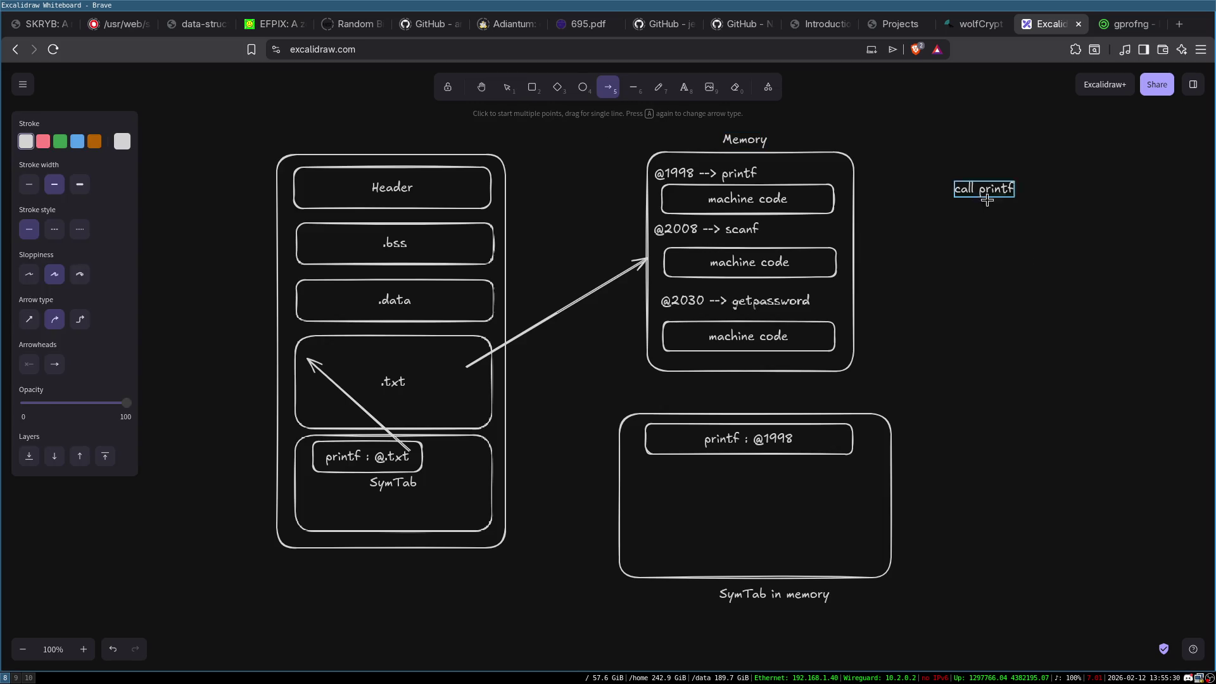
pyautogui.moveTo(1002, 255); pyautogui.dragTo(1005, 262)
pyautogui.doubleClick(1005, 271)
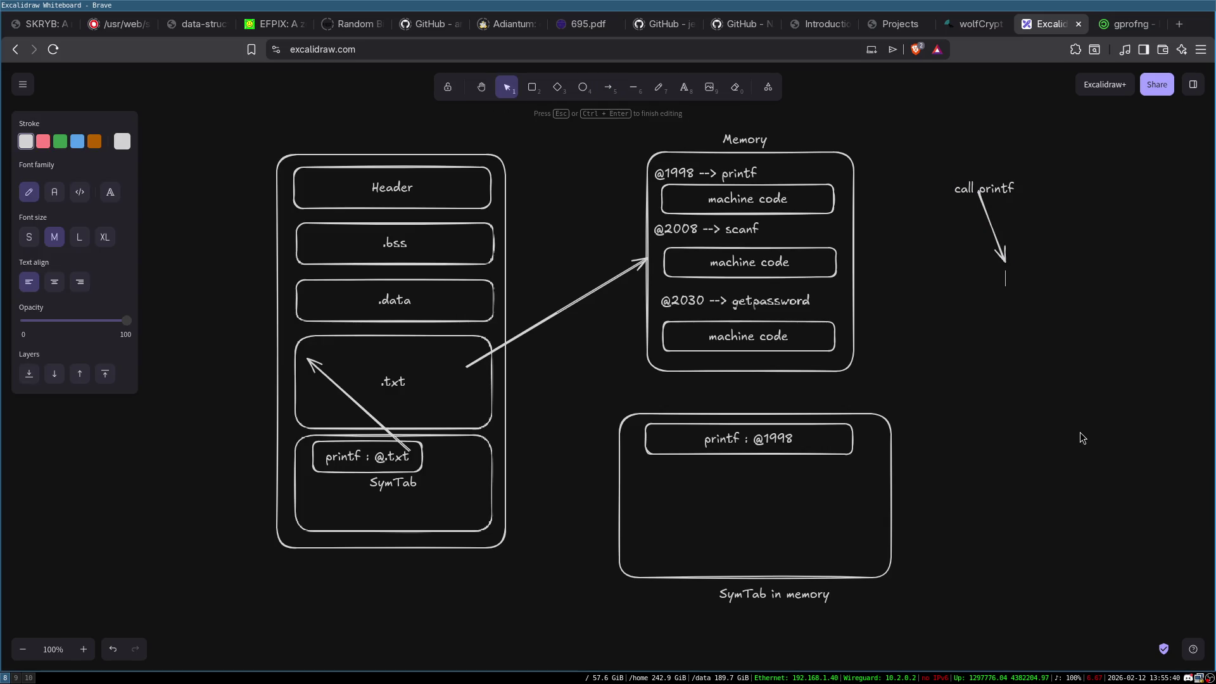
pyautogui.write('CPU --> IP = @printf')
pyautogui.click(1087, 309)
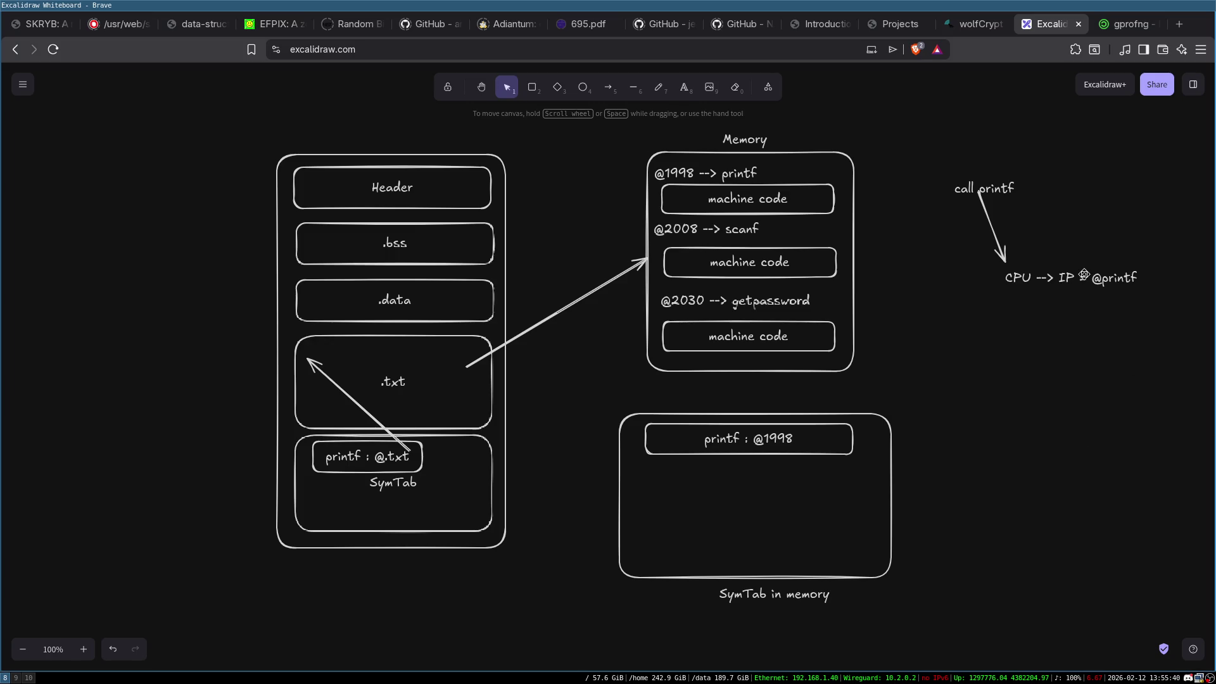
pyautogui.moveTo(1076, 278); pyautogui.dragTo(1011, 279)
pyautogui.click(1033, 311)
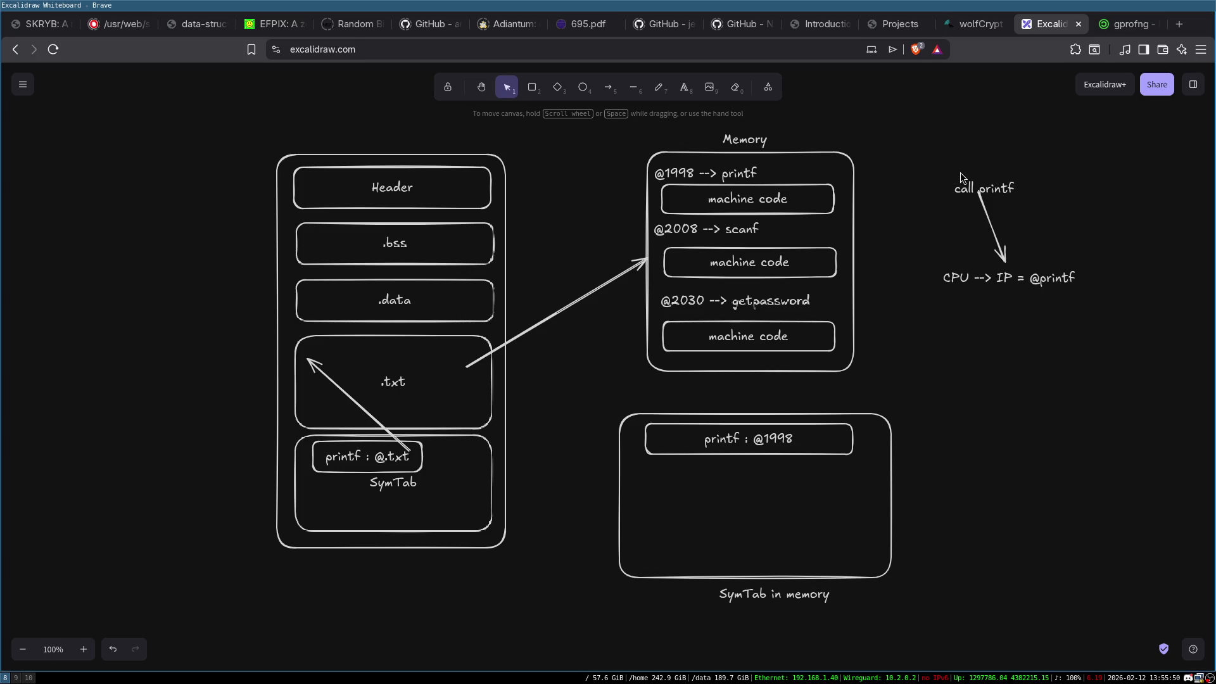
# Prefix the call printf note with 'IP -->' so it reads 'IP --> call printf'.
pyautogui.doubleClick(949, 188)
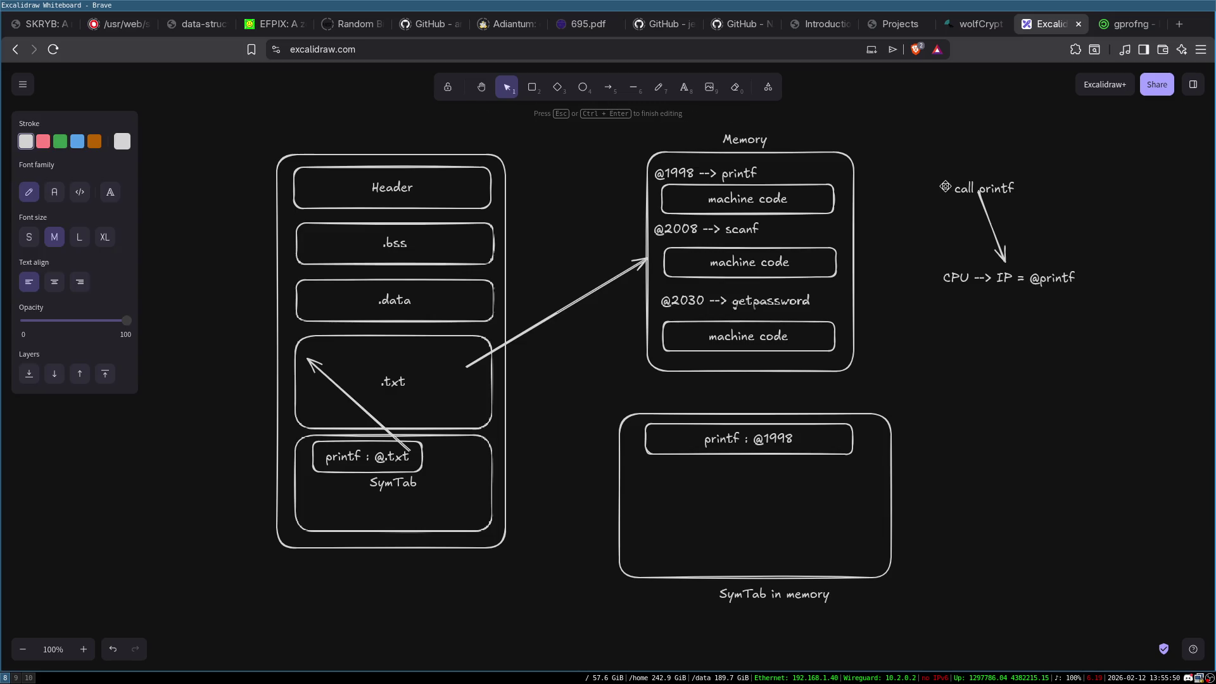
pyautogui.doubleClick(966, 188)
pyautogui.click(975, 189)
pyautogui.write('IP -->')
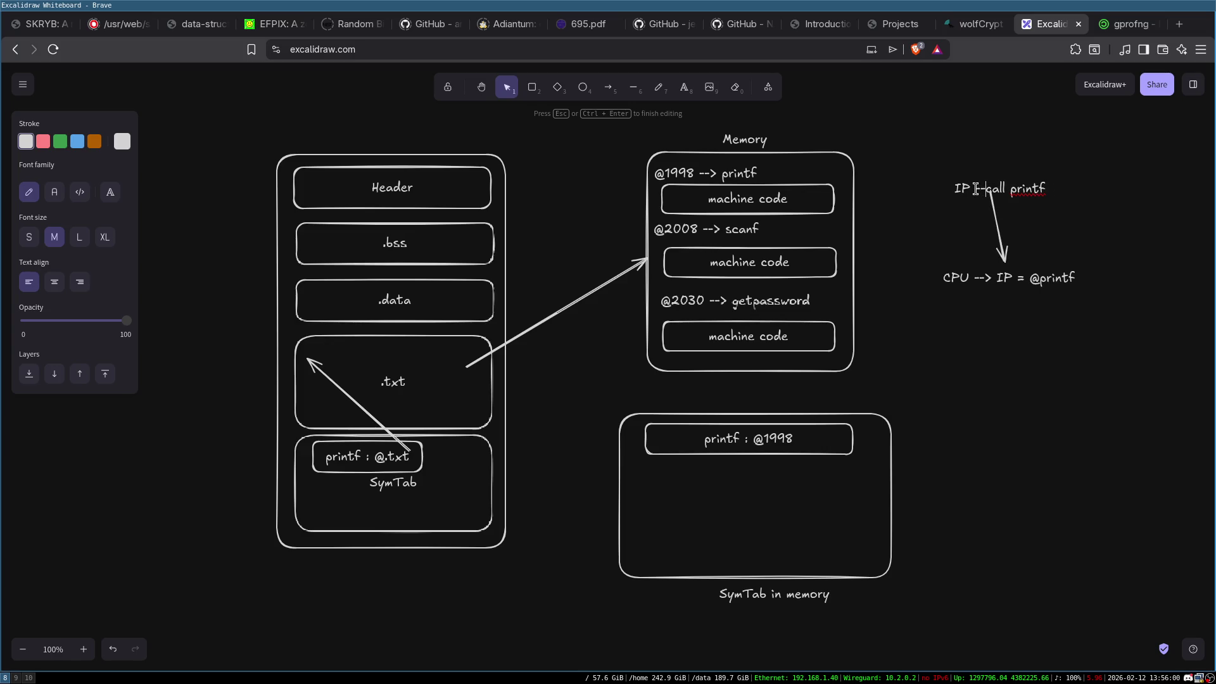
pyautogui.click(1103, 256)
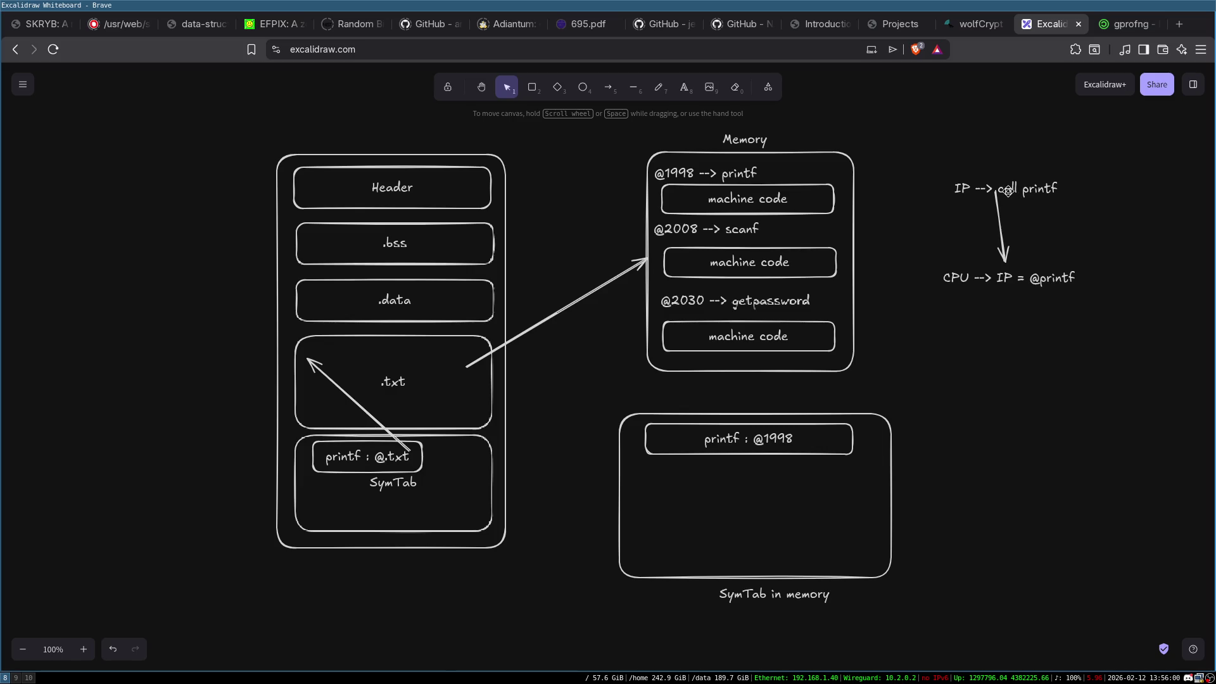
pyautogui.click(1013, 192)
pyautogui.doubleClick(1012, 191)
pyautogui.click(1006, 190)
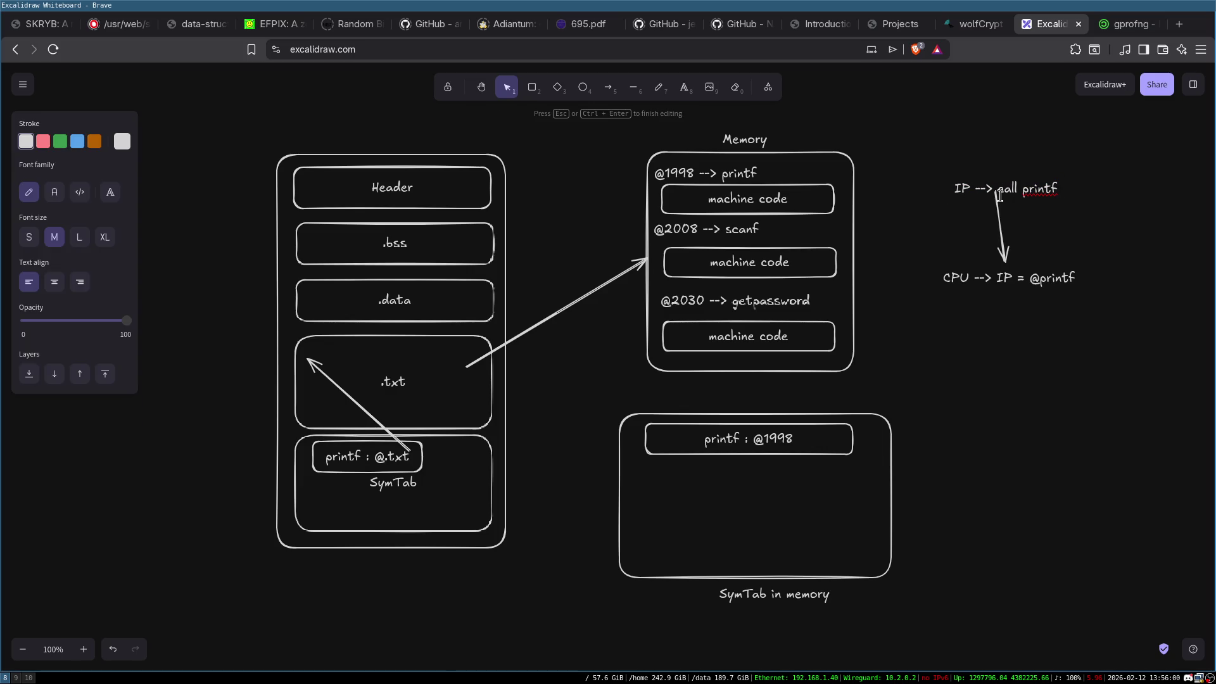
pyautogui.click(1100, 216)
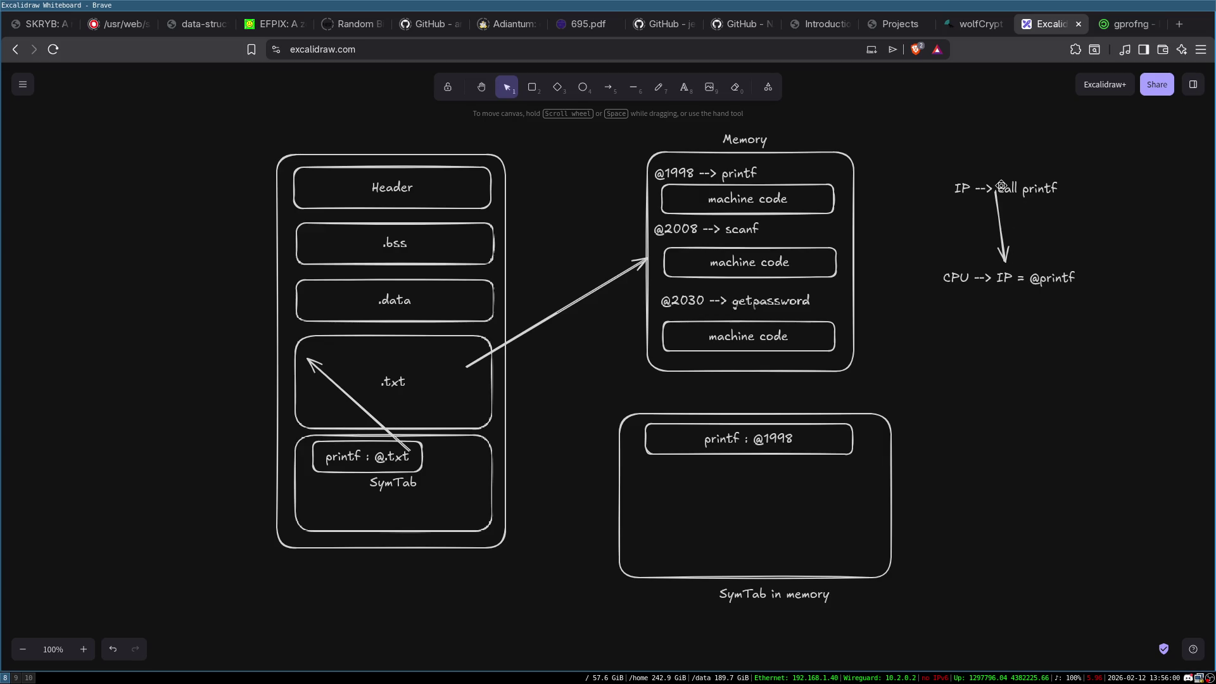
# Check the two new labels and the first machine code box by selecting and deselecting them.
pyautogui.click(960, 186)
pyautogui.click(1056, 275)
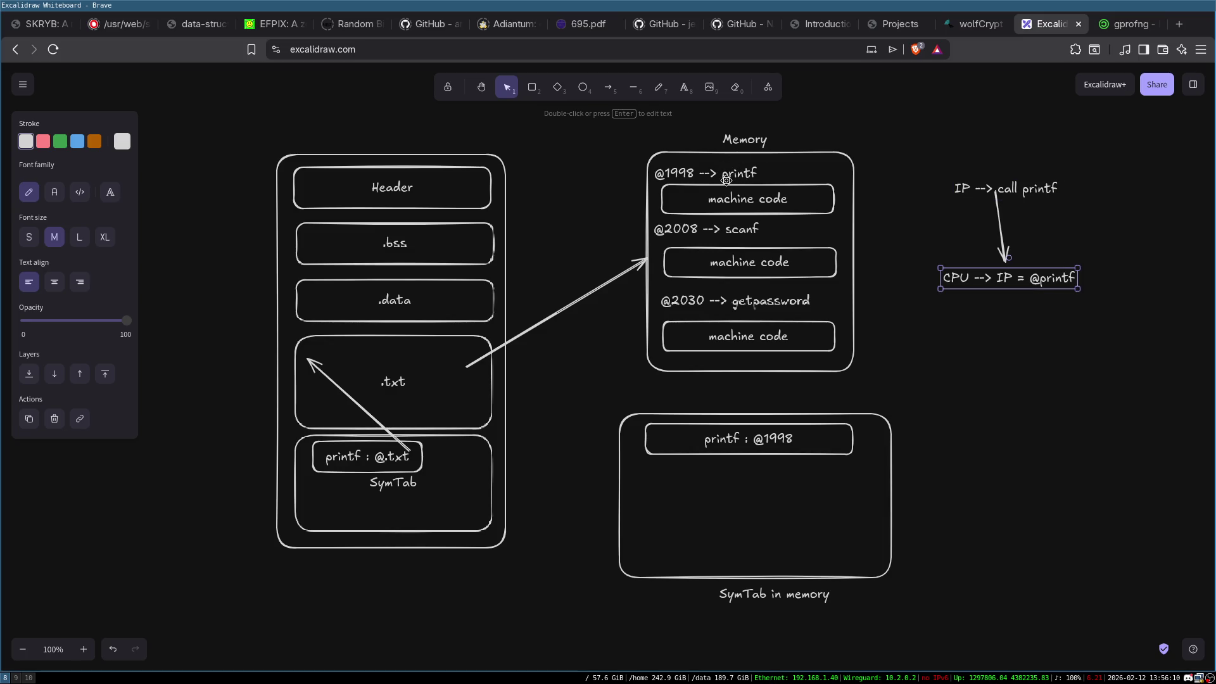
pyautogui.click(998, 340)
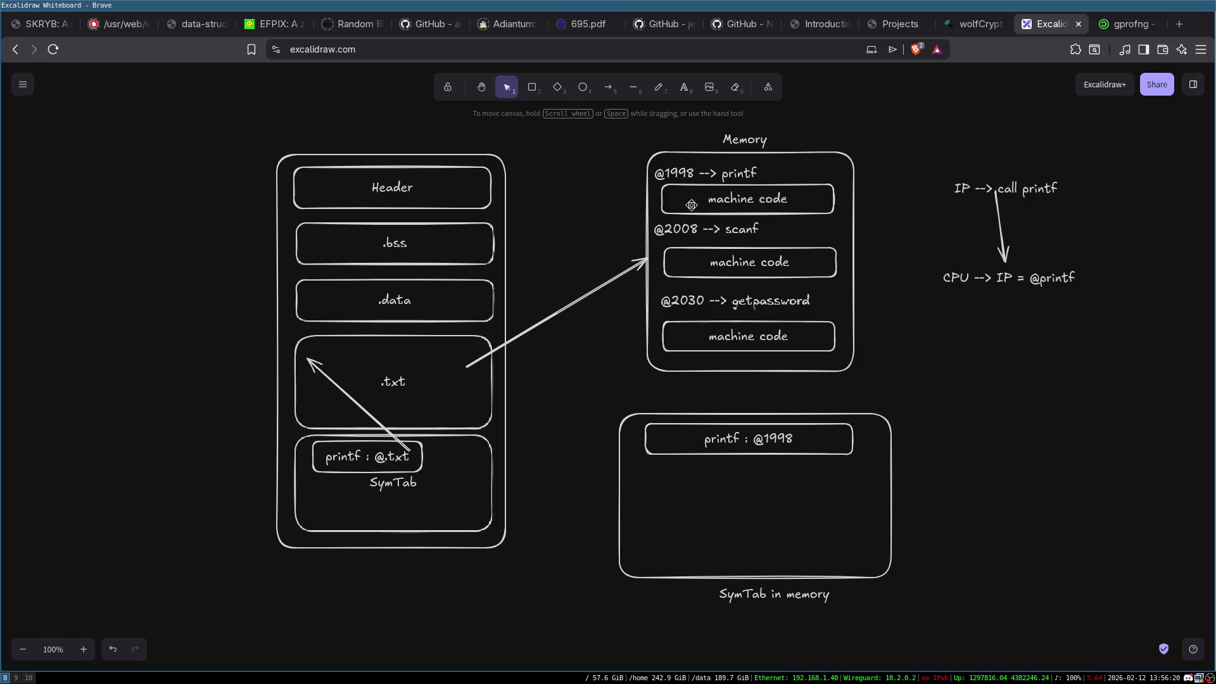
pyautogui.moveTo(625, 137); pyautogui.dragTo(876, 231)
pyautogui.click(744, 187)
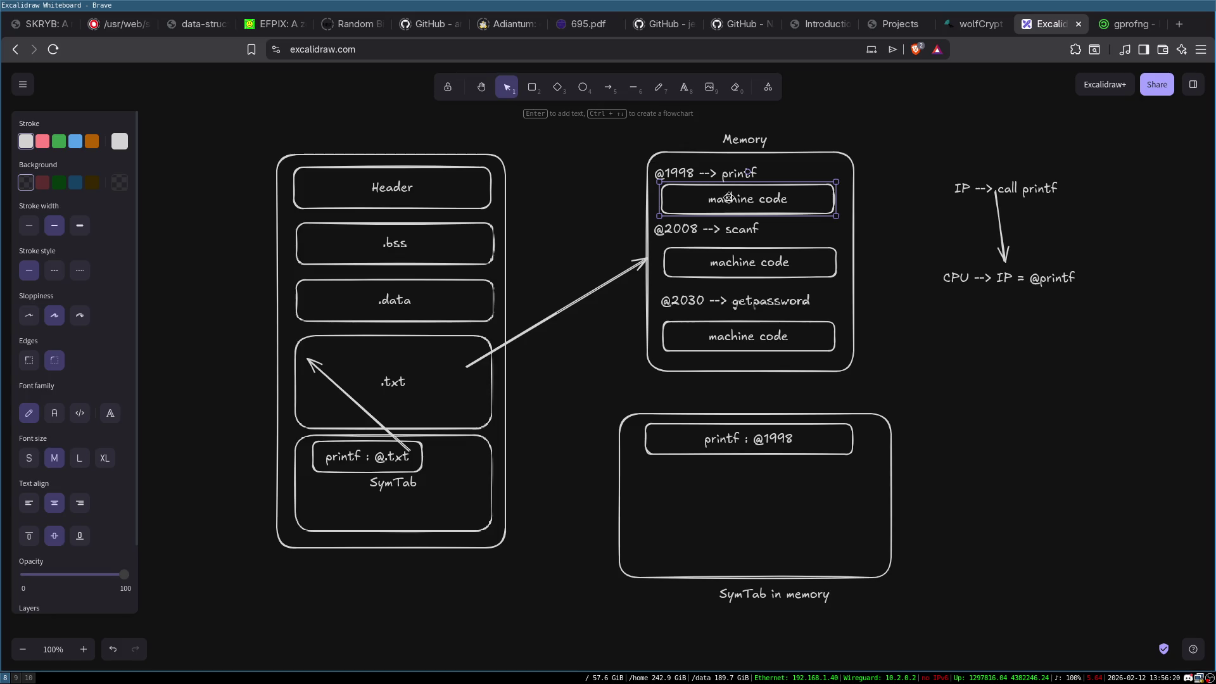
pyautogui.click(852, 137)
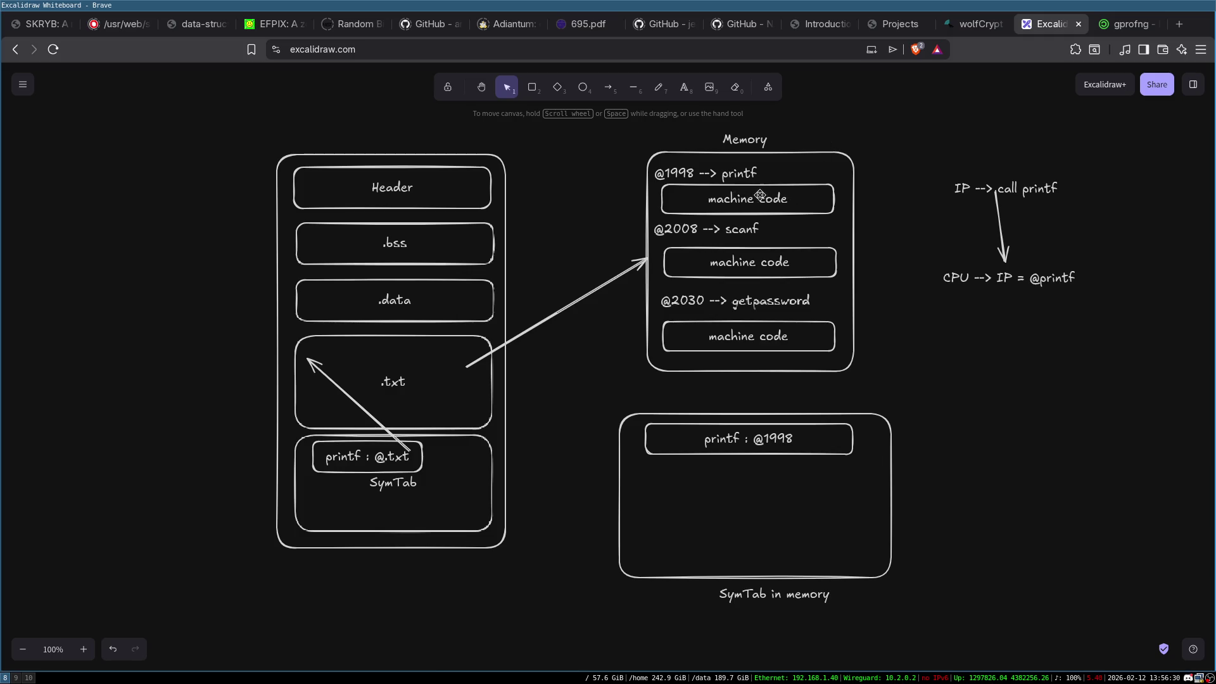
pyautogui.click(750, 193)
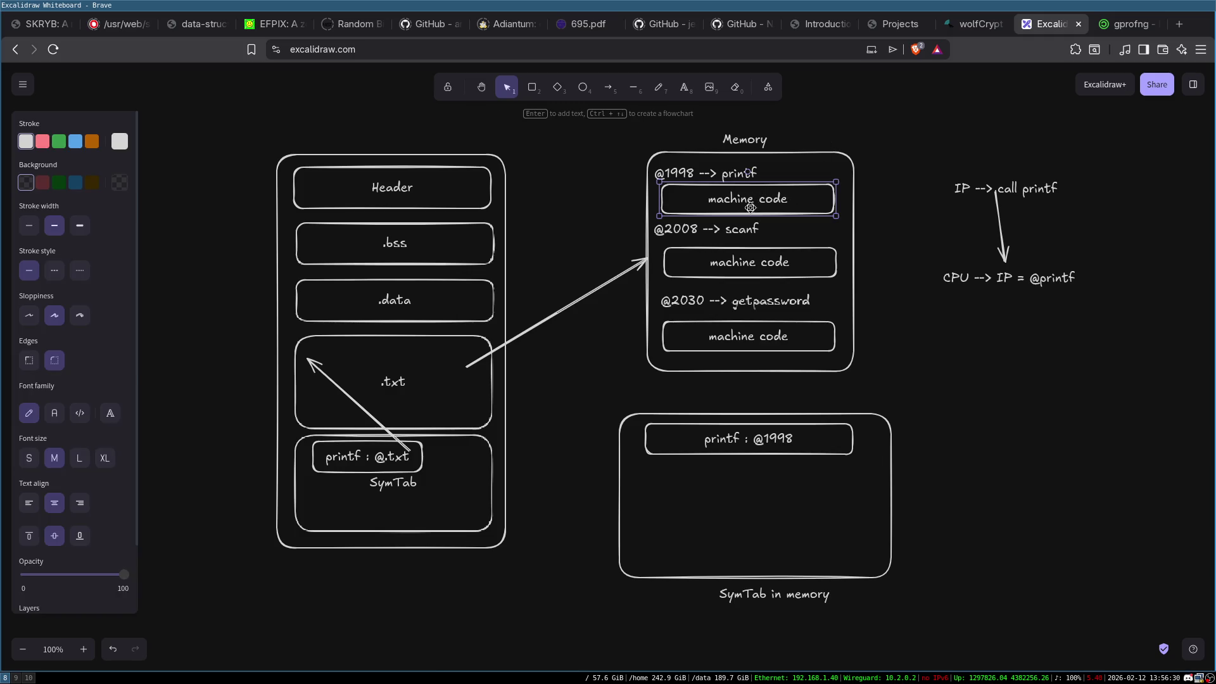
pyautogui.click(838, 123)
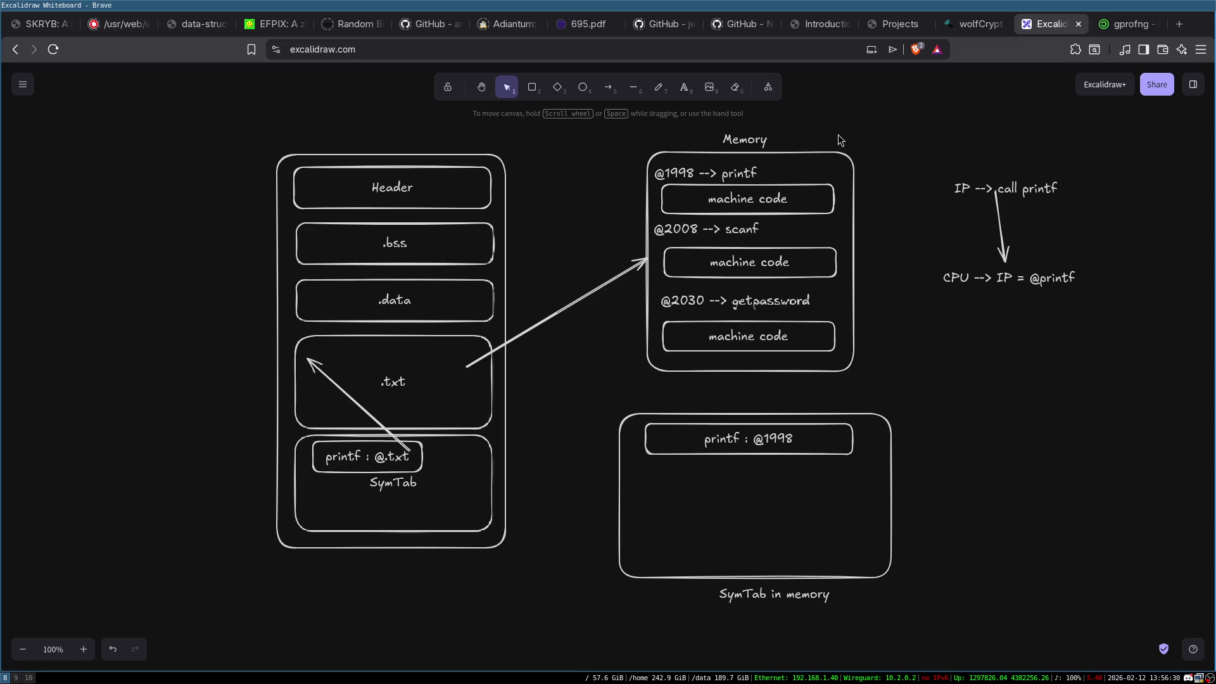
# Open the sysinfo manual page full-screen in the terminal and page forward.
pyautogui.press('super+0')
pyautogui.write('man sys')
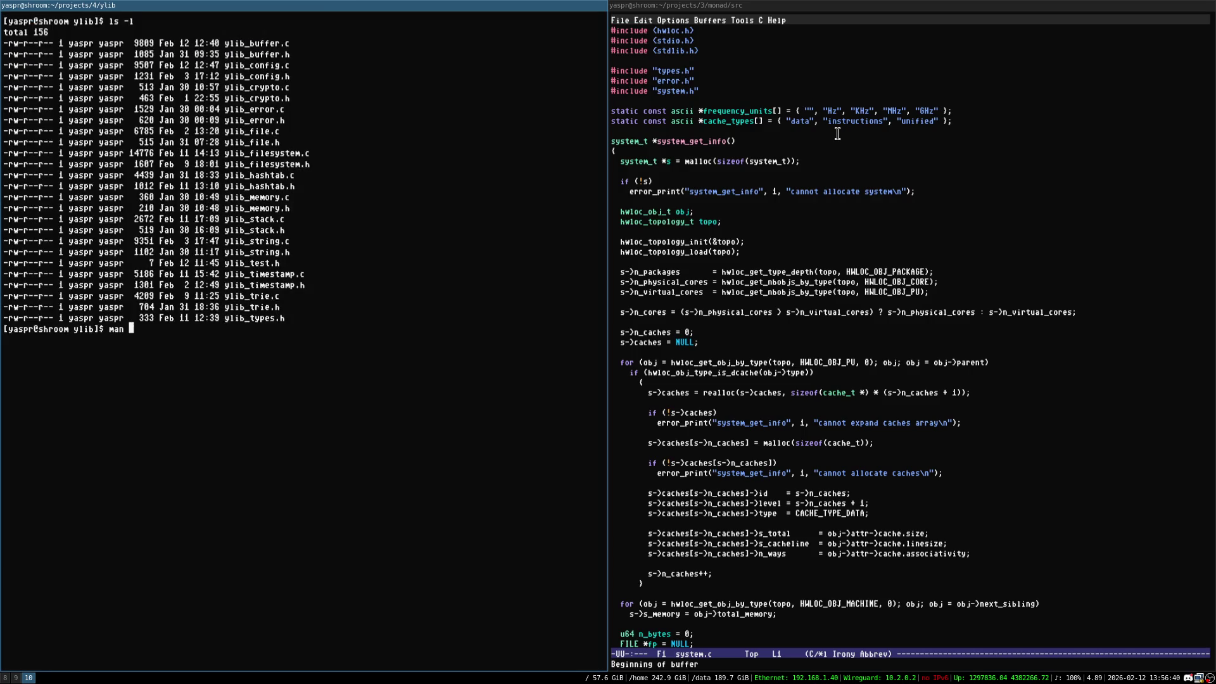
pyautogui.write('inof')
pyautogui.press('BackSpace')
pyautogui.press('BackSpace')
pyautogui.write('fo')
pyautogui.press('Return')
pyautogui.press('super+f')
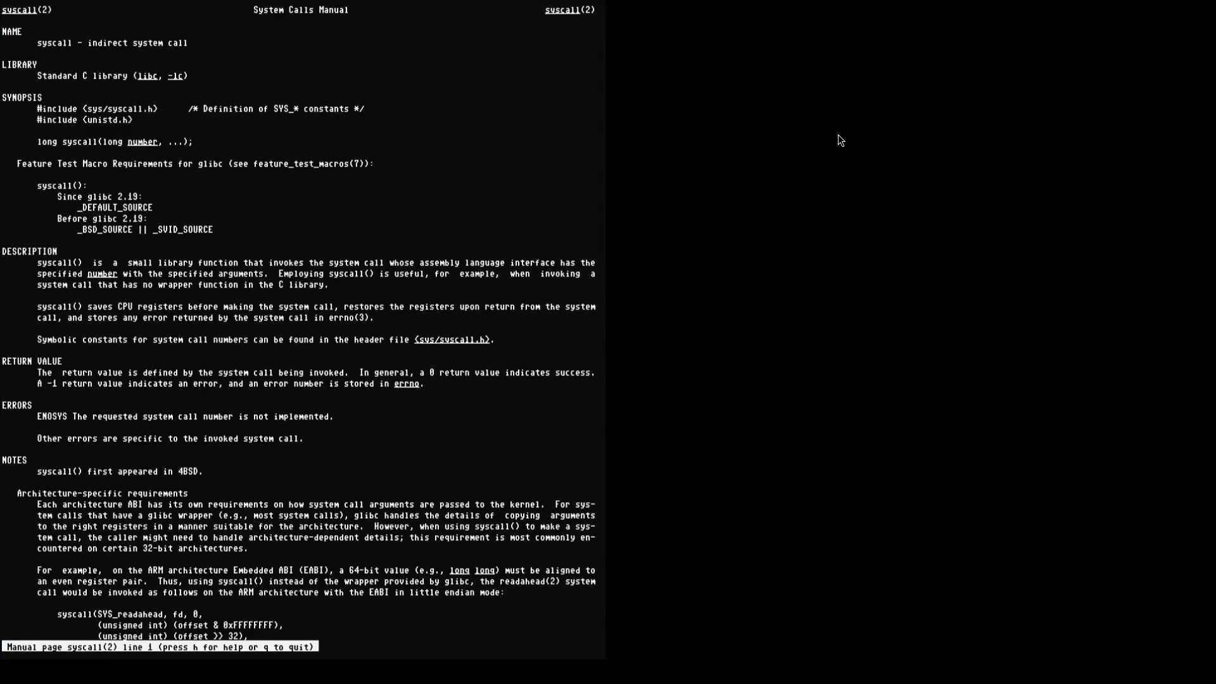
pyautogui.press('space')
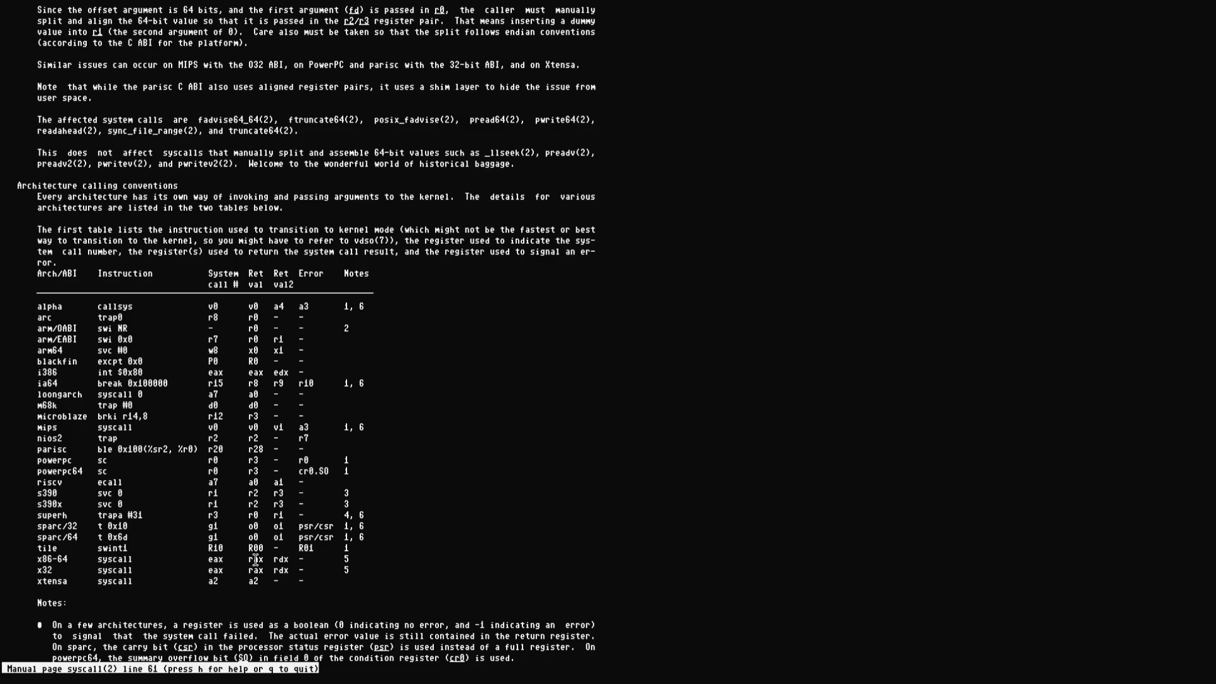
# Highlight eax, rax and the x86-64 argument register row, then quit the manual and leave fullscreen.
pyautogui.doubleClick(220, 559)
pyautogui.click(262, 557)
pyautogui.doubleClick(258, 558)
pyautogui.click(267, 562)
pyautogui.scroll(-20, 305, 559)
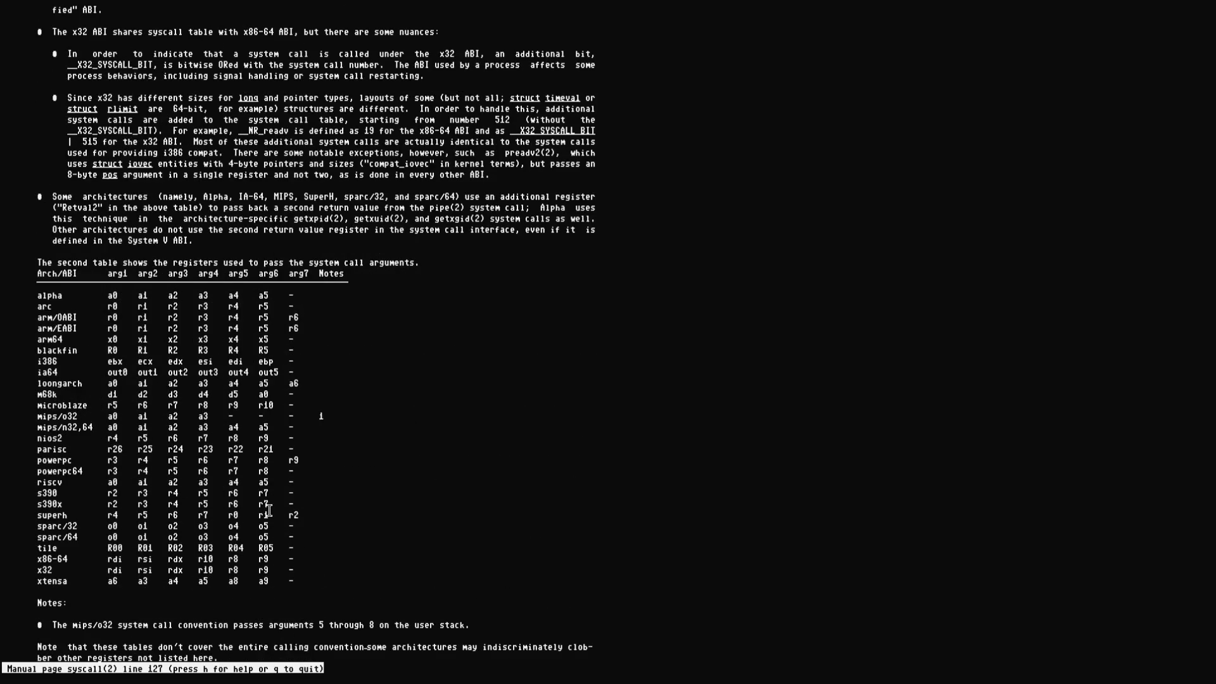
pyautogui.scroll(-2, 270, 511)
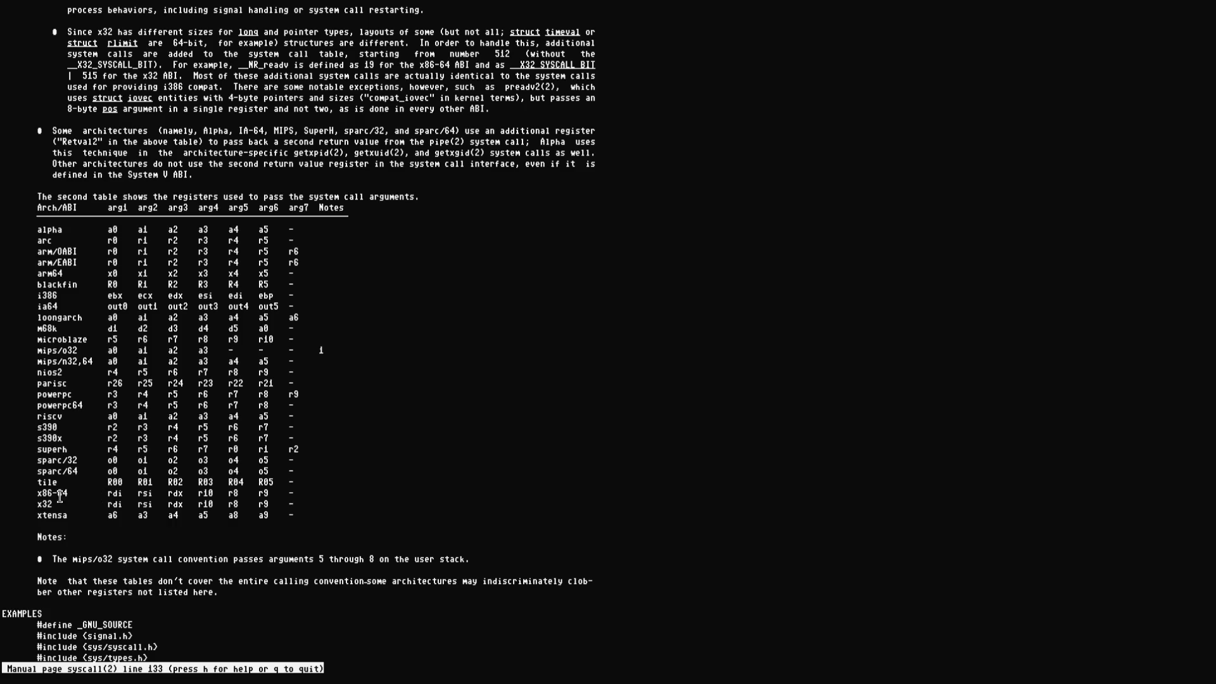
pyautogui.moveTo(36, 496)
pyautogui.mouseDown()
pyautogui.moveTo(354, 498)
pyautogui.moveTo(300, 497)
pyautogui.mouseUp()
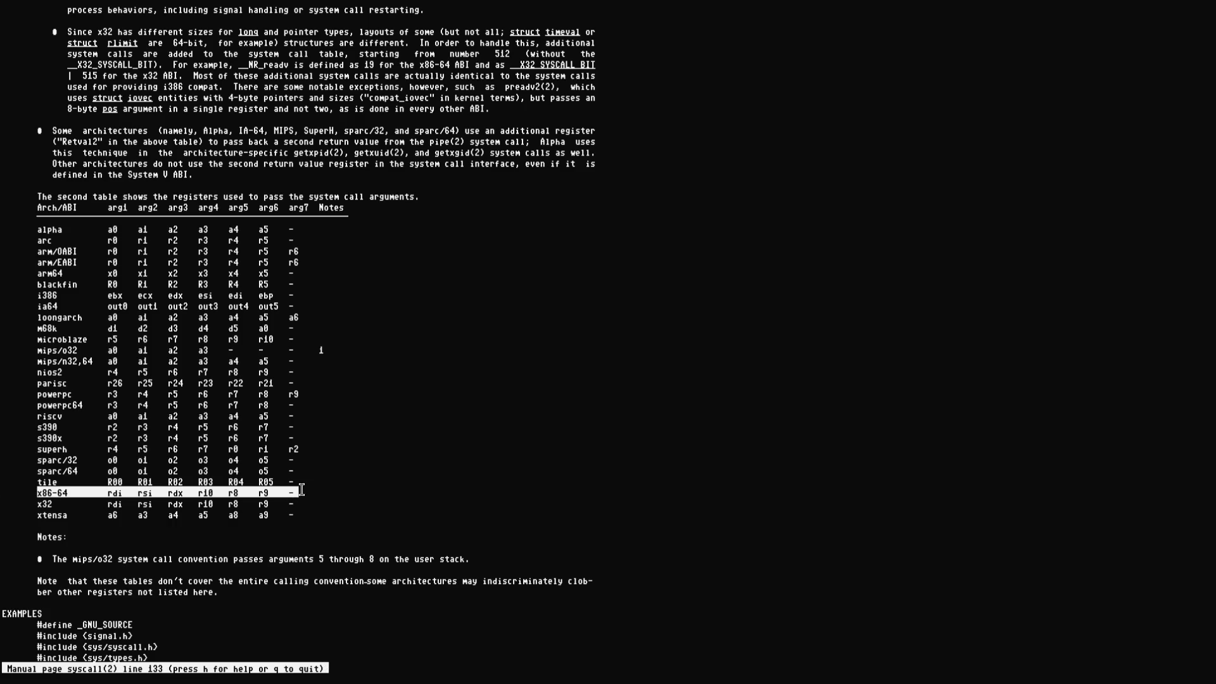
pyautogui.click(258, 435)
pyautogui.press('q')
pyautogui.press('super+f')
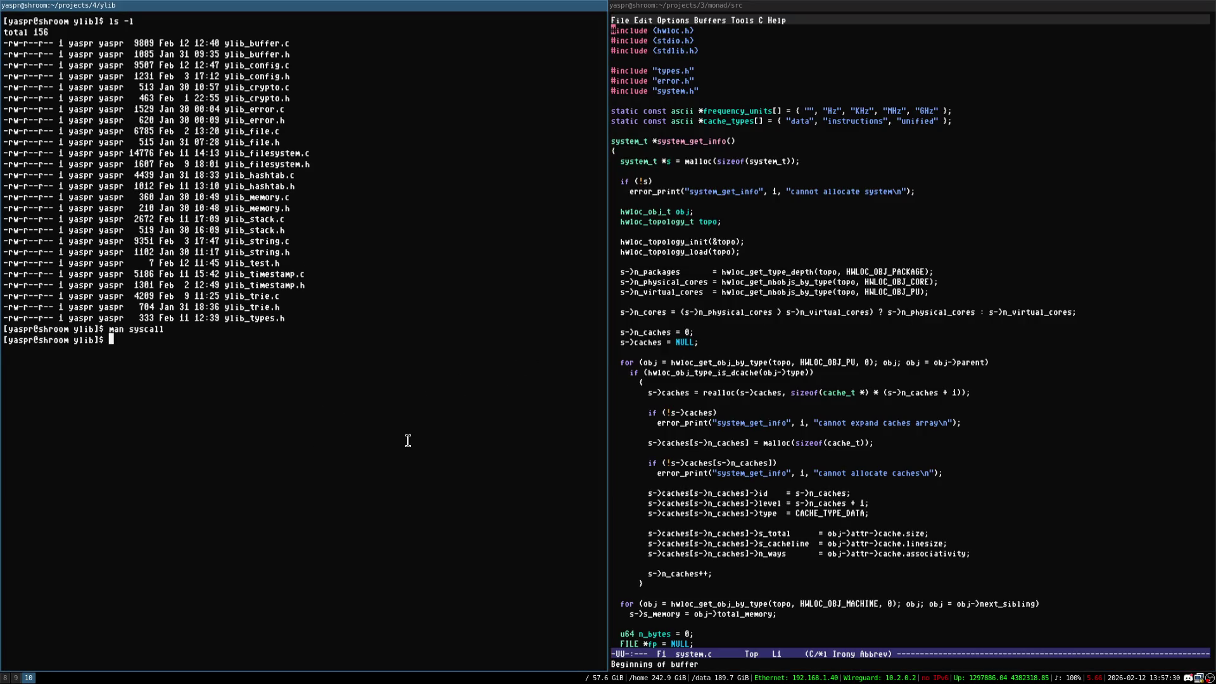
# Glance at yorgan.c in Emacs on workspace 9, then go to the Excalidraw diagram on workspace 8.
pyautogui.press('super+9')
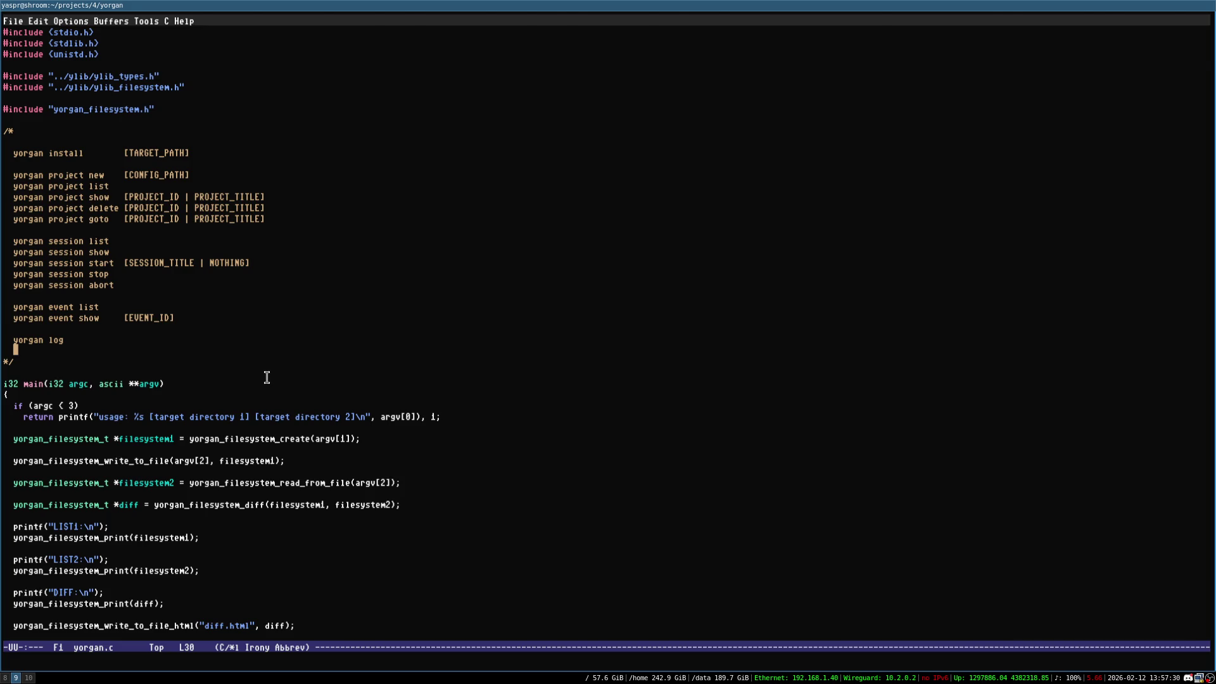
pyautogui.press('super+8')
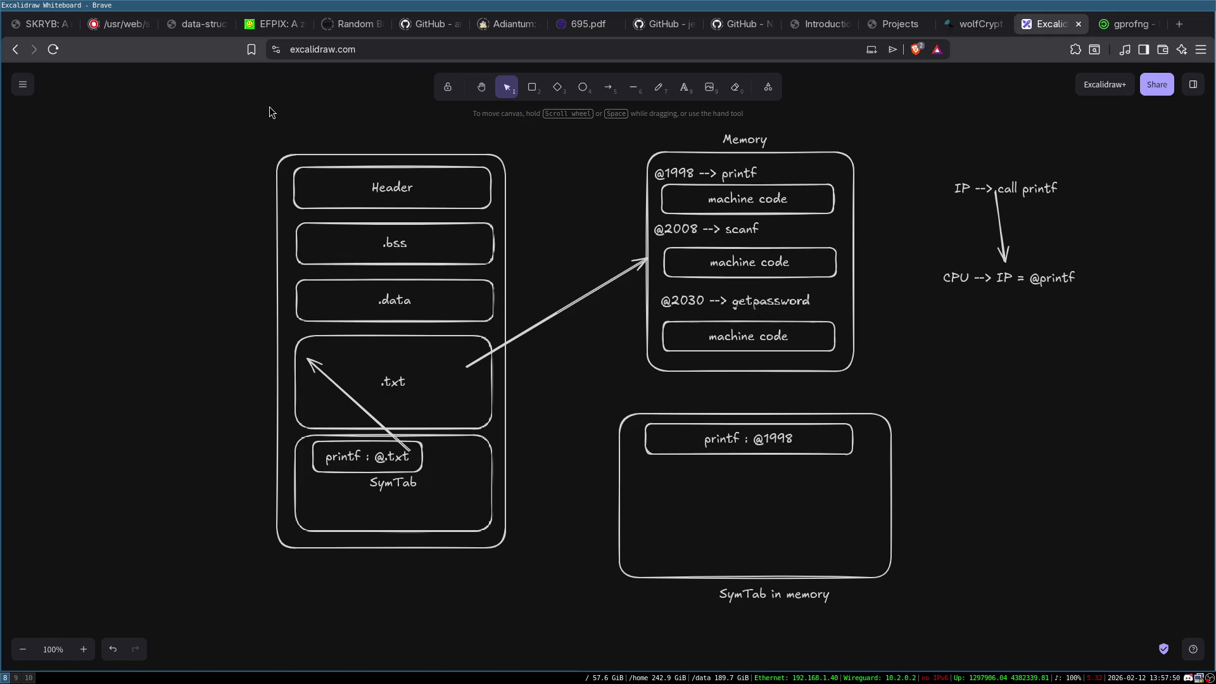
pyautogui.moveTo(253, 120)
pyautogui.mouseDown()
pyautogui.moveTo(372, 174)
pyautogui.moveTo(978, 658)
pyautogui.moveTo(1099, 659)
pyautogui.moveTo(1097, 646)
pyautogui.mouseUp()
pyautogui.click(345, 519)
pyautogui.moveTo(257, 124)
pyautogui.mouseDown()
pyautogui.moveTo(281, 135)
pyautogui.moveTo(577, 647)
pyautogui.moveTo(574, 621)
pyautogui.mouseUp()
pyautogui.click(440, 561)
pyautogui.moveTo(250, 129); pyautogui.dragTo(534, 598)
pyautogui.click(530, 559)
pyautogui.moveTo(239, 139)
pyautogui.mouseDown()
pyautogui.moveTo(569, 361)
pyautogui.moveTo(593, 668)
pyautogui.moveTo(534, 577)
pyautogui.mouseUp()
pyautogui.click(543, 577)
pyautogui.moveTo(264, 133)
pyautogui.mouseDown()
pyautogui.moveTo(386, 282)
pyautogui.moveTo(521, 576)
pyautogui.moveTo(537, 559)
pyautogui.mouseUp()
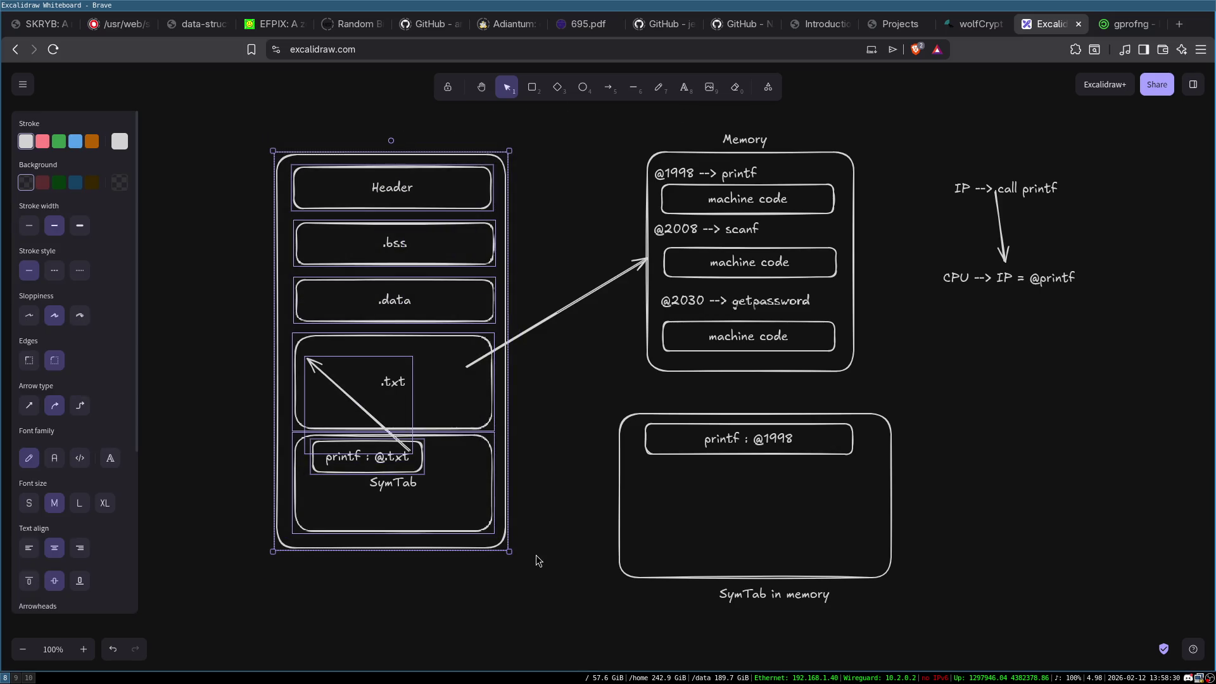
pyautogui.click(538, 559)
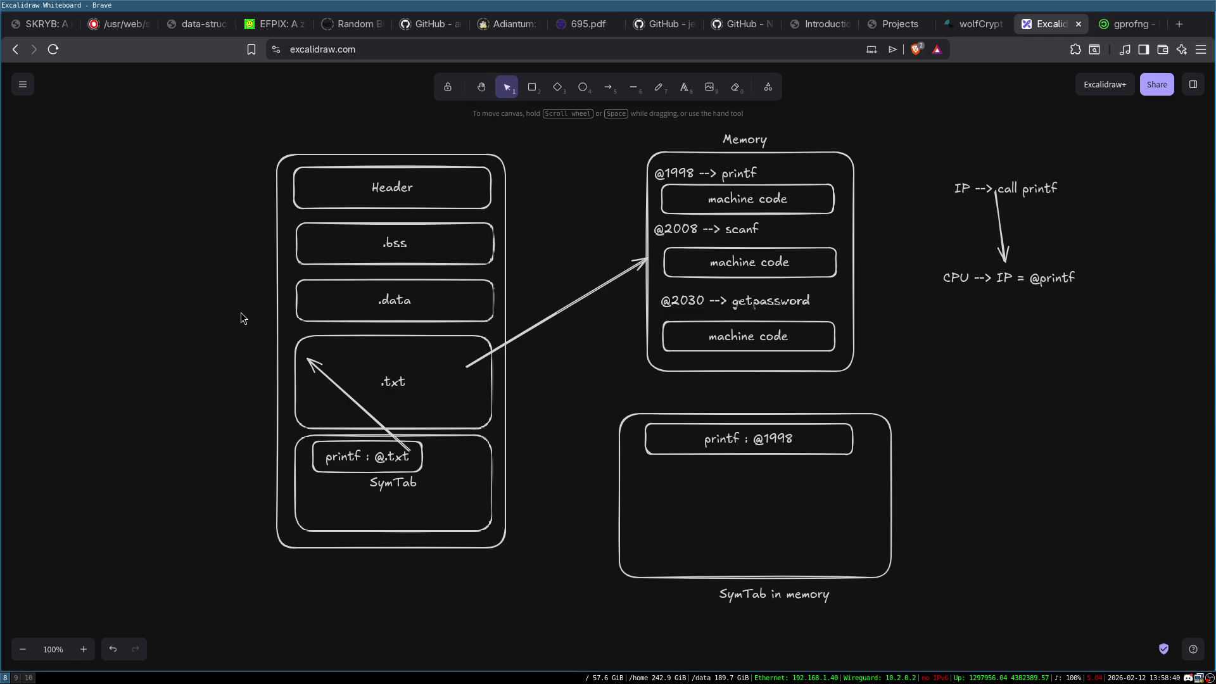
pyautogui.click(350, 366)
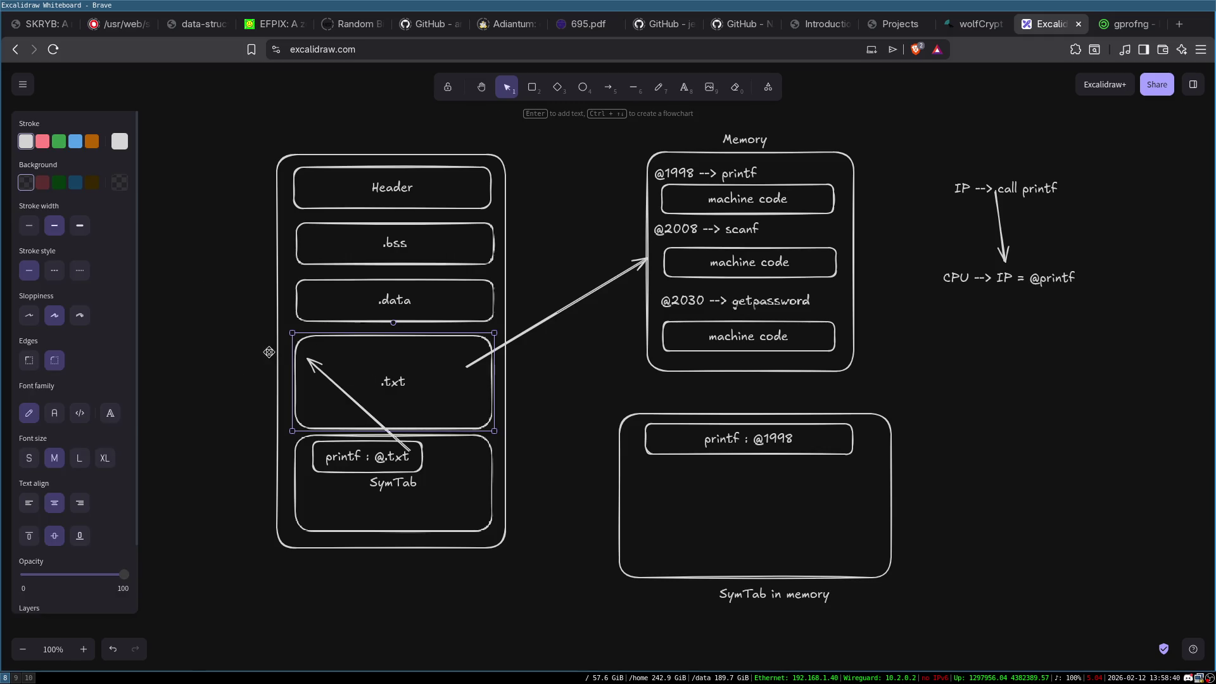
pyautogui.click(258, 359)
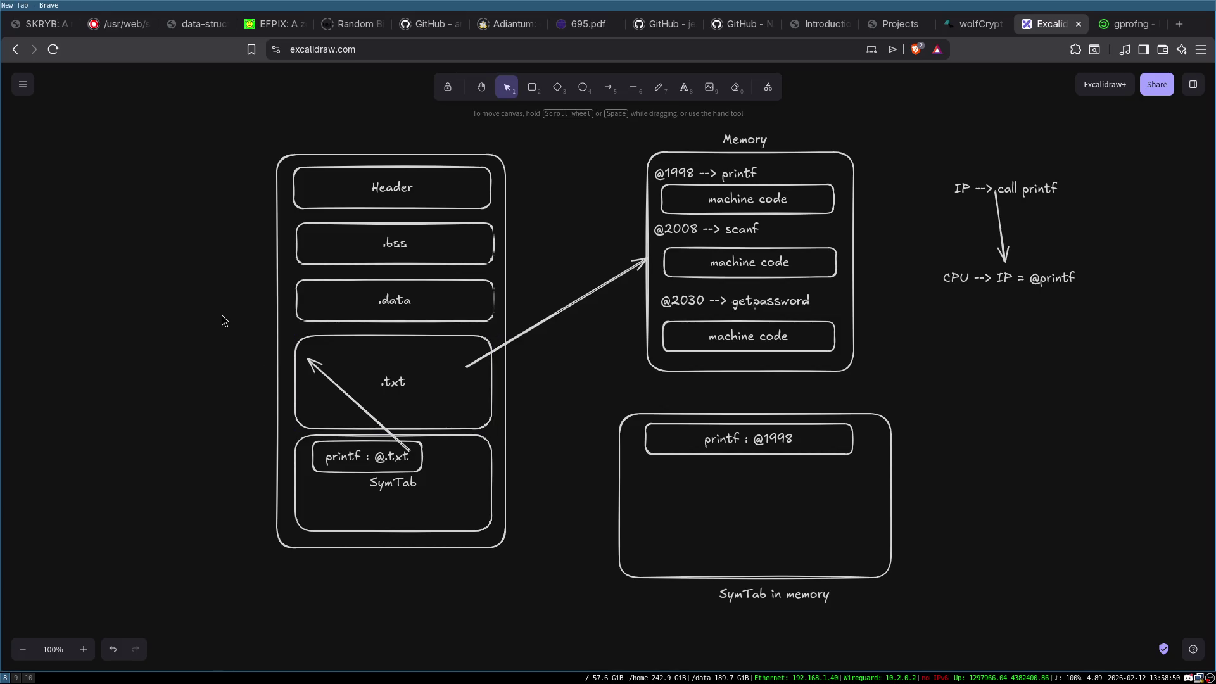
# Search kaslr in a new tab, fixing the kslr typo, and open the Wikipedia ASLR result.
pyautogui.hotkey('ctrl', 't')
pyautogui.write('ksl')
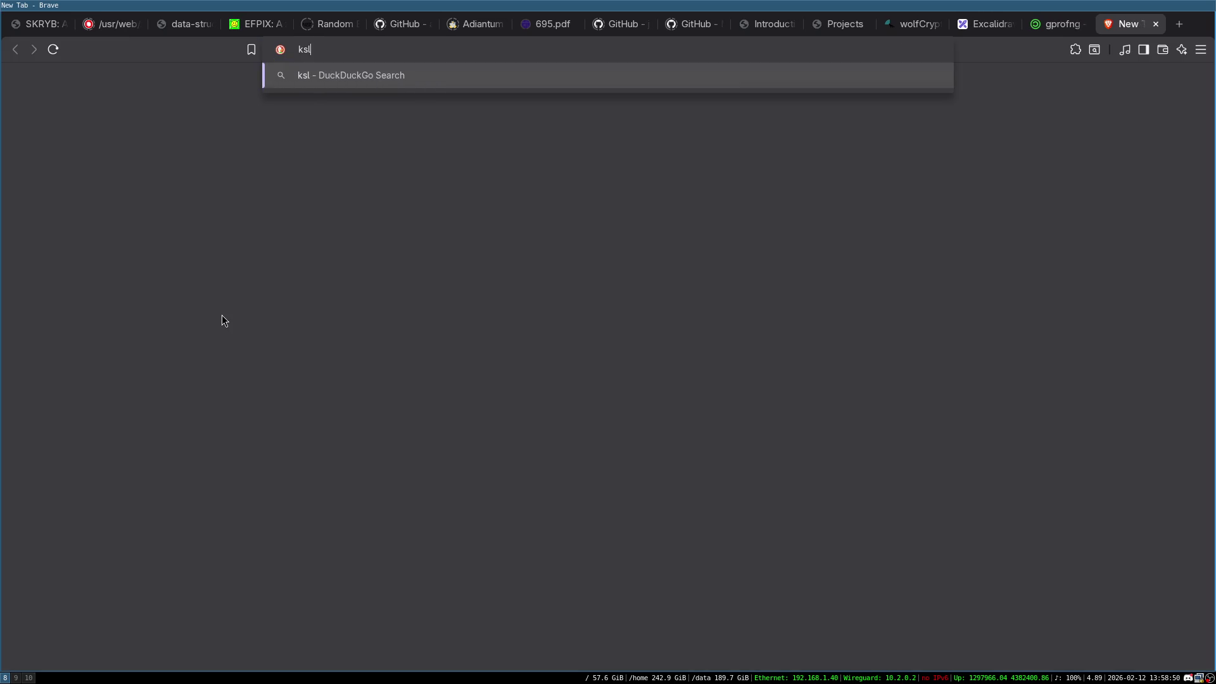
pyautogui.write('r')
pyautogui.press('Return')
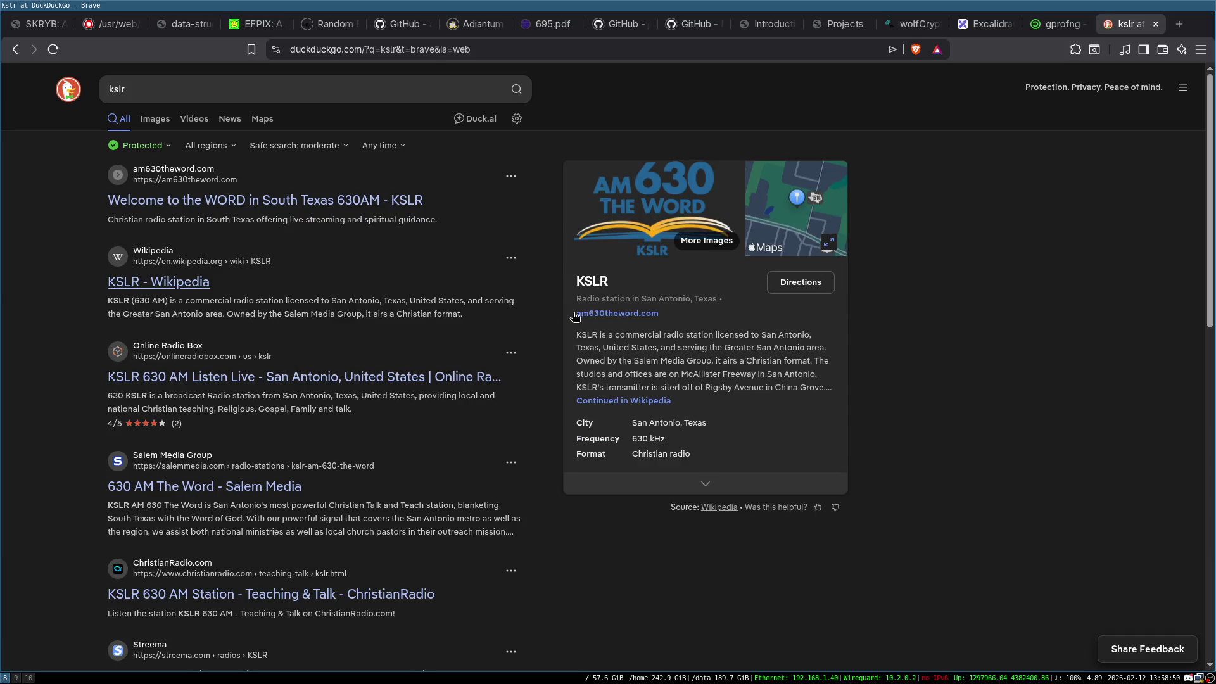
pyautogui.click(256, 90)
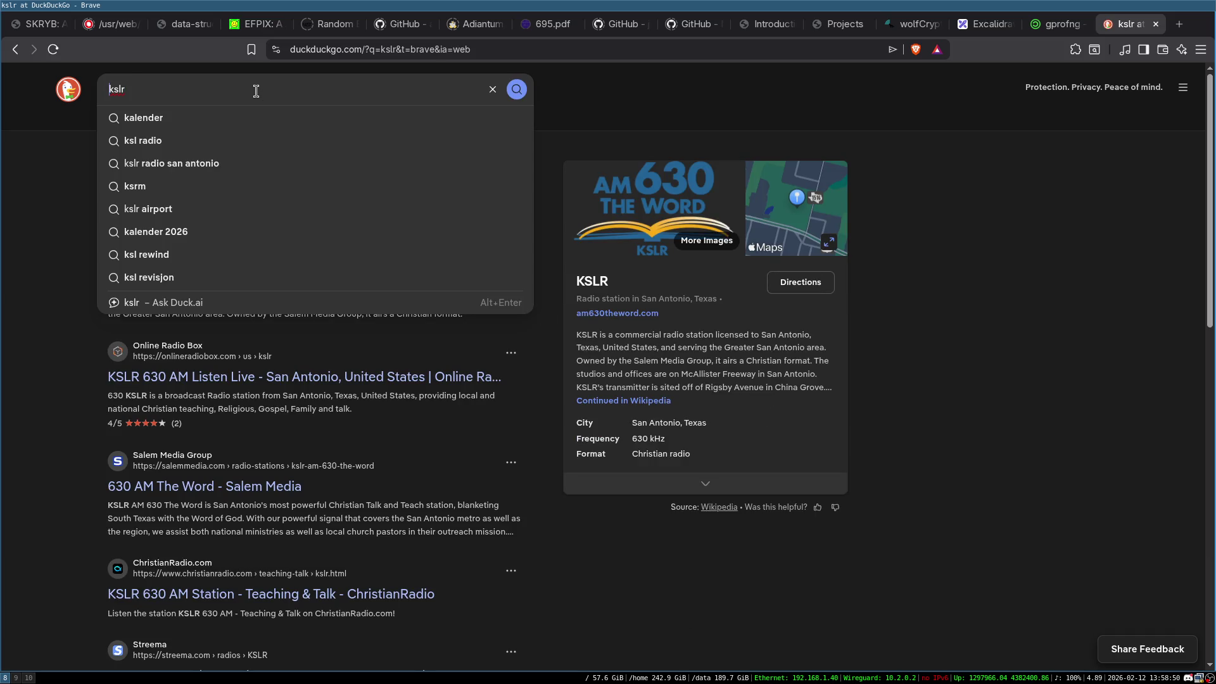
pyautogui.write('a')
pyautogui.press('Return')
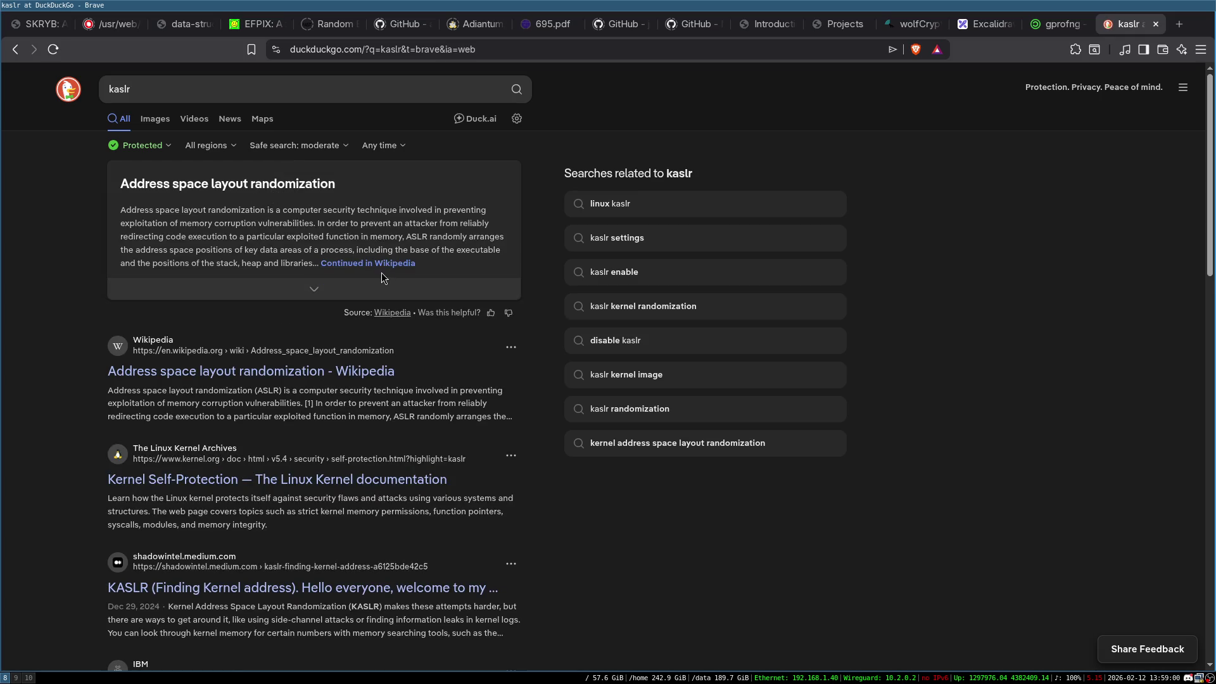
pyautogui.click(384, 264)
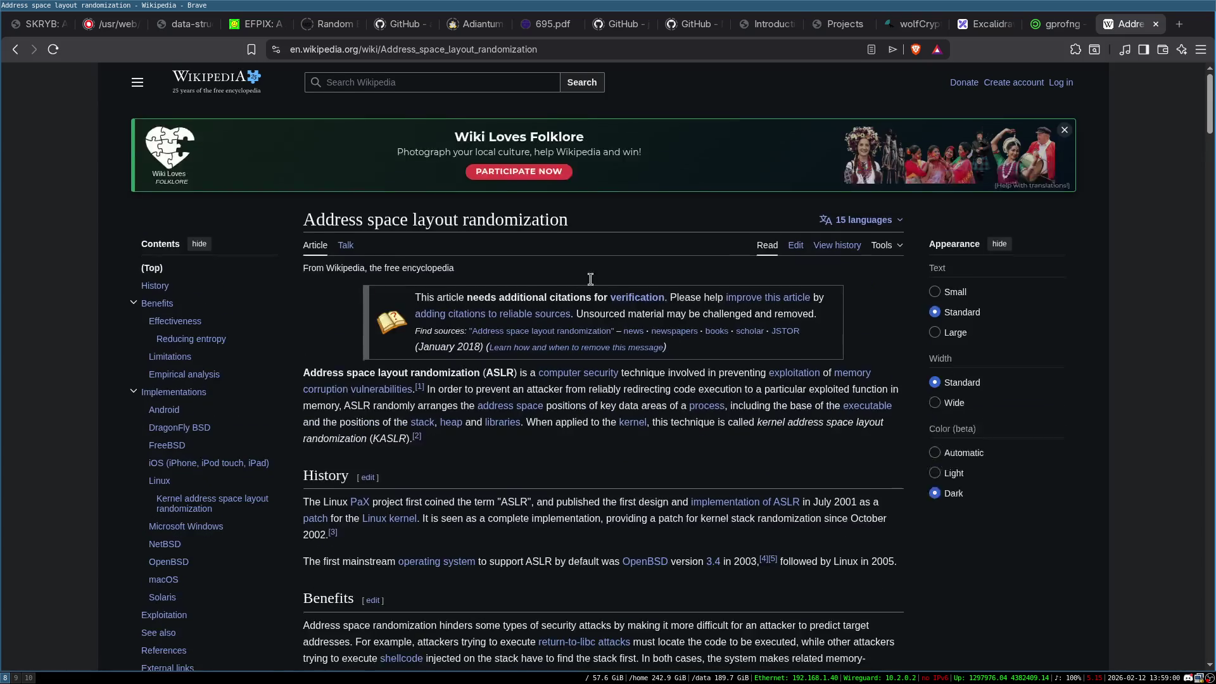
# Scroll through the Address space layout randomization article and back toward the top.
pyautogui.scroll(-10, 591, 280)
pyautogui.scroll(-3, 649, 268)
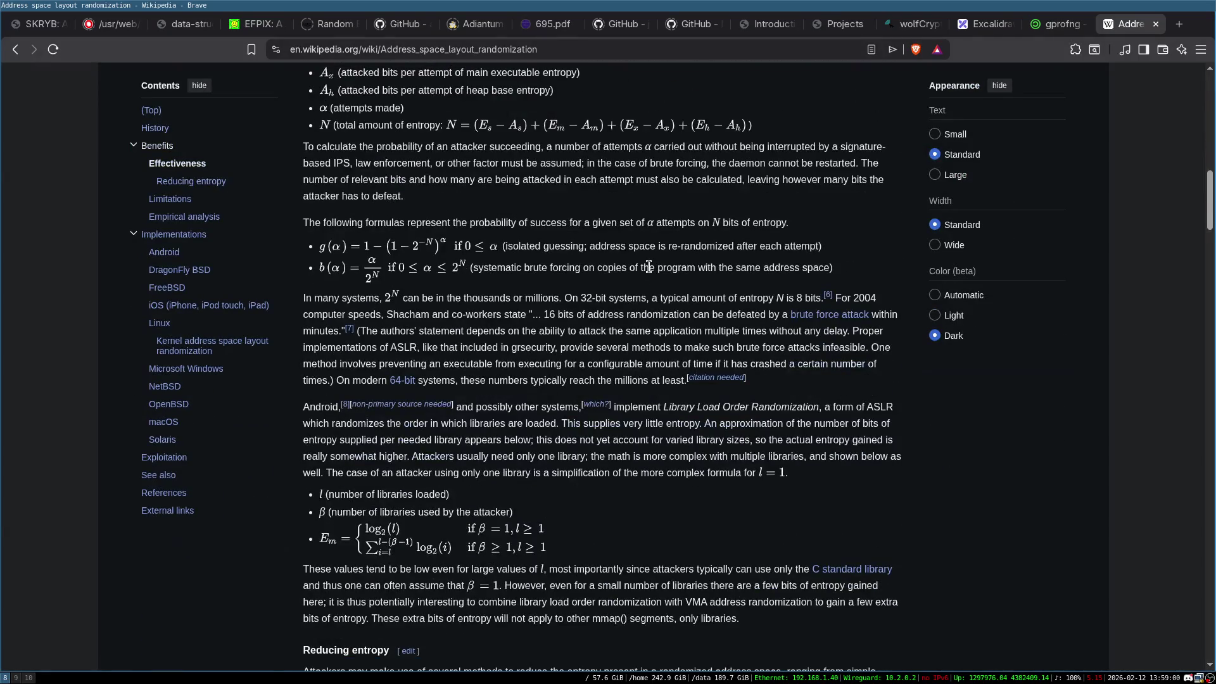
pyautogui.scroll(-15, 614, 249)
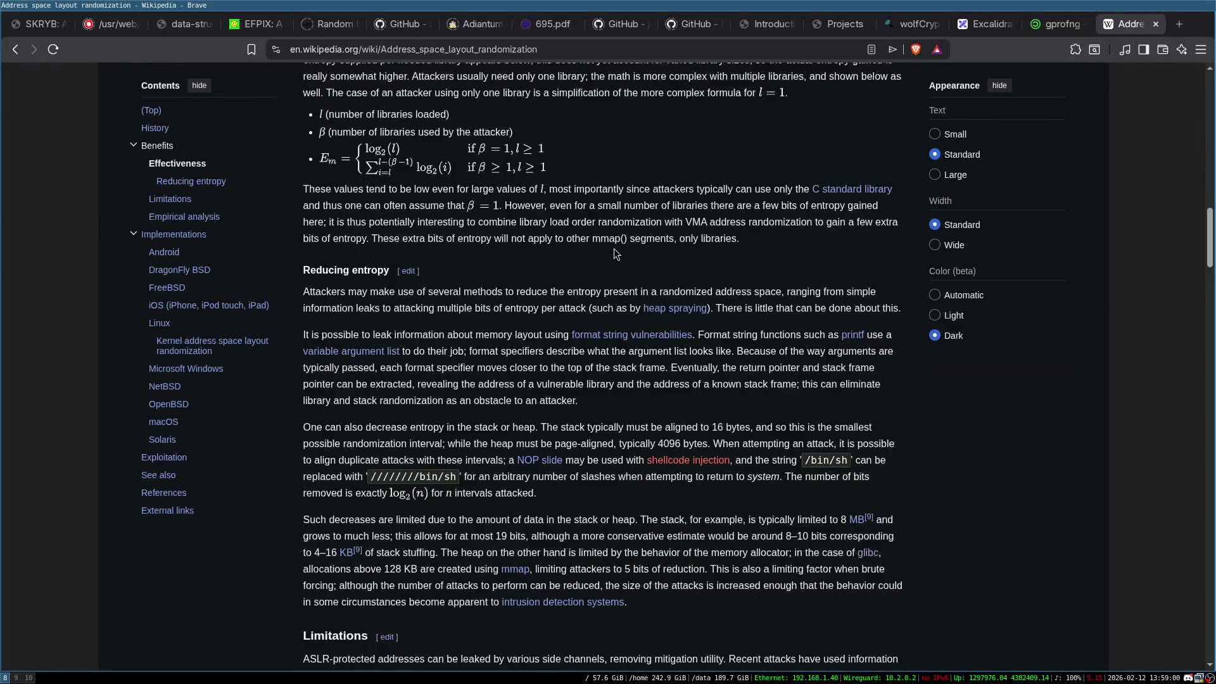
pyautogui.scroll(-2, 613, 250)
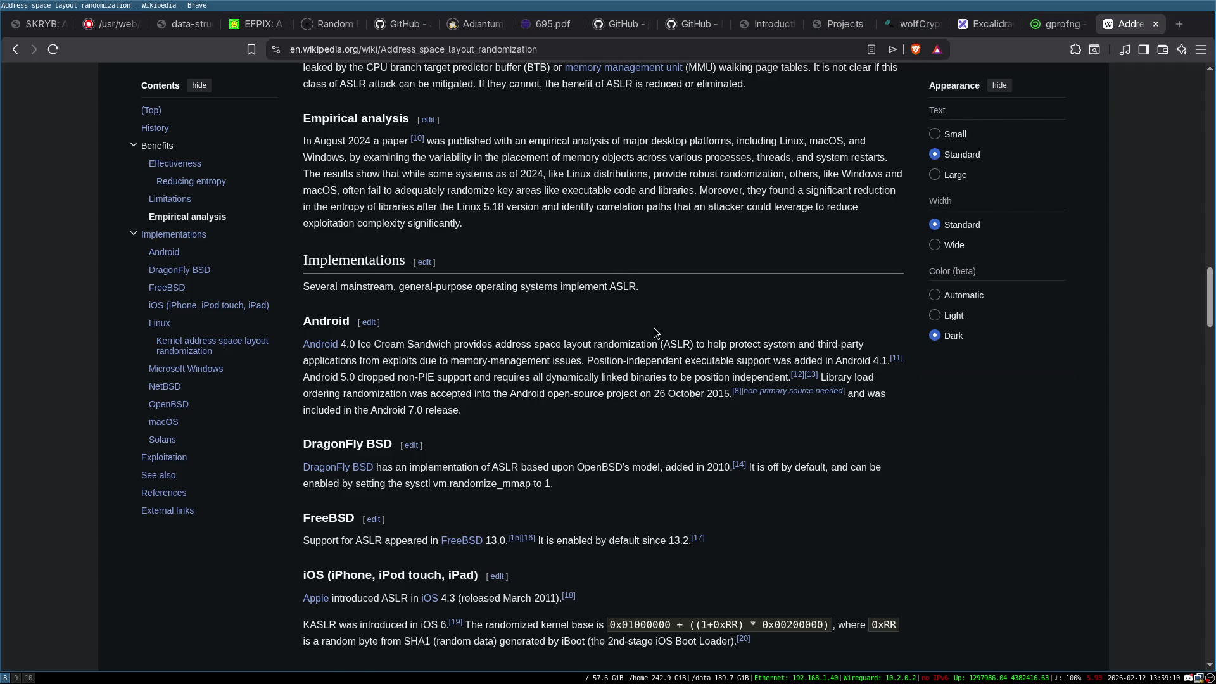
pyautogui.scroll(-4, 654, 328)
pyautogui.scroll(20, 664, 307)
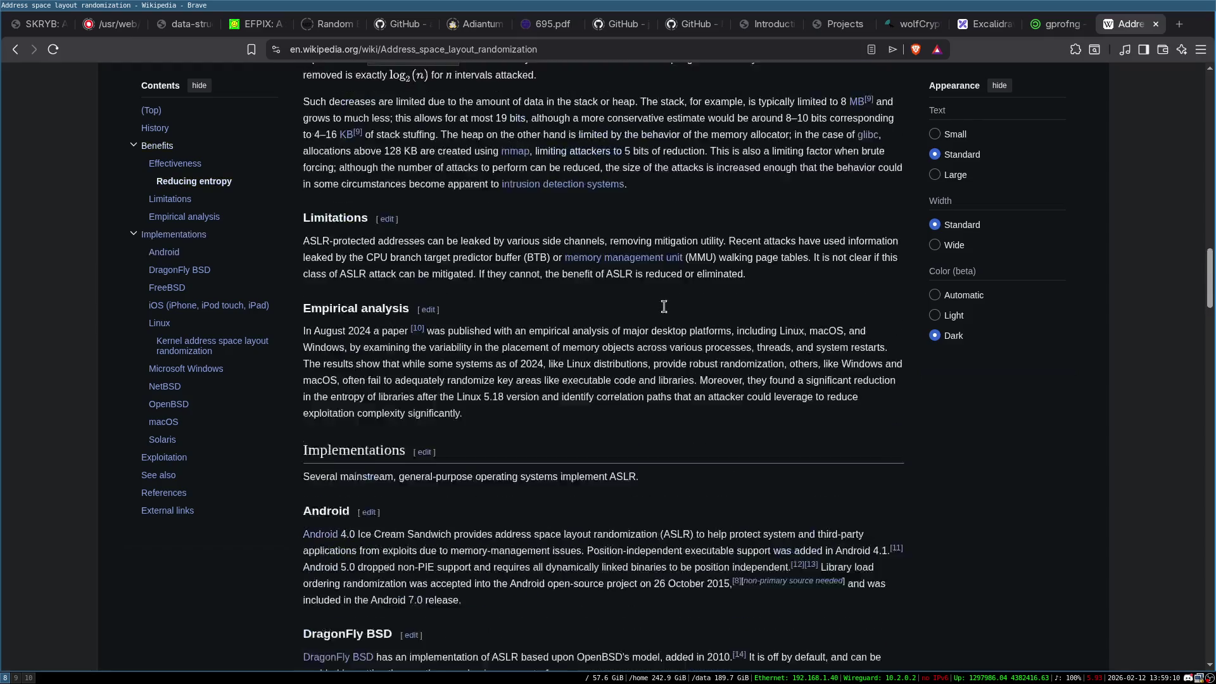
pyautogui.scroll(4, 663, 285)
pyautogui.scroll(-4, 544, 268)
pyautogui.scroll(2, 377, 310)
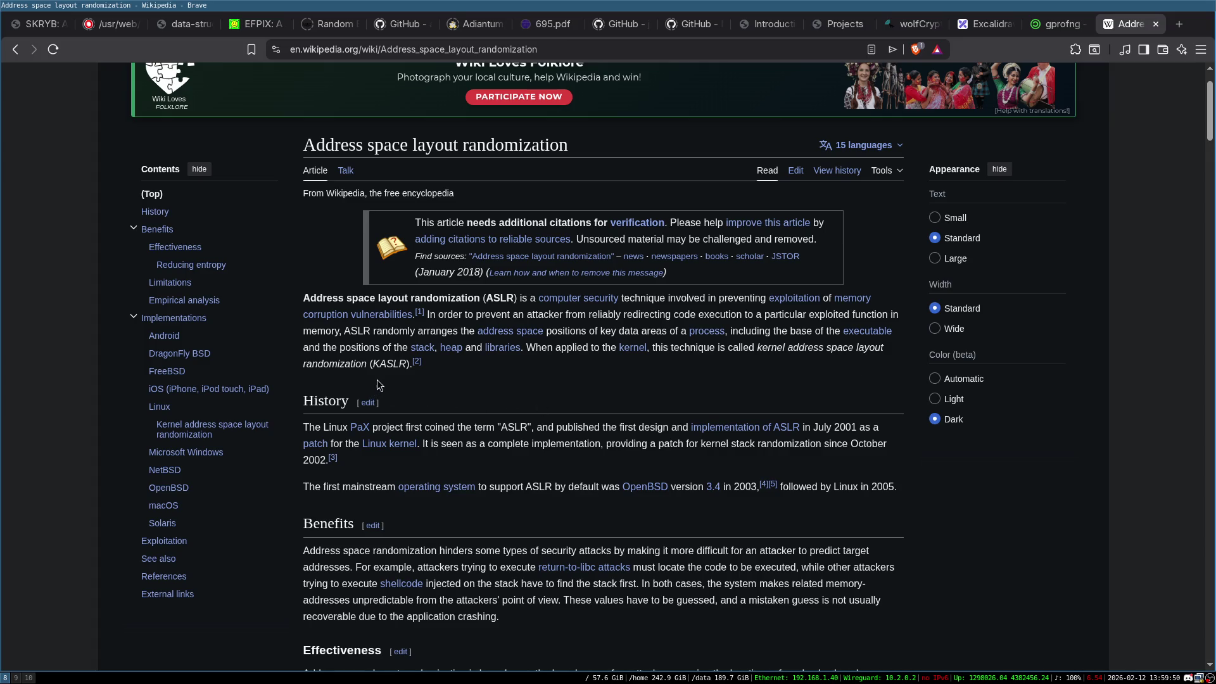
# Suspend Emacs on yorgan.c and enter the command 'objdump -d yorgan | more' at the shell.
pyautogui.click(987, 23)
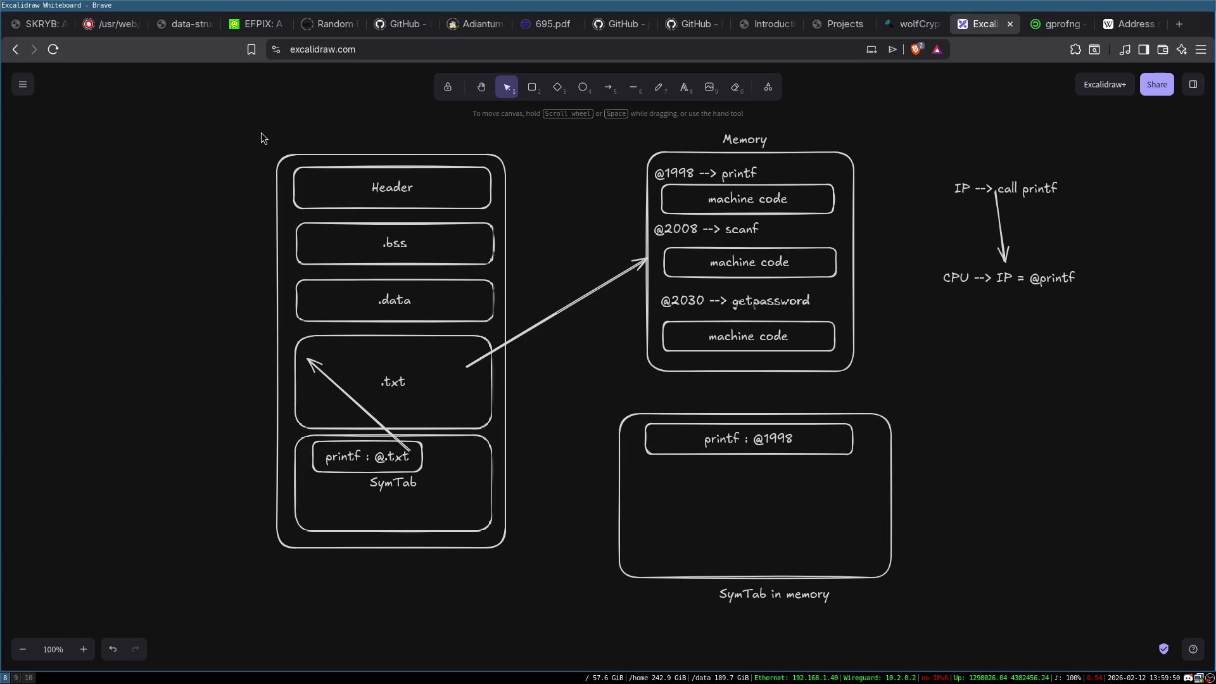
pyautogui.press('super+0')
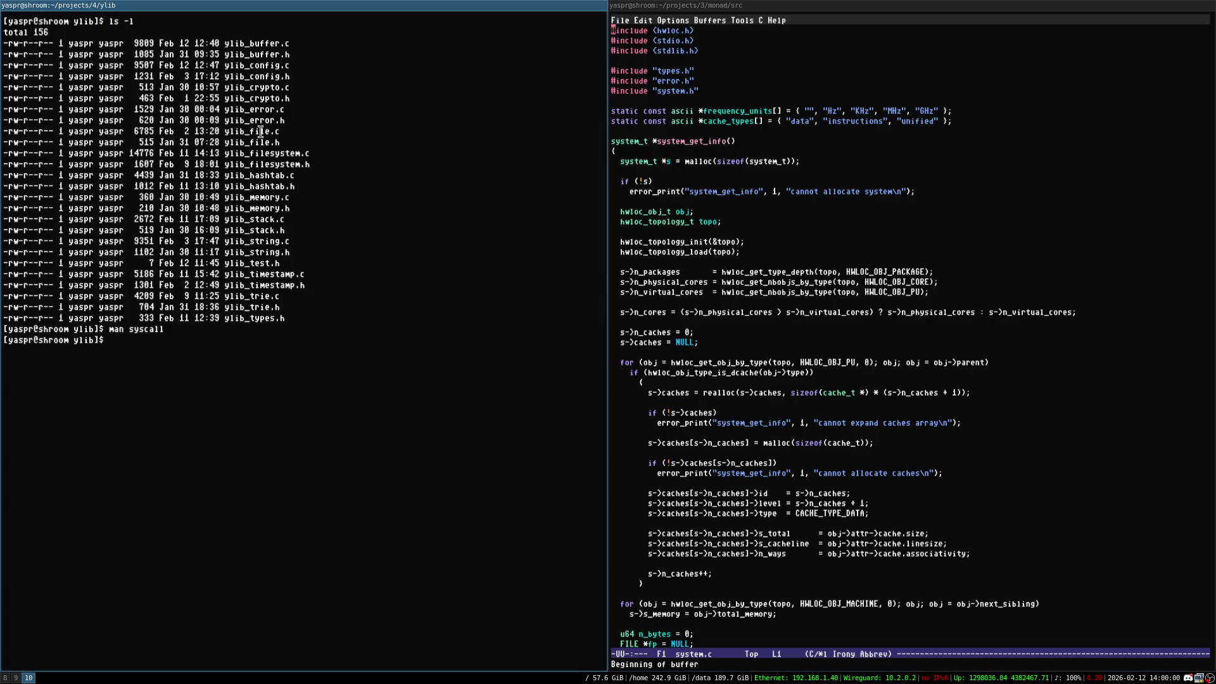
pyautogui.press('super+9')
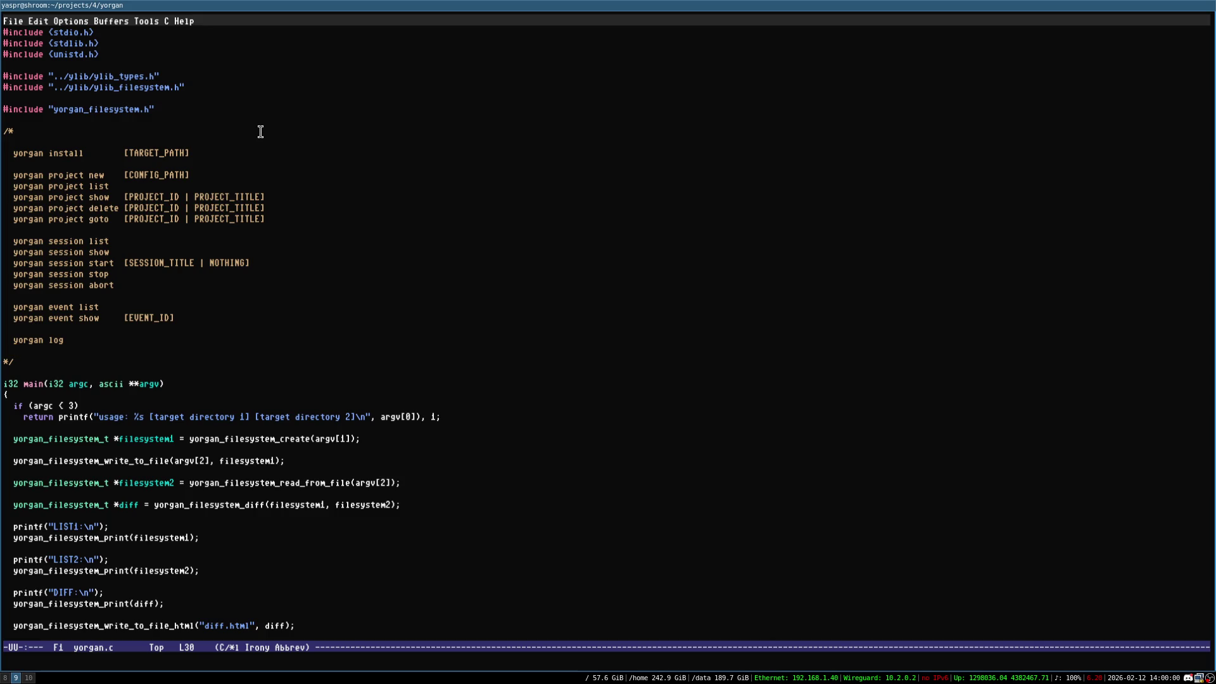
pyautogui.hotkey('ctrl', 'z')
pyautogui.write('objd')
pyautogui.press('Tab')
pyautogui.write('-d yorgan | more')
# Run the paged yorgan disassembly, pick out the _init address 1000, quit, and return to Excalidraw.
pyautogui.press('Return')
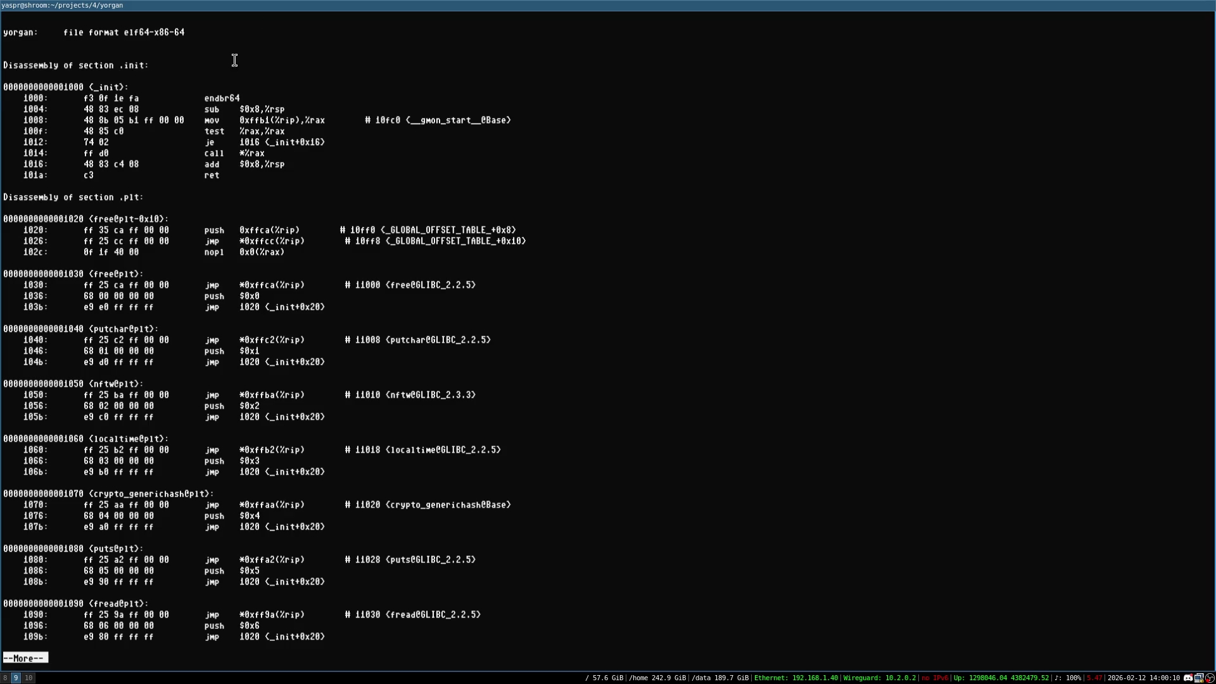
pyautogui.doubleClick(36, 97)
pyautogui.doubleClick(36, 119)
pyautogui.click(89, 109)
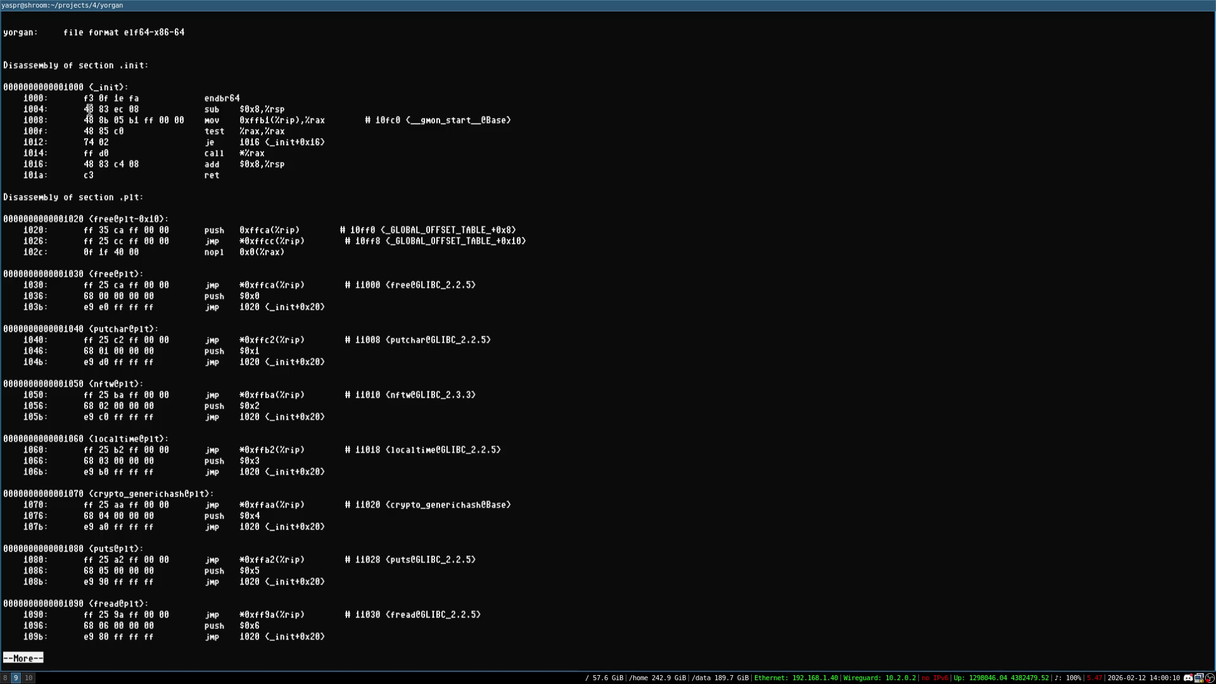
pyautogui.doubleClick(101, 86)
pyautogui.click(111, 232)
pyautogui.doubleClick(70, 86)
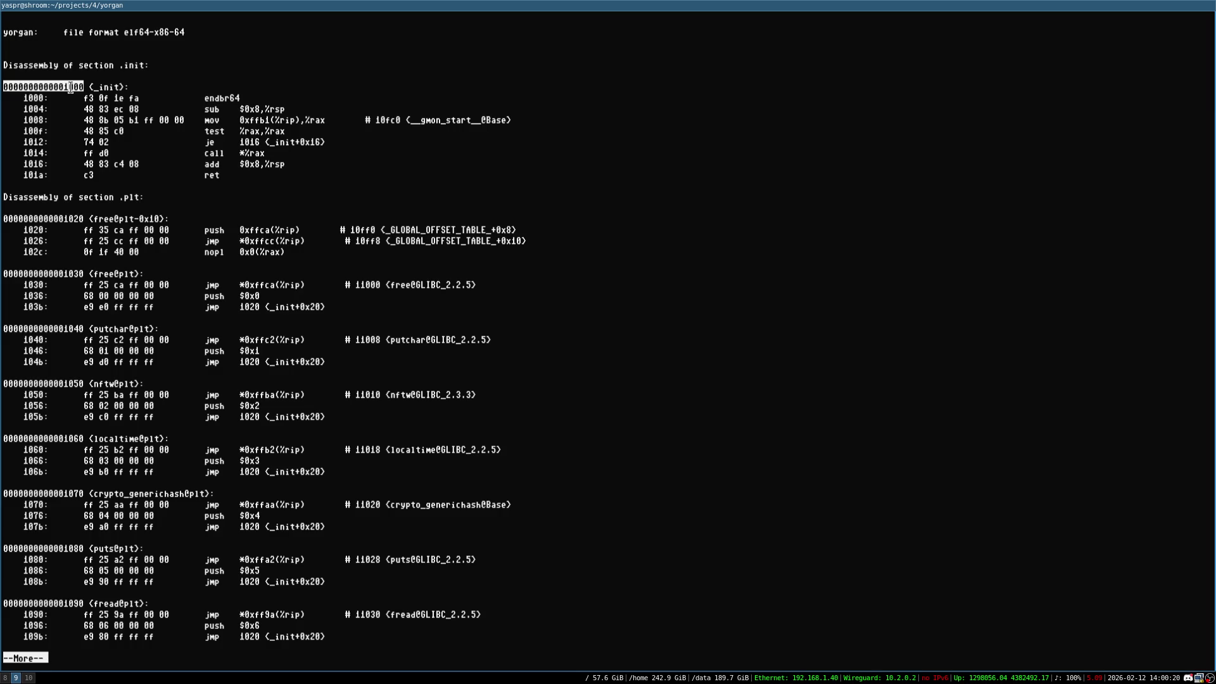
pyautogui.click(71, 87)
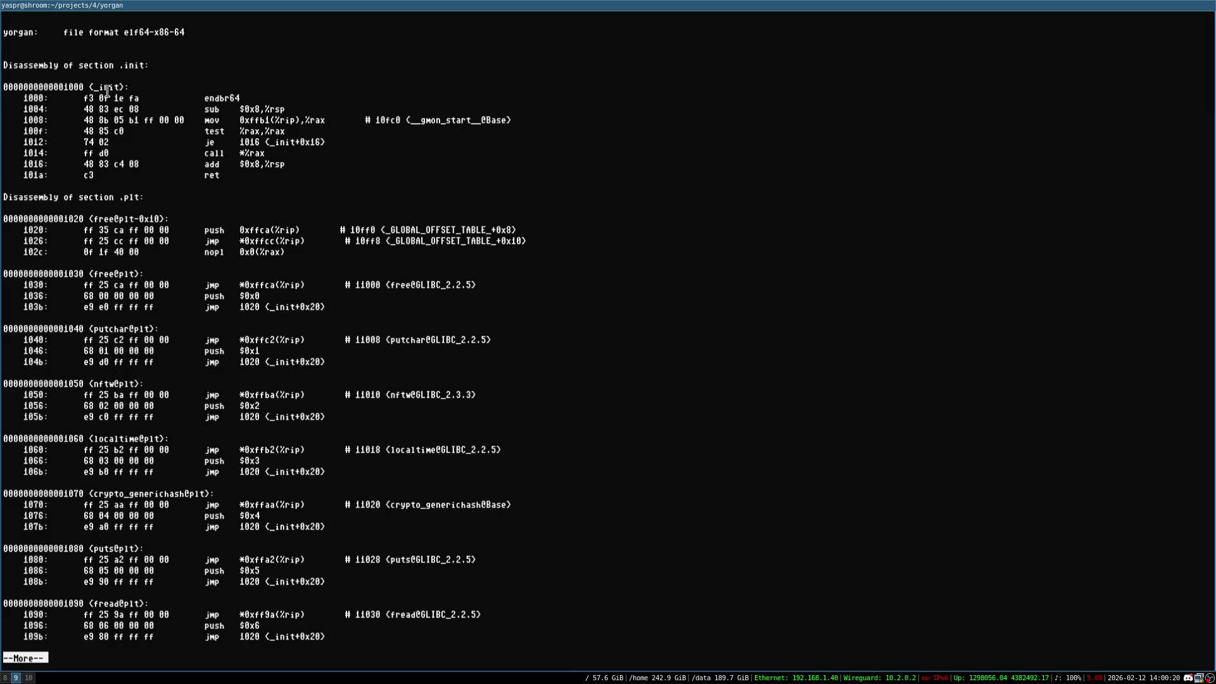
pyautogui.doubleClick(71, 87)
pyautogui.click(68, 87)
pyautogui.press('q')
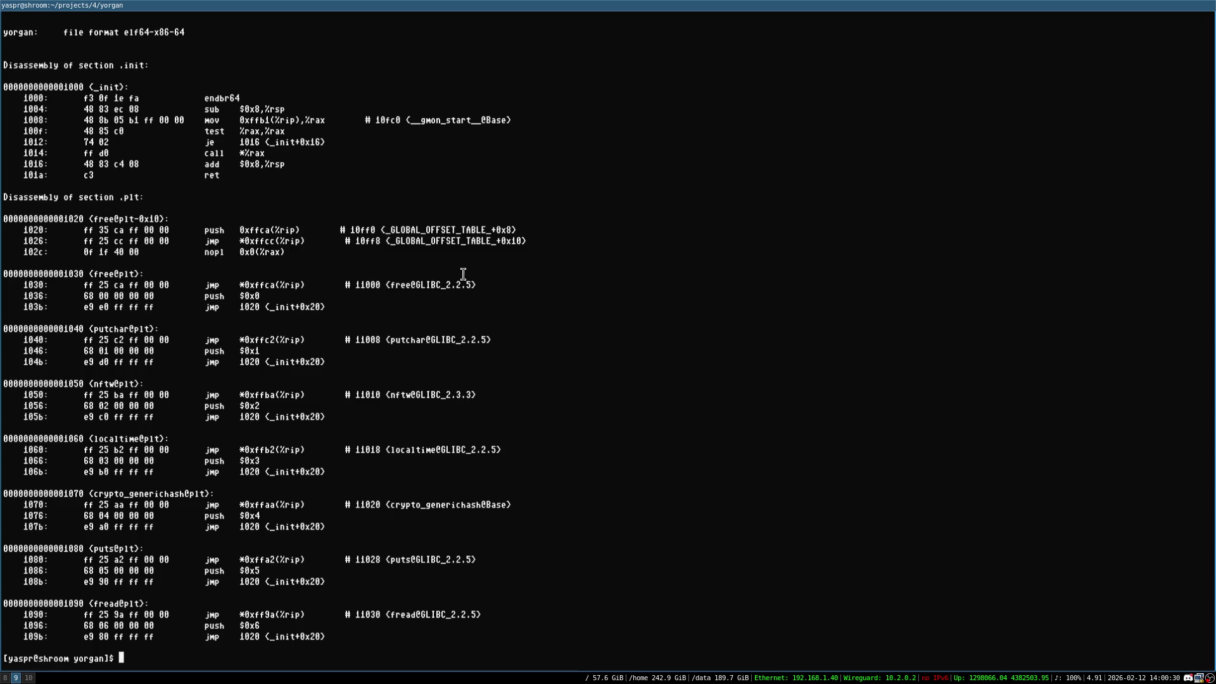
pyautogui.press('super+8')
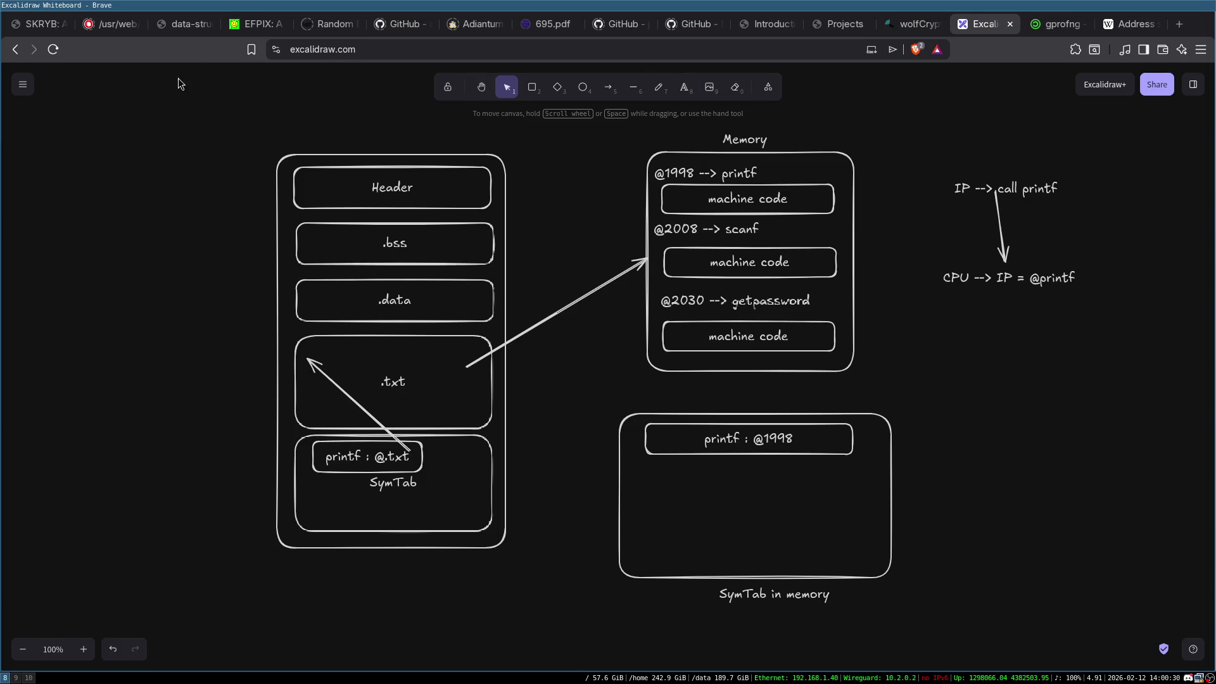
# Wipe the canvas, draw a tall rounded rectangle nudged up-left, and add a small box to its left.
pyautogui.hotkey('ctrl', 'a')
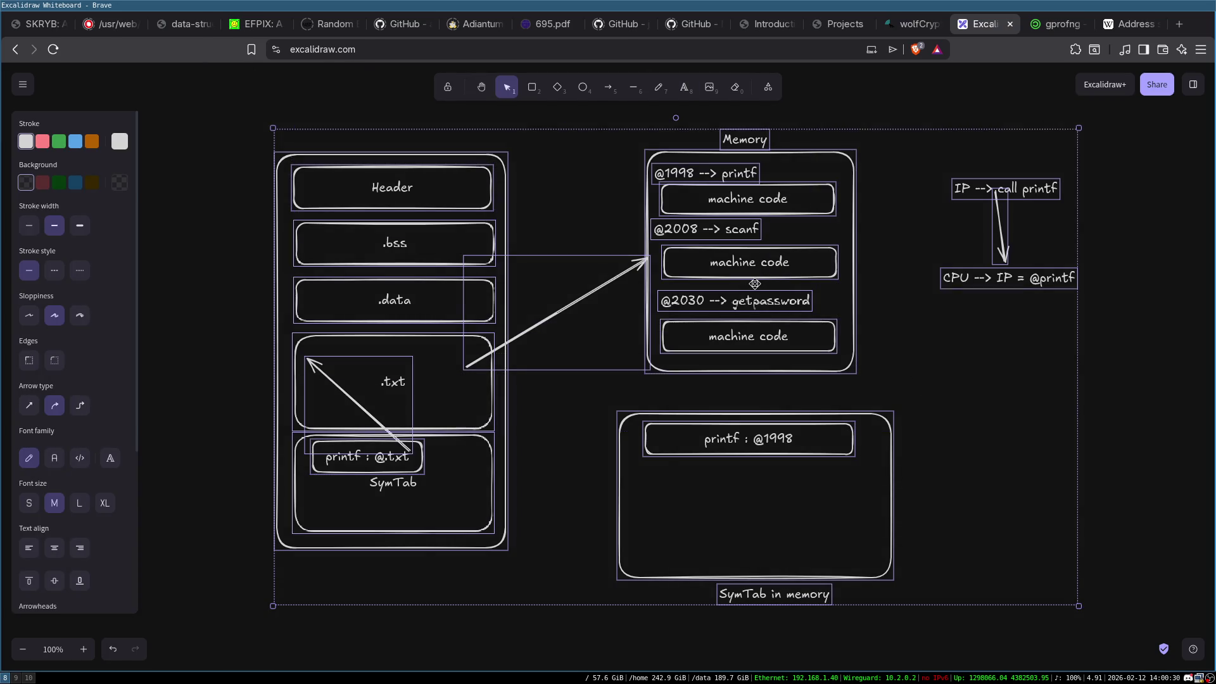
pyautogui.press('Delete')
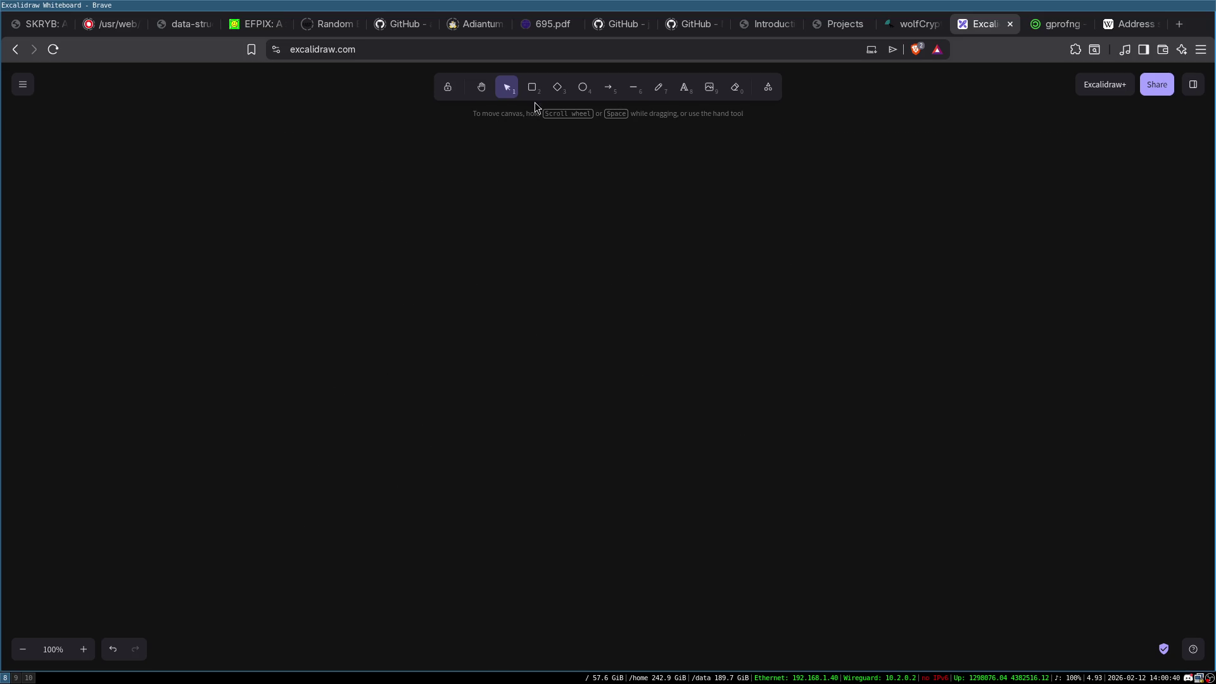
pyautogui.click(532, 87)
pyautogui.moveTo(498, 182)
pyautogui.mouseDown()
pyautogui.moveTo(785, 449)
pyautogui.moveTo(754, 599)
pyautogui.mouseUp()
pyautogui.moveTo(663, 323)
pyautogui.mouseDown()
pyautogui.moveTo(694, 247)
pyautogui.moveTo(706, 301)
pyautogui.mouseUp()
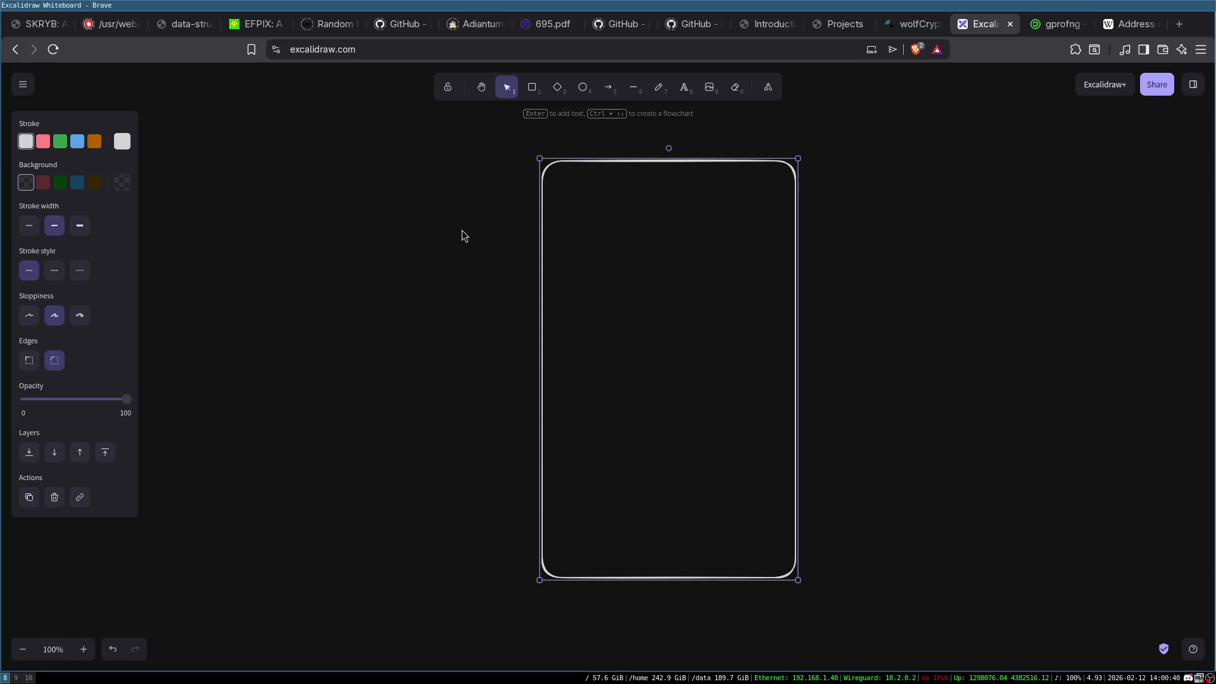
pyautogui.moveTo(645, 244); pyautogui.dragTo(626, 230)
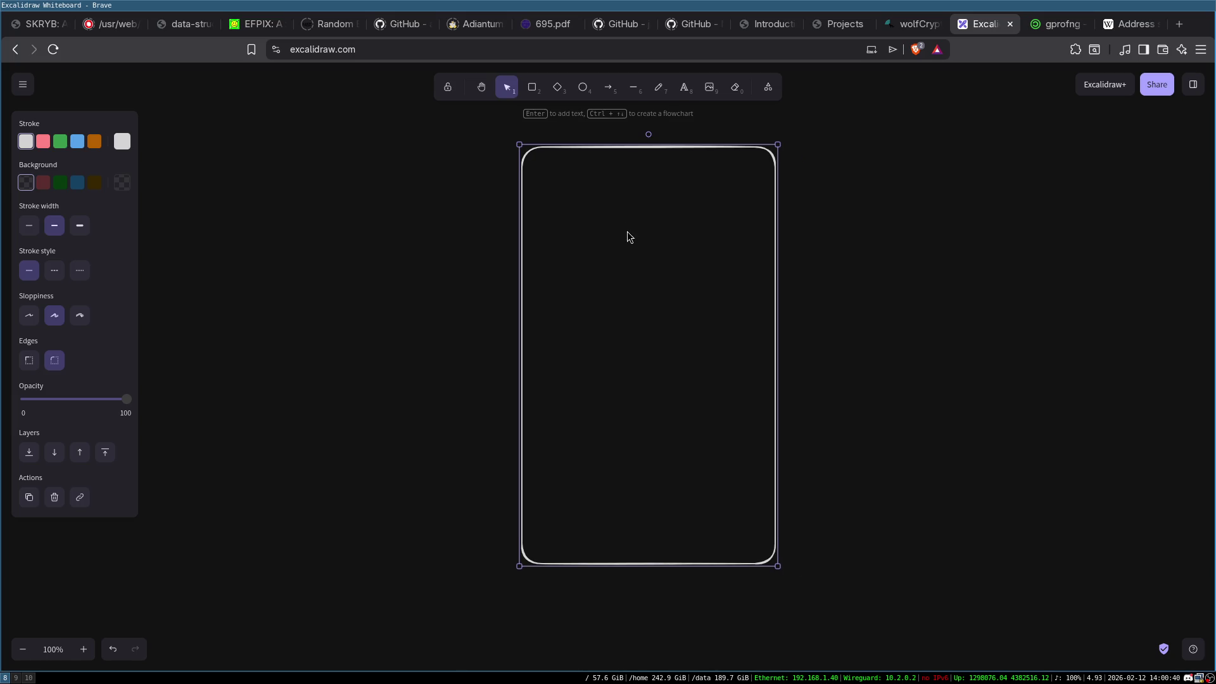
pyautogui.click(447, 213)
pyautogui.click(532, 88)
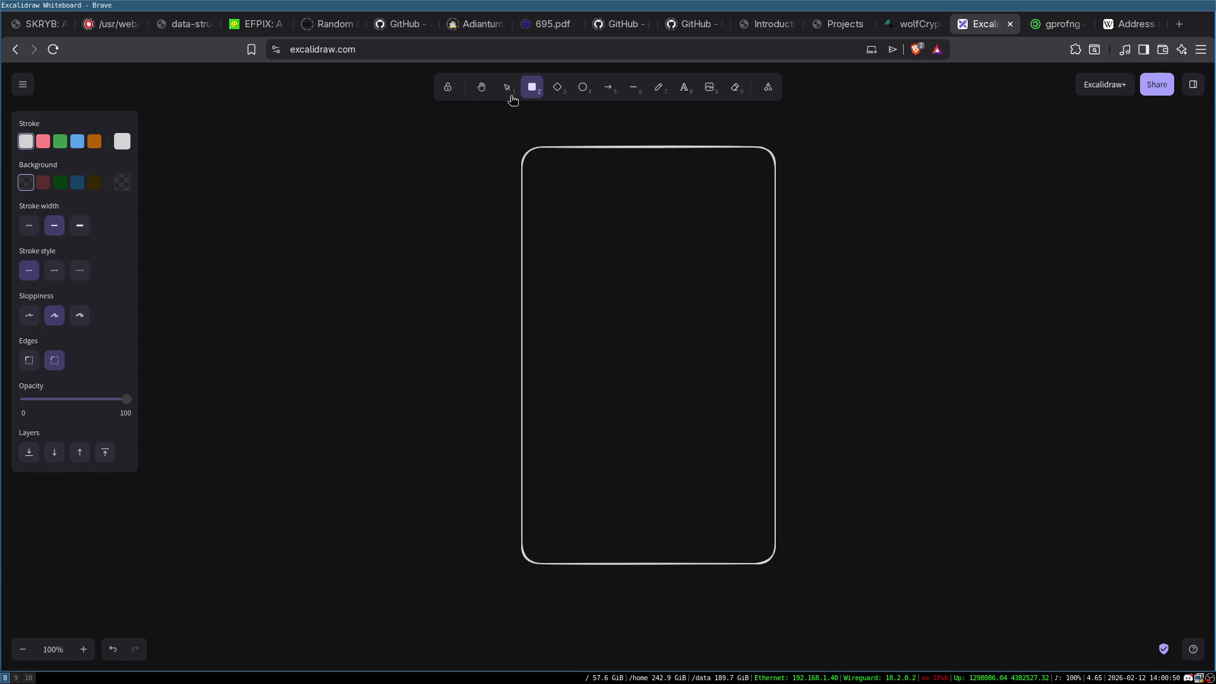
pyautogui.moveTo(228, 190); pyautogui.dragTo(323, 285)
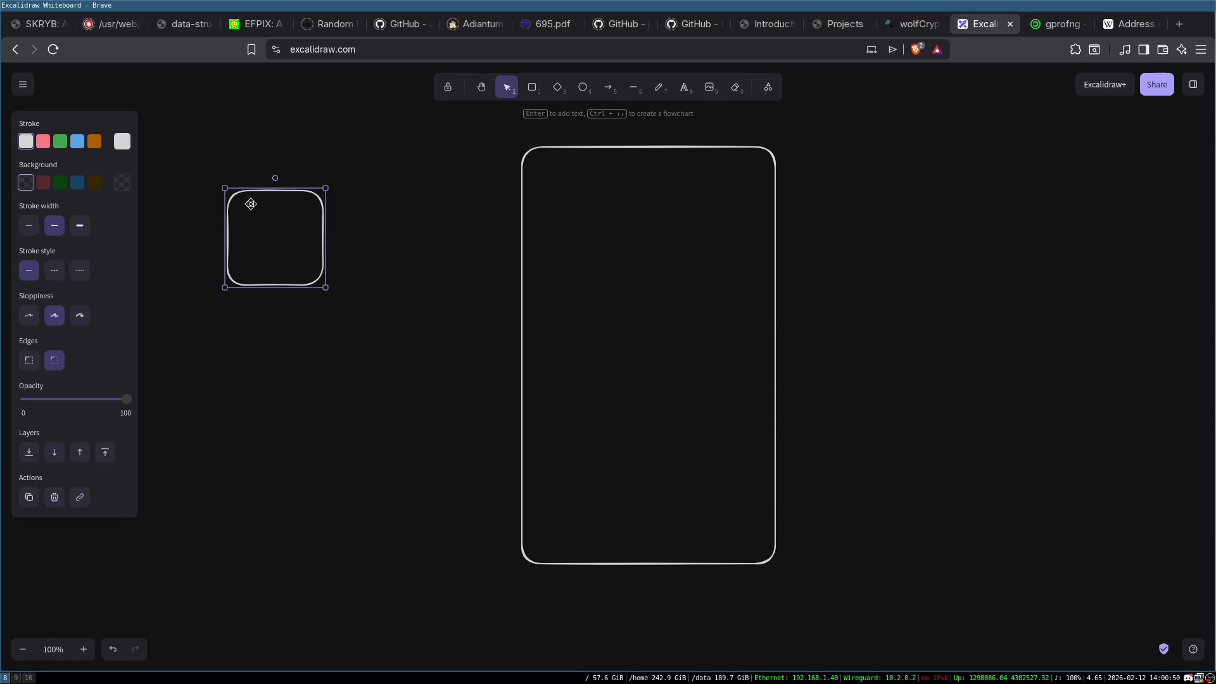
# Label the small box 'P1'.
pyautogui.doubleClick(252, 204)
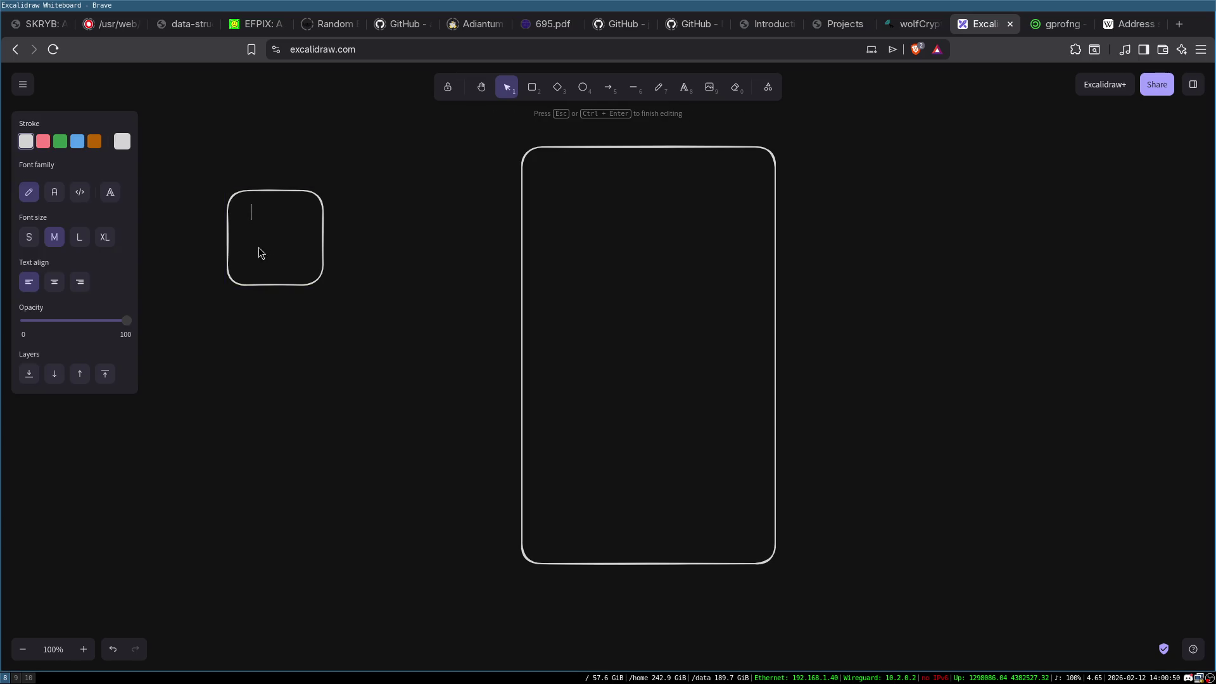
pyautogui.click(218, 220)
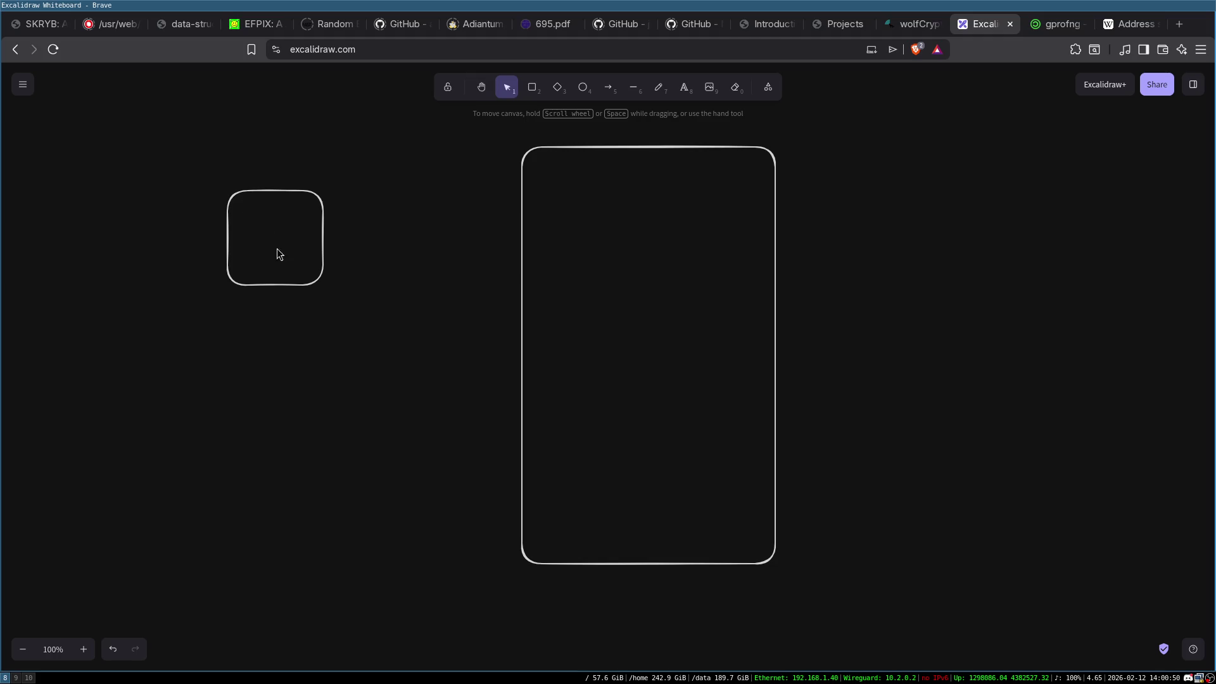
pyautogui.doubleClick(268, 233)
pyautogui.write('P1')
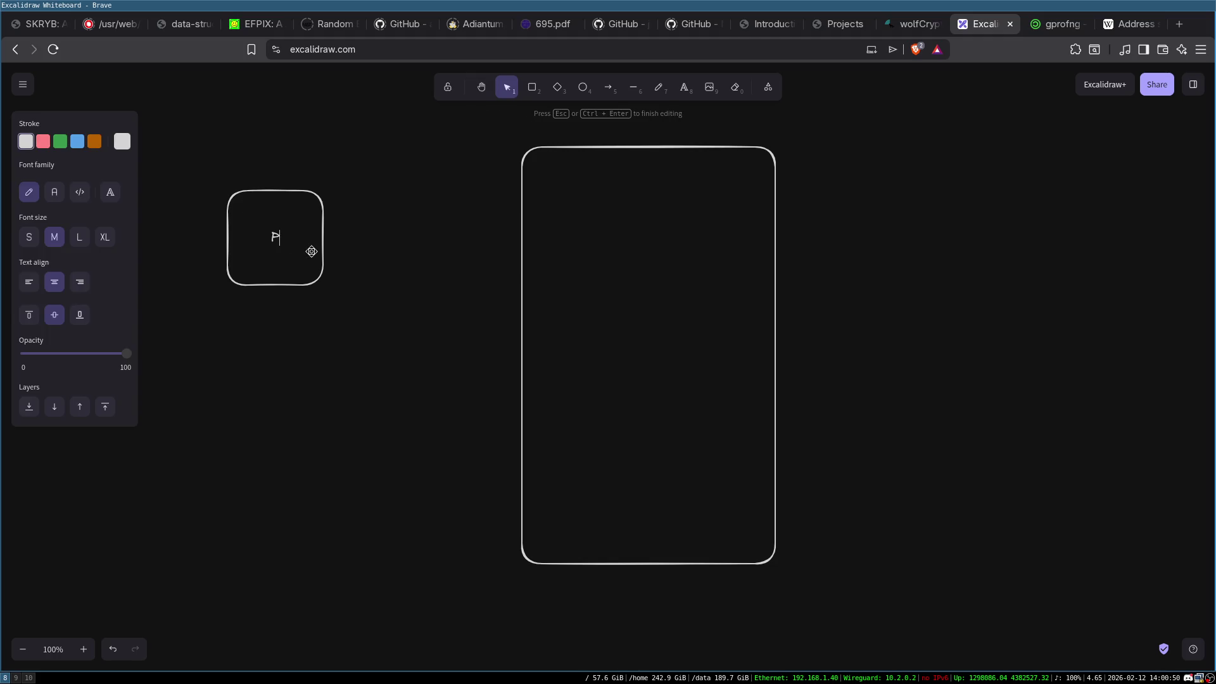
pyautogui.click(314, 302)
# Duplicate the P1 box below it and relabel the copy 'P2'.
pyautogui.click(291, 283)
pyautogui.moveTo(291, 284)
pyautogui.mouseDown()
pyautogui.moveTo(307, 332)
pyautogui.moveTo(295, 421)
pyautogui.mouseUp()
pyautogui.doubleClick(302, 373)
pyautogui.write('P2')
pyautogui.click(348, 339)
pyautogui.click(322, 352)
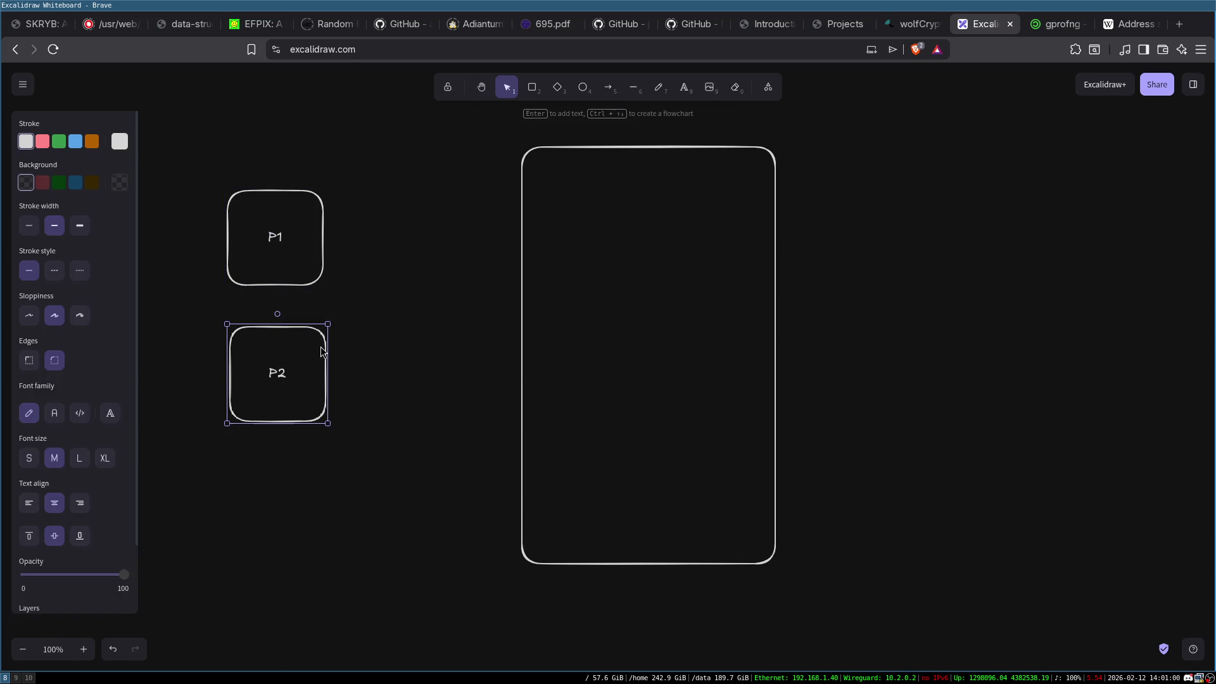
# Append '-> Px1B' to the P1 label.
pyautogui.click(277, 207)
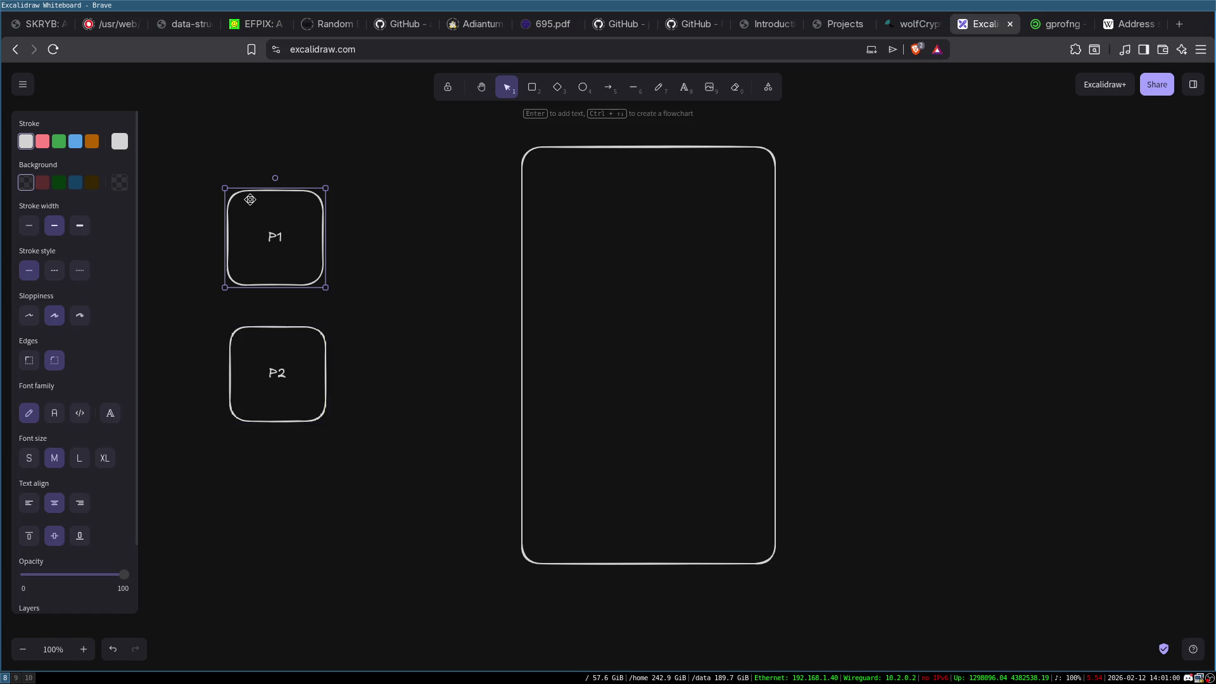
pyautogui.doubleClick(253, 200)
pyautogui.press('Escape')
pyautogui.doubleClick(275, 233)
pyautogui.press('Escape')
pyautogui.doubleClick(283, 239)
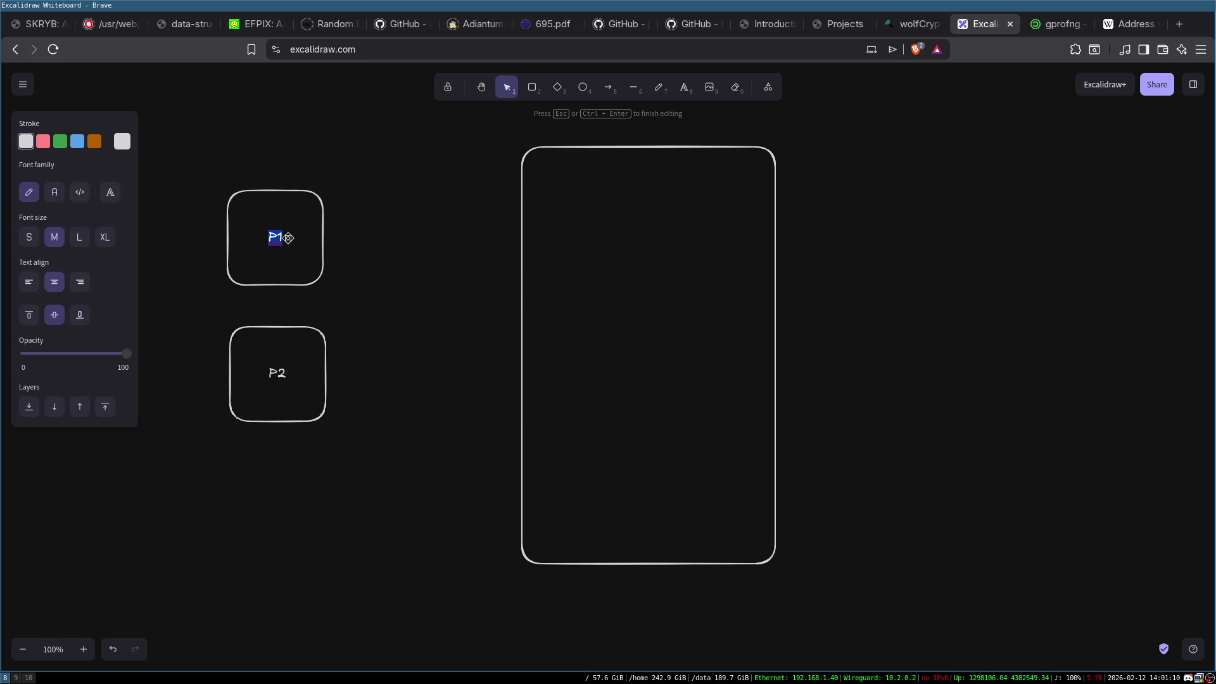
pyautogui.click(288, 239)
pyautogui.write('-')
pyautogui.write('>')
pyautogui.write(' Px')
pyautogui.write('1B')
# Append '-> 0x7C' to the P2 label, giving 'P2 -> 0x7C'.
pyautogui.doubleClick(289, 371)
pyautogui.press('End')
pyautogui.write('->')
pyautogui.write(' 0x')
pyautogui.write('7C')
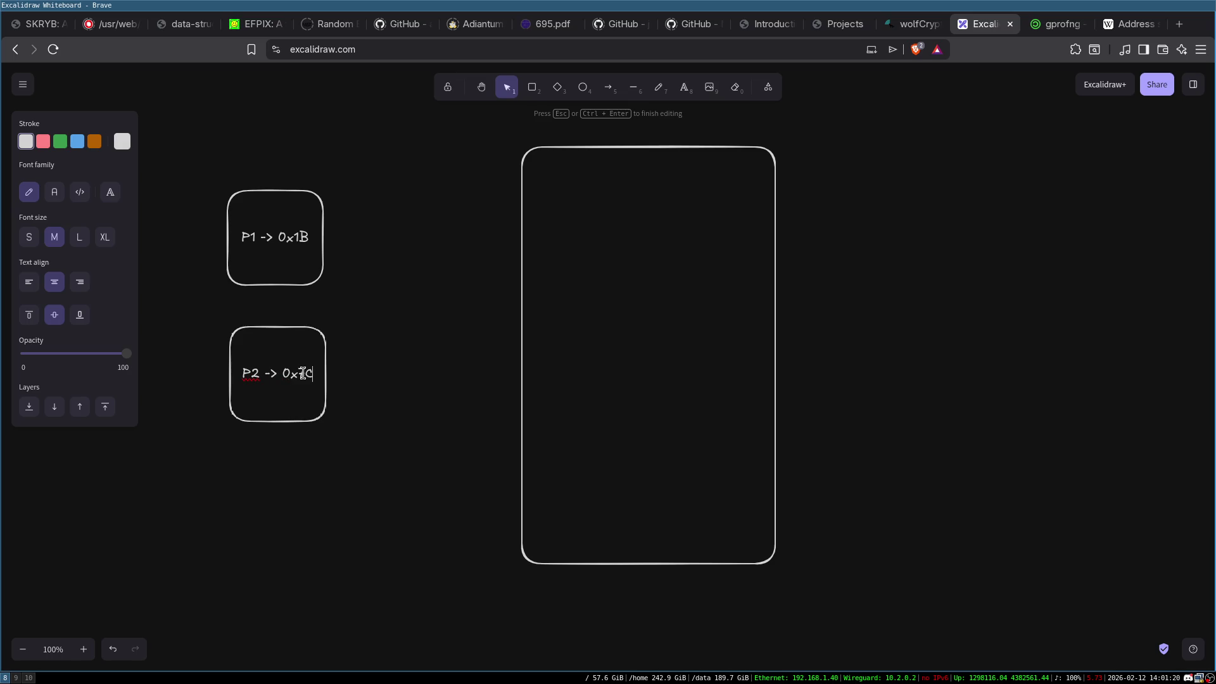
pyautogui.click(325, 297)
pyautogui.click(283, 216)
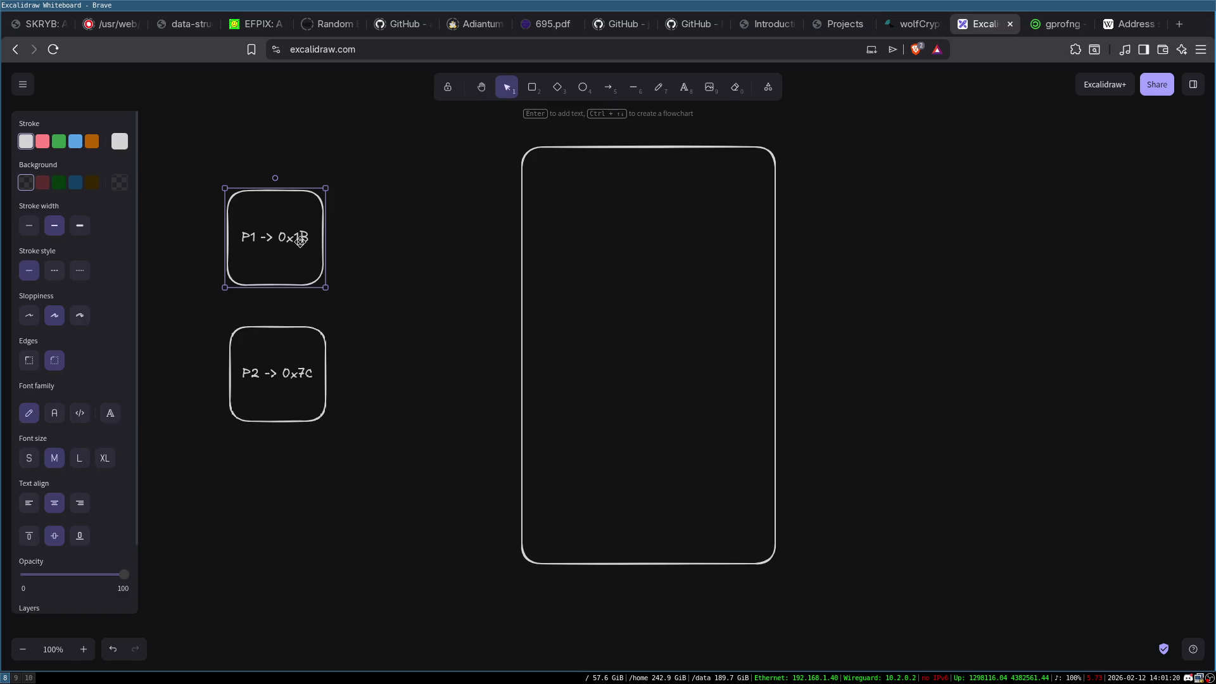
pyautogui.click(302, 381)
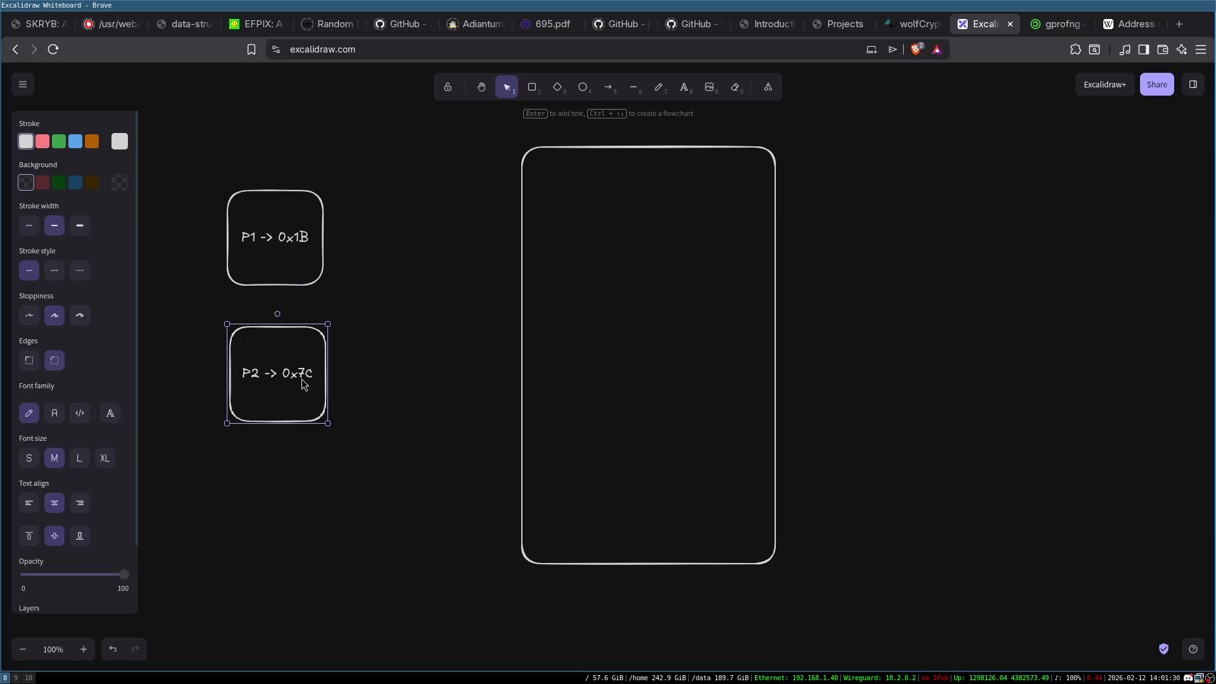
pyautogui.click(423, 296)
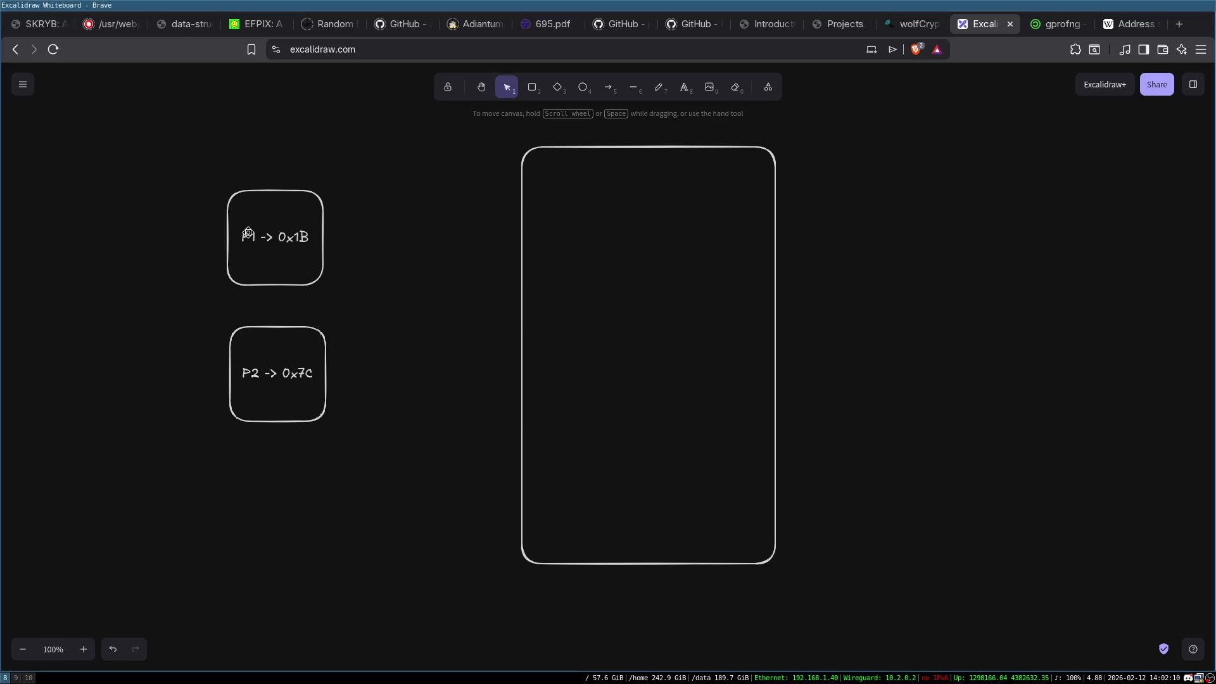
pyautogui.moveTo(194, 153)
pyautogui.mouseDown()
pyautogui.moveTo(334, 359)
pyautogui.moveTo(392, 491)
pyautogui.mouseUp()
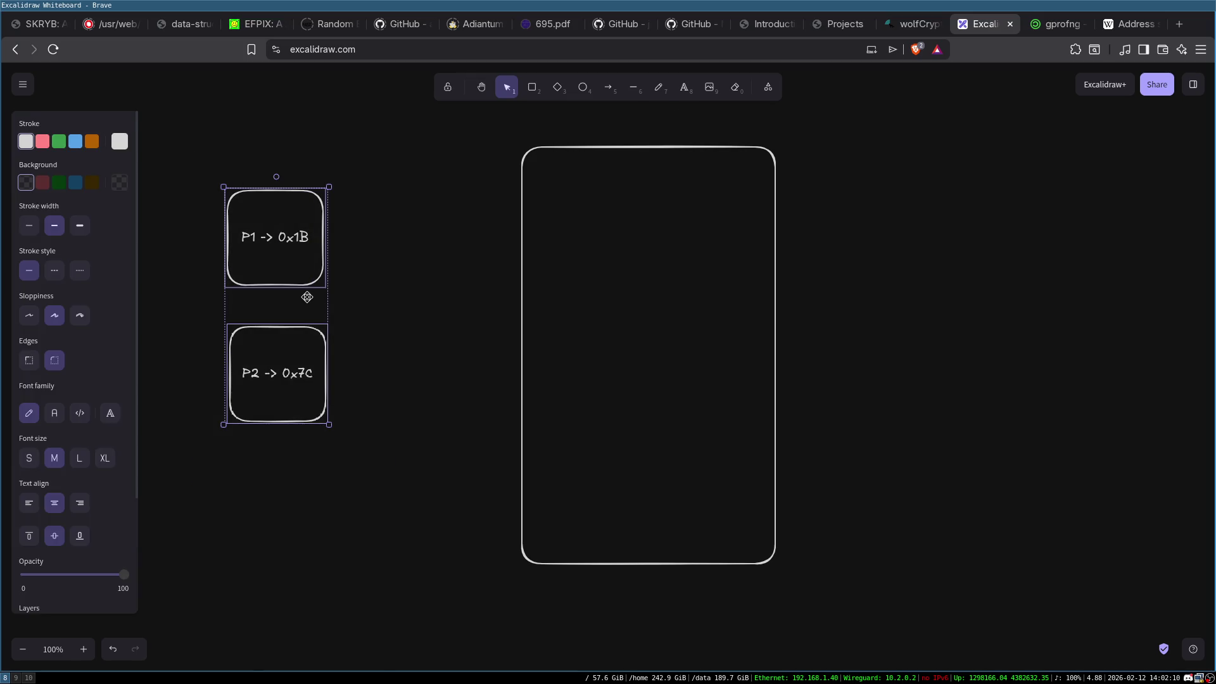
# Move the P1 box up-right and the P2 box down-right to spread them apart.
pyautogui.click(355, 308)
pyautogui.moveTo(209, 169); pyautogui.dragTo(380, 475)
pyautogui.click(388, 385)
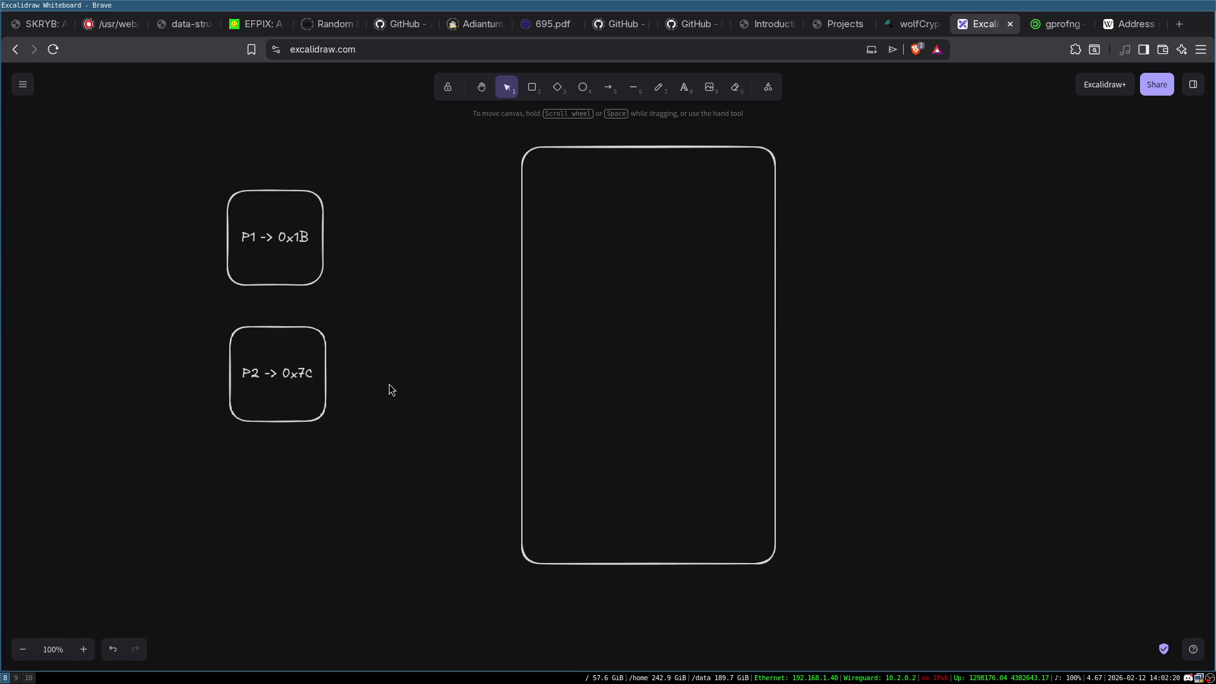
pyautogui.moveTo(280, 222); pyautogui.dragTo(338, 187)
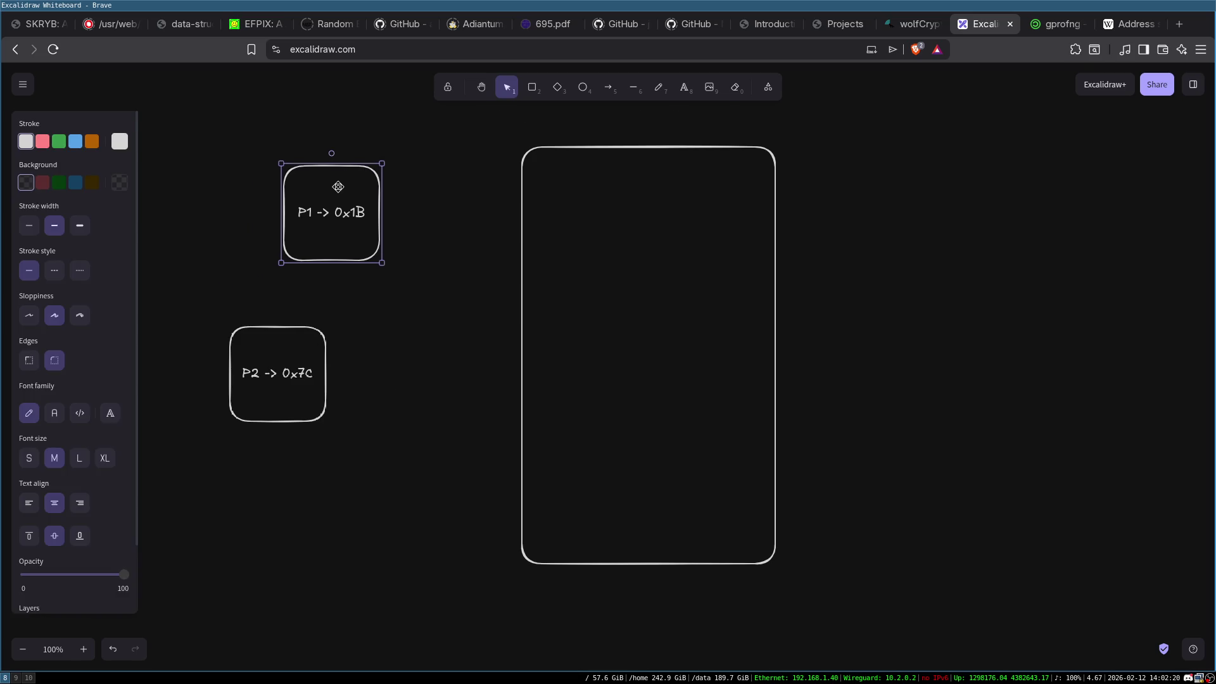
pyautogui.moveTo(295, 330); pyautogui.dragTo(355, 436)
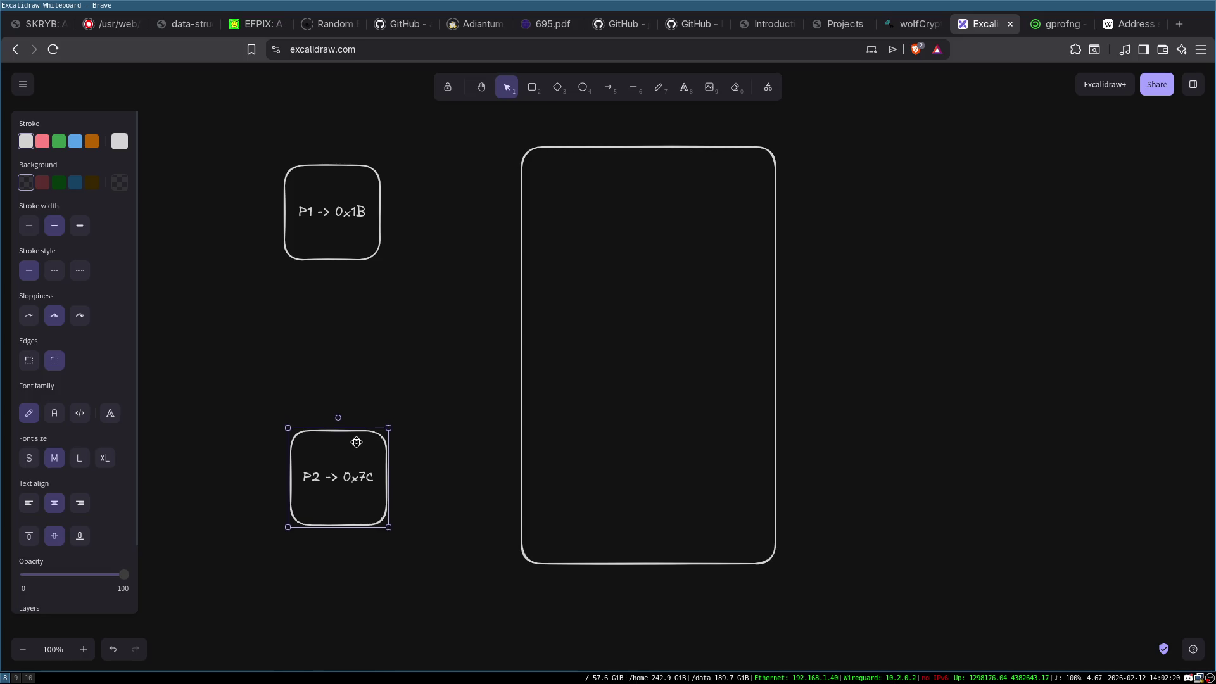
pyautogui.click(340, 347)
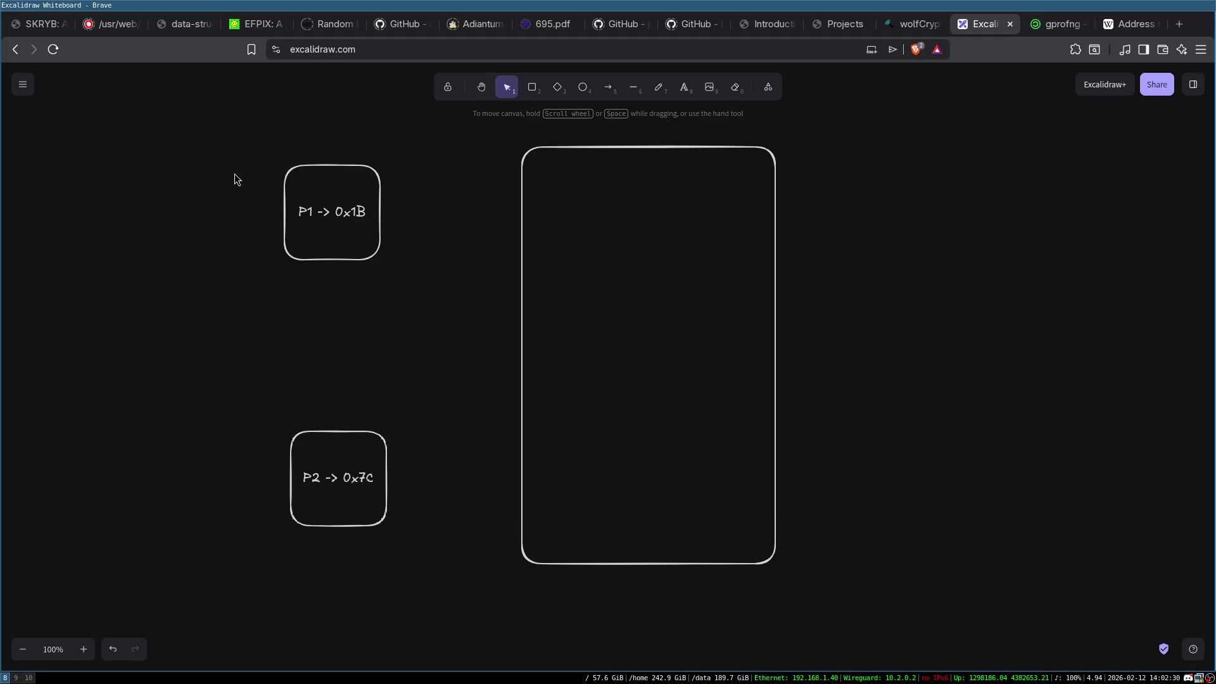
# Nudge P1 down slightly and lower the tall rectangle to leave room above it.
pyautogui.moveTo(249, 136)
pyautogui.mouseDown()
pyautogui.moveTo(431, 489)
pyautogui.moveTo(448, 564)
pyautogui.mouseUp()
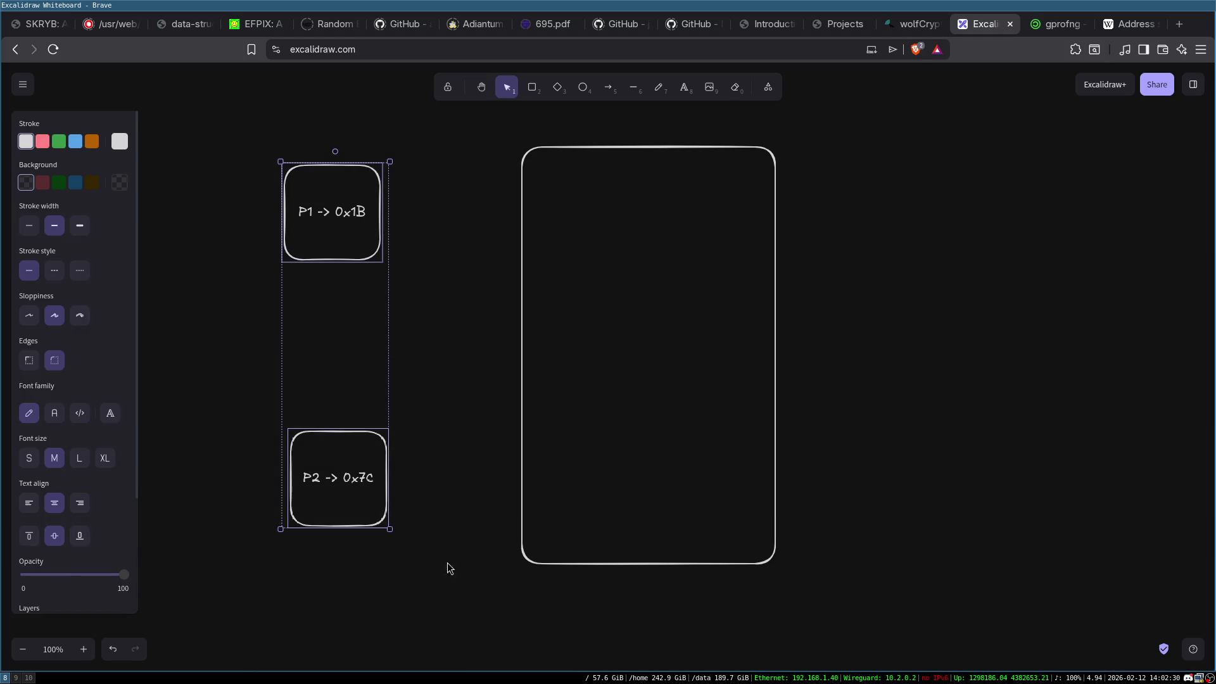
pyautogui.click(391, 249)
pyautogui.moveTo(344, 207); pyautogui.dragTo(355, 247)
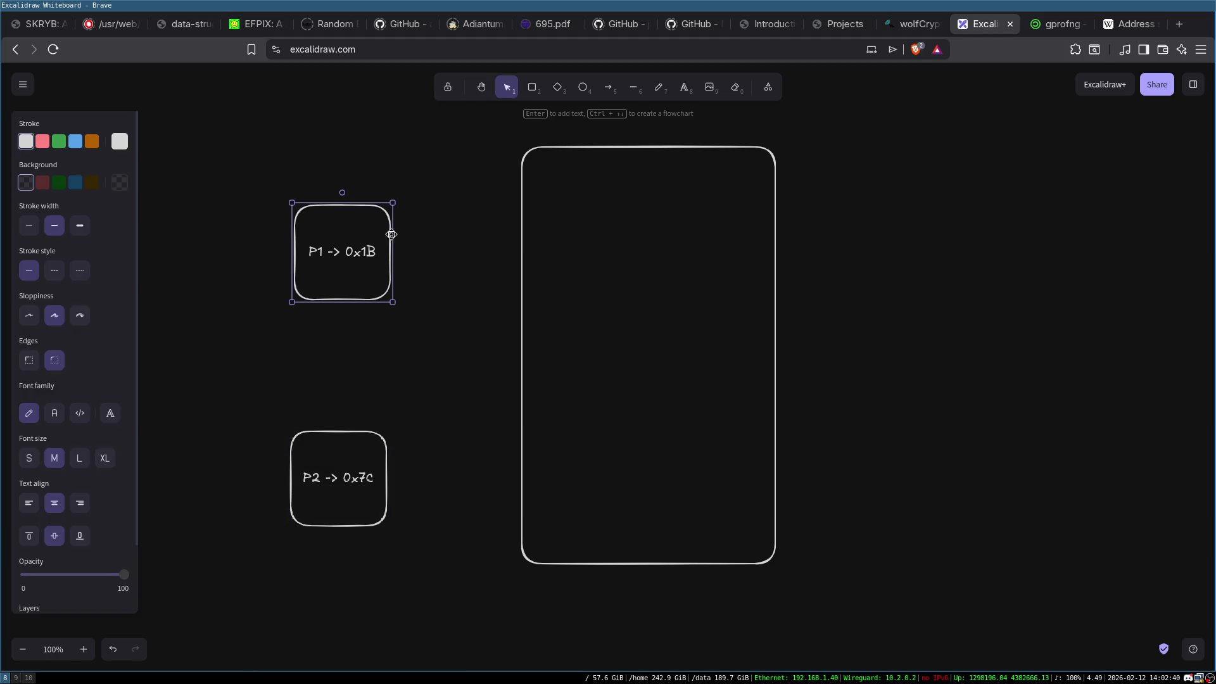
pyautogui.click(445, 204)
pyautogui.moveTo(617, 146); pyautogui.dragTo(618, 190)
# Title the tall rectangle 'Memory', then shift P1 up-right and P2 down-right toward it.
pyautogui.click(620, 169)
pyautogui.doubleClick(620, 168)
pyautogui.write('Memory')
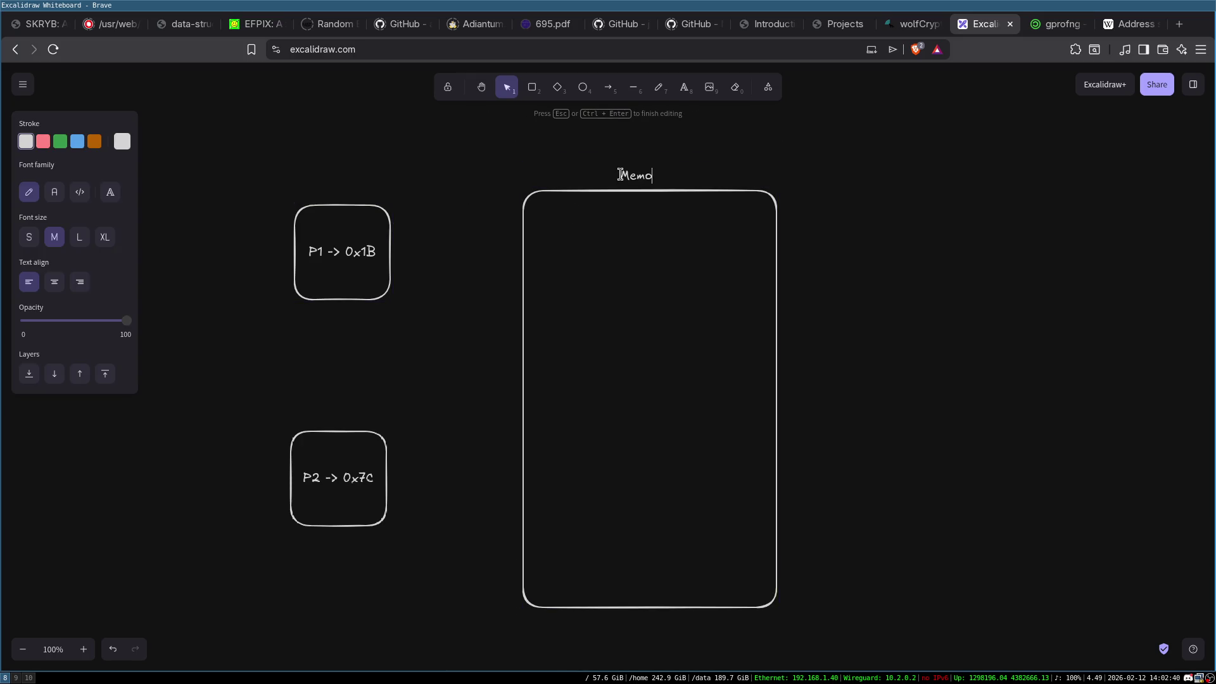
pyautogui.click(827, 204)
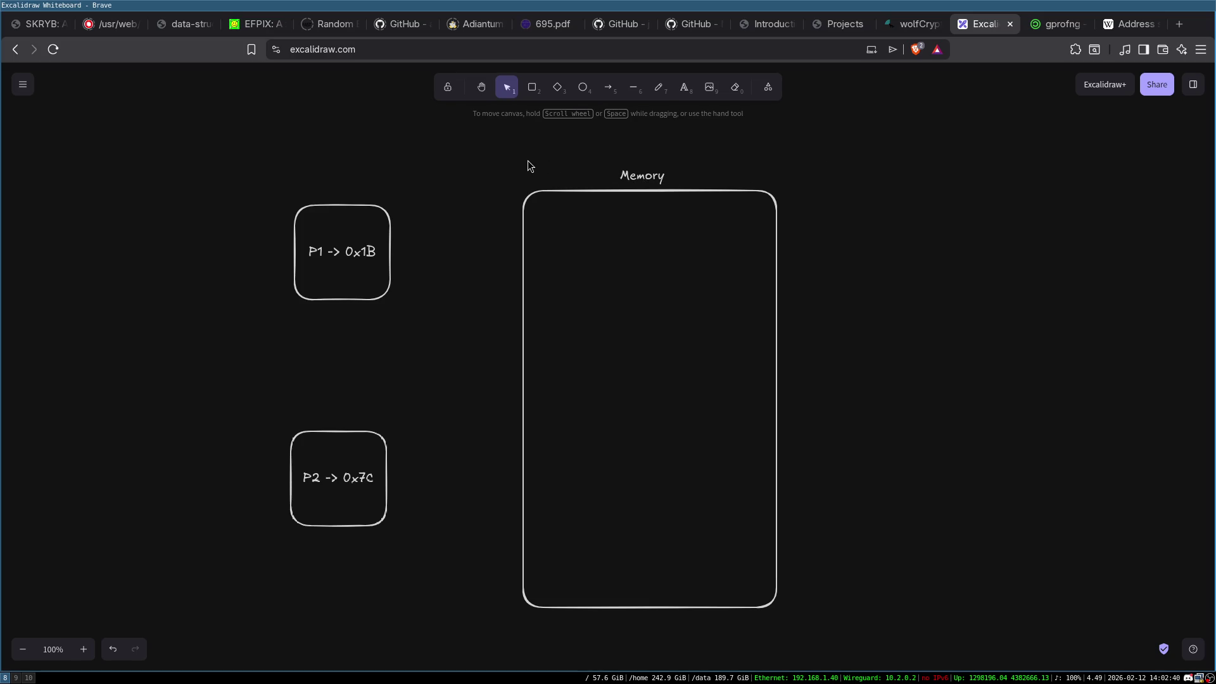
pyautogui.moveTo(354, 219); pyautogui.dragTo(398, 197)
pyautogui.moveTo(361, 440); pyautogui.dragTo(425, 495)
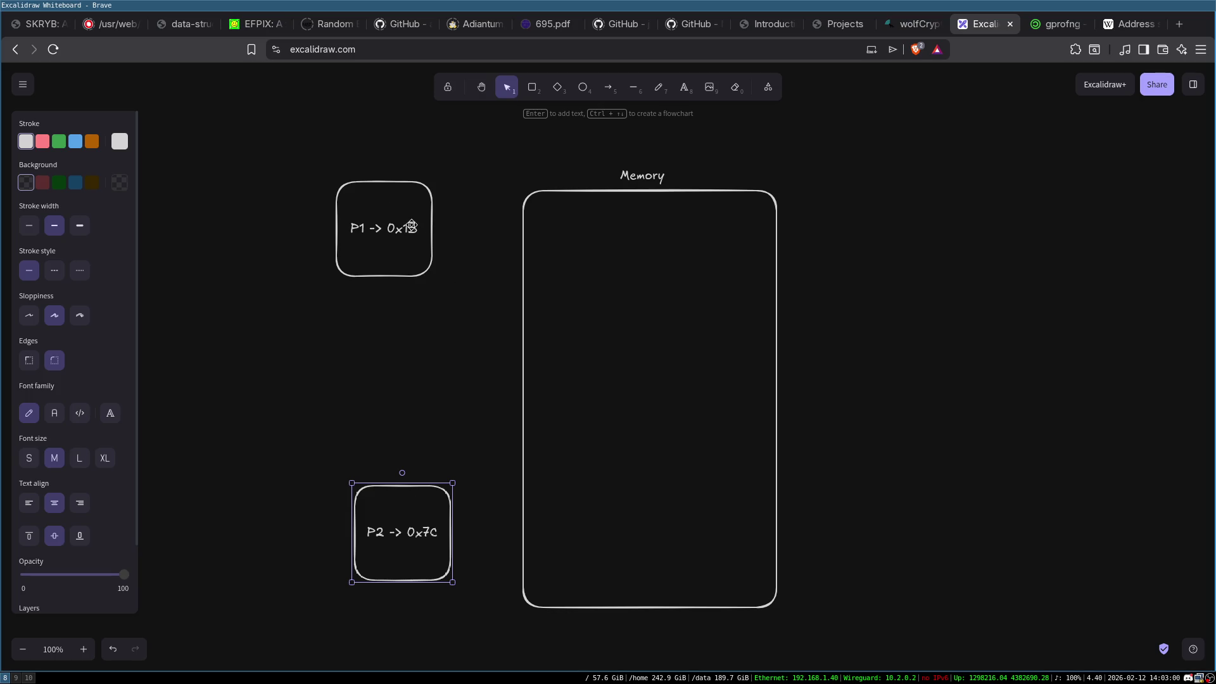
# Regroup the P1 -> 0x1B and P2 -> 0x7C boxes left of Memory, pulling P2 up toward P1.
pyautogui.click(401, 227)
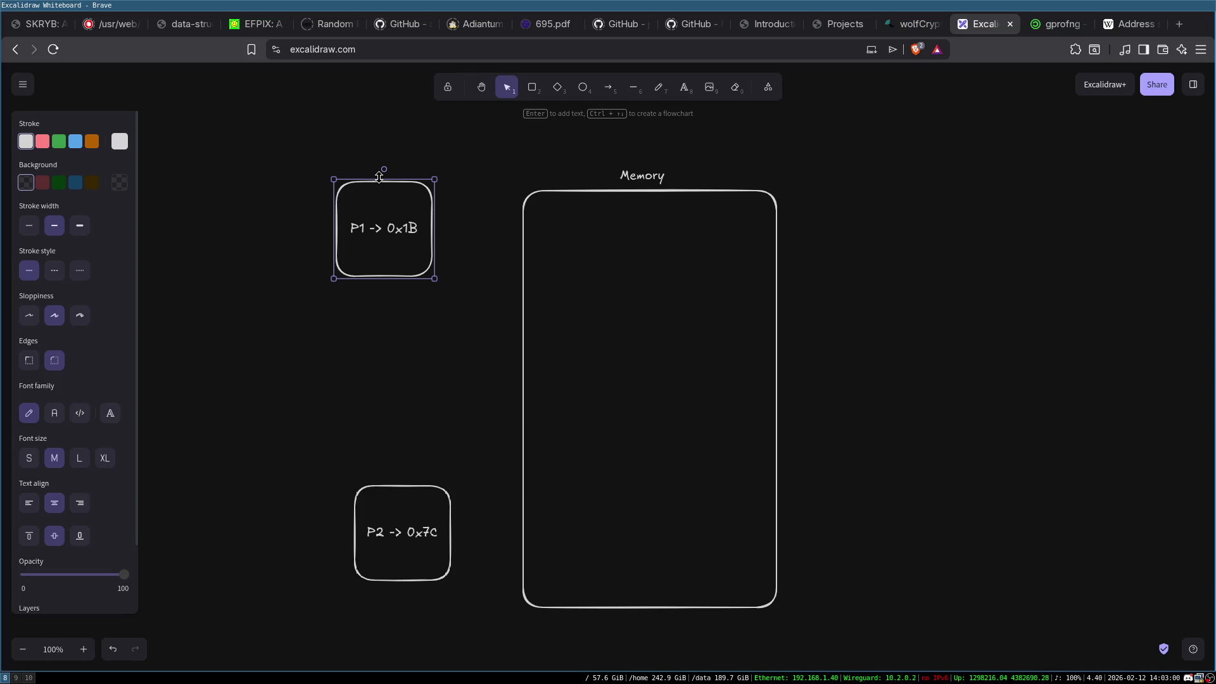
pyautogui.click(419, 537)
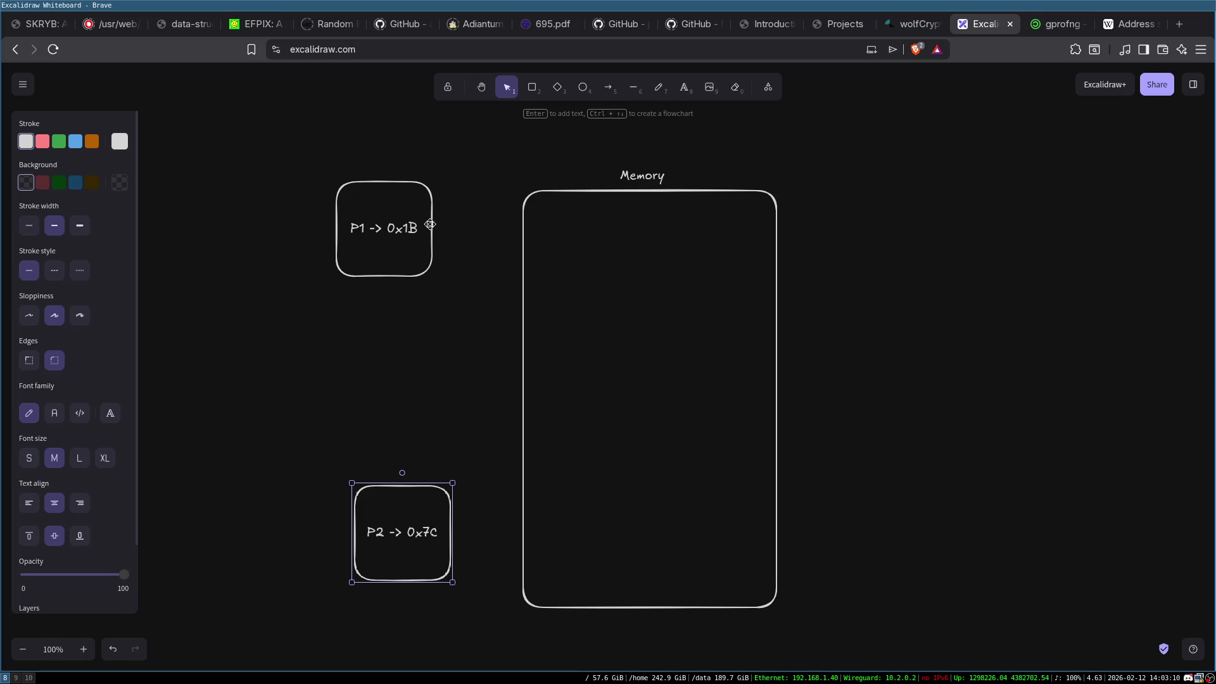
pyautogui.doubleClick(406, 228)
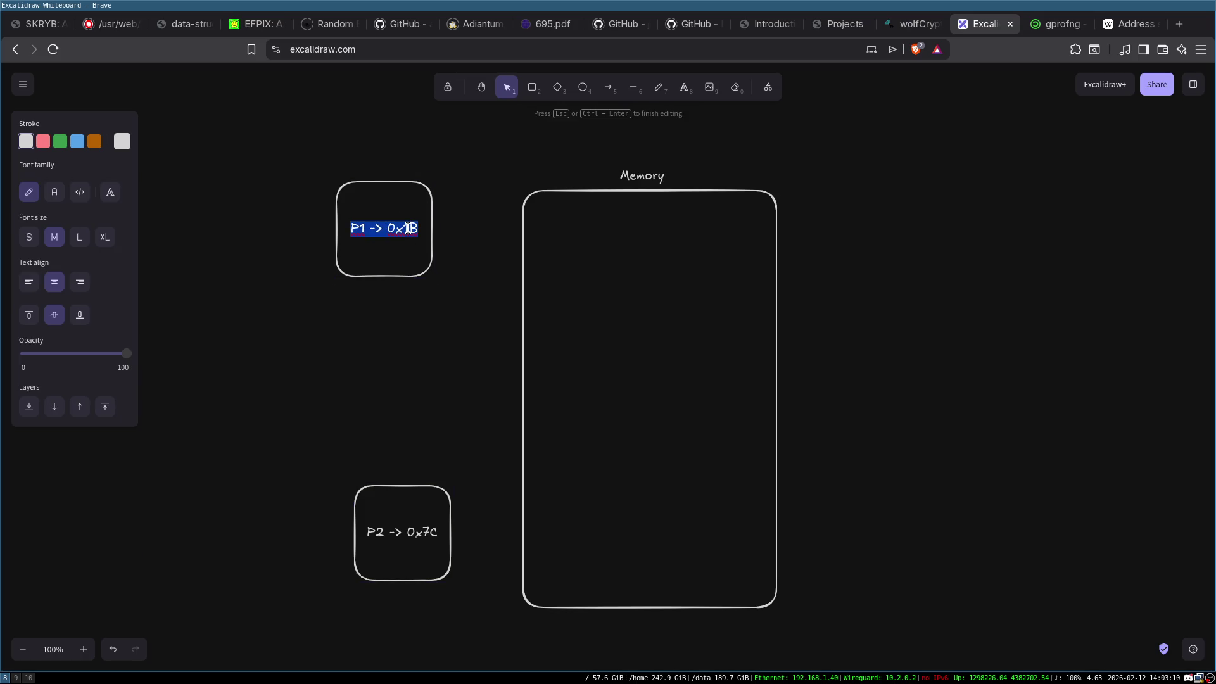
pyautogui.doubleClick(420, 534)
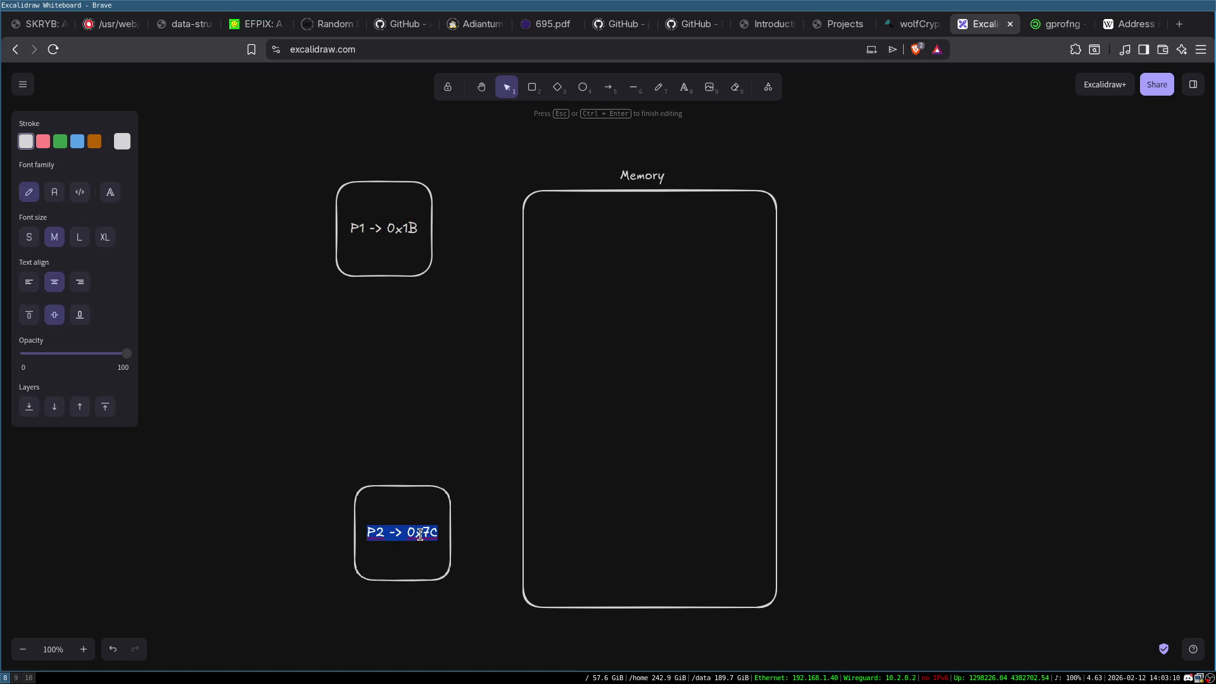
pyautogui.click(368, 373)
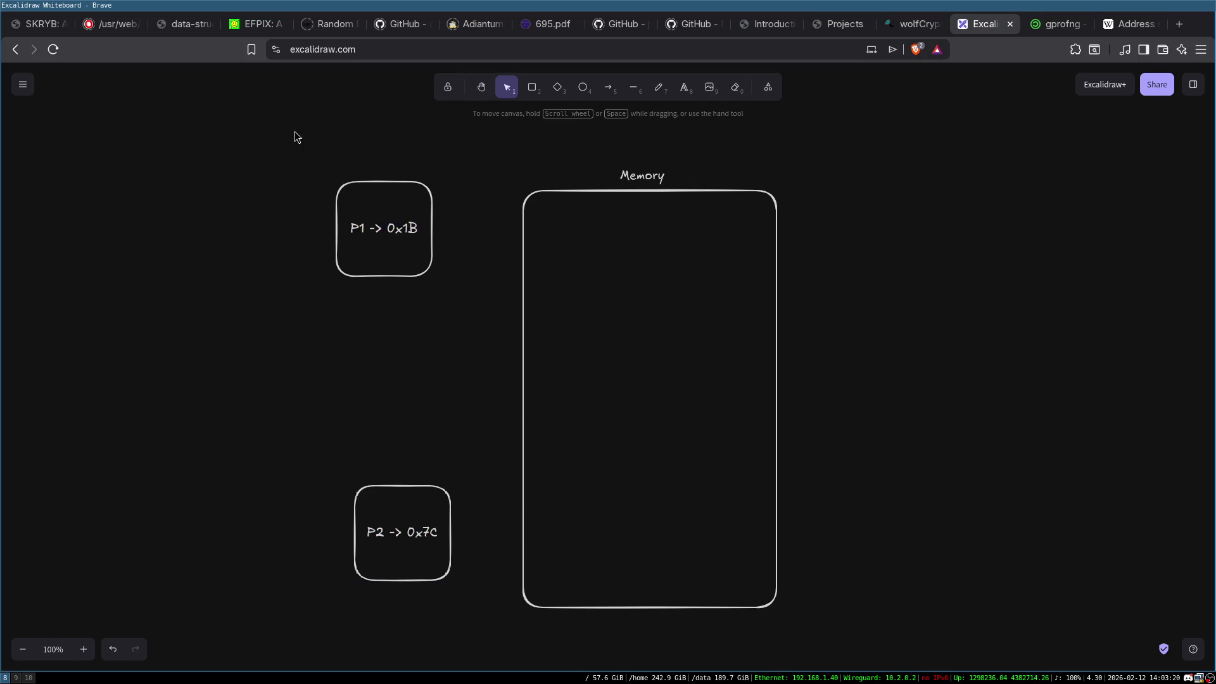
pyautogui.moveTo(315, 146); pyautogui.dragTo(463, 343)
pyautogui.moveTo(431, 516); pyautogui.dragTo(366, 360)
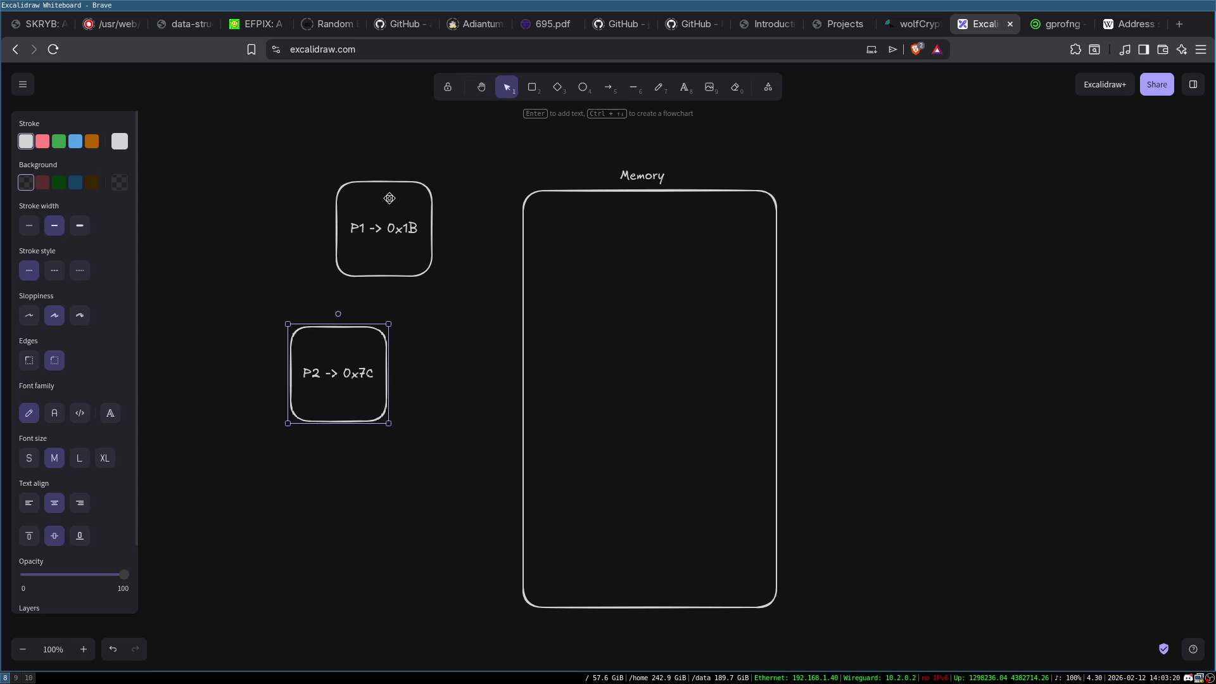
pyautogui.moveTo(388, 196); pyautogui.dragTo(276, 145)
pyautogui.click(539, 152)
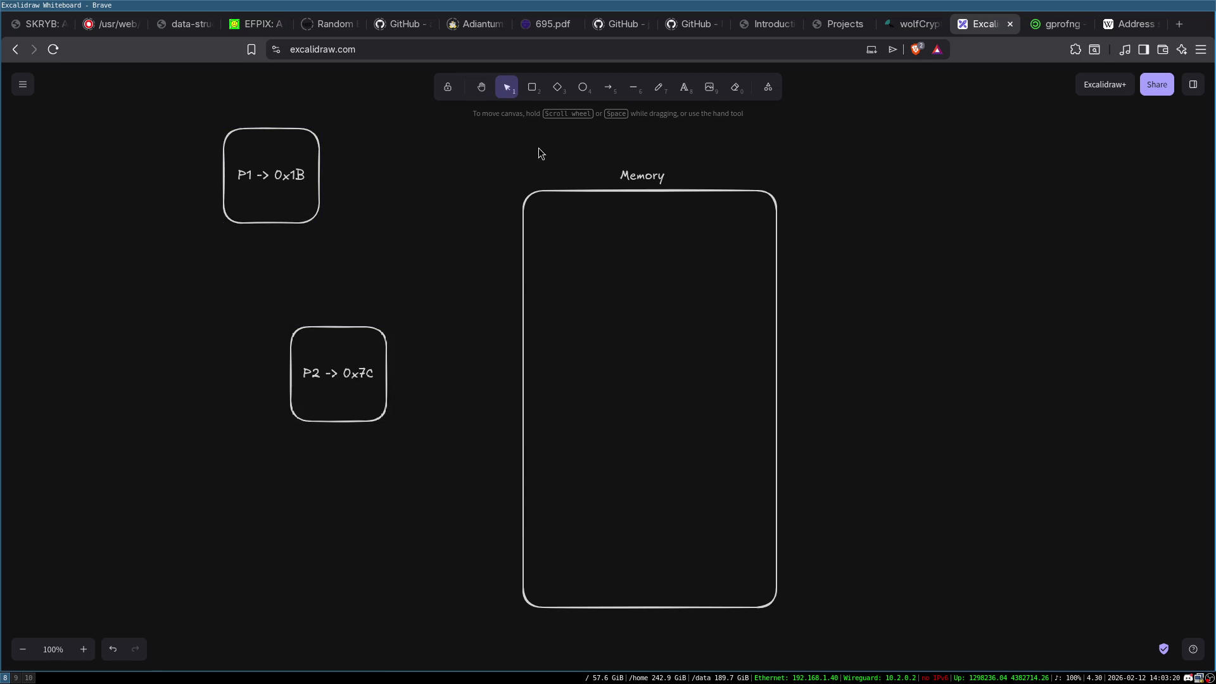
pyautogui.click(545, 189)
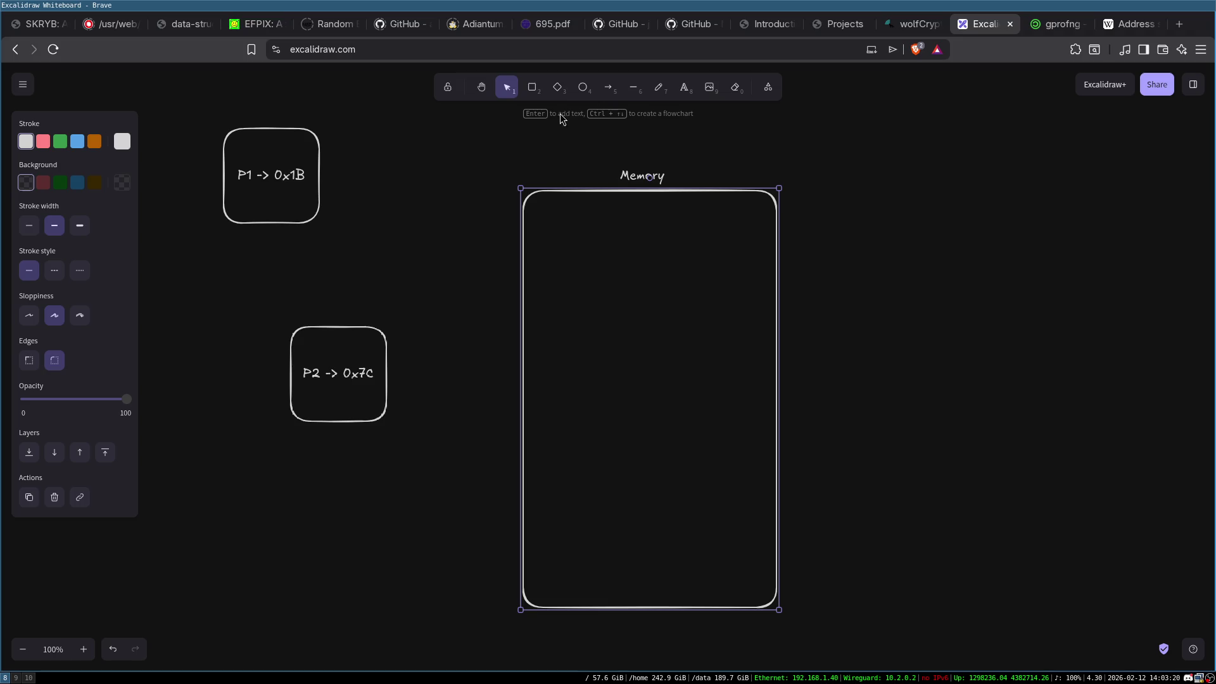
pyautogui.click(532, 87)
# Draw an inner rectangle across the top of the Memory box.
pyautogui.moveTo(536, 207)
pyautogui.mouseDown()
pyautogui.moveTo(584, 312)
pyautogui.moveTo(749, 331)
pyautogui.moveTo(766, 366)
pyautogui.mouseUp()
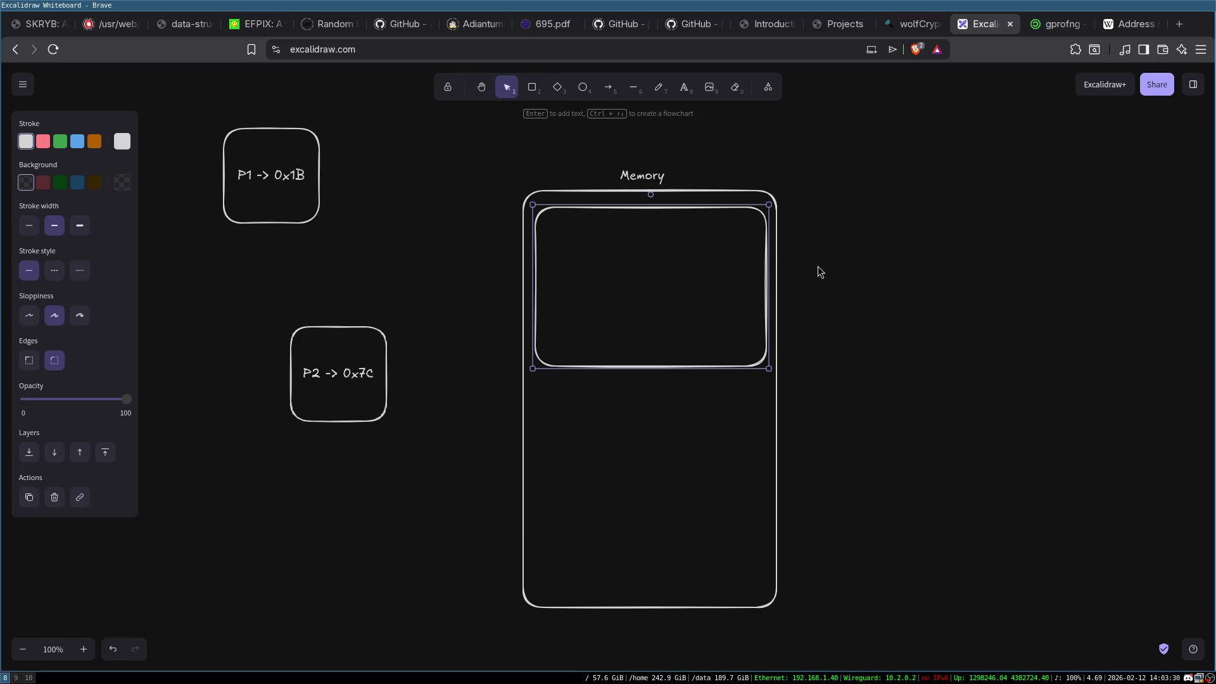
pyautogui.click(336, 177)
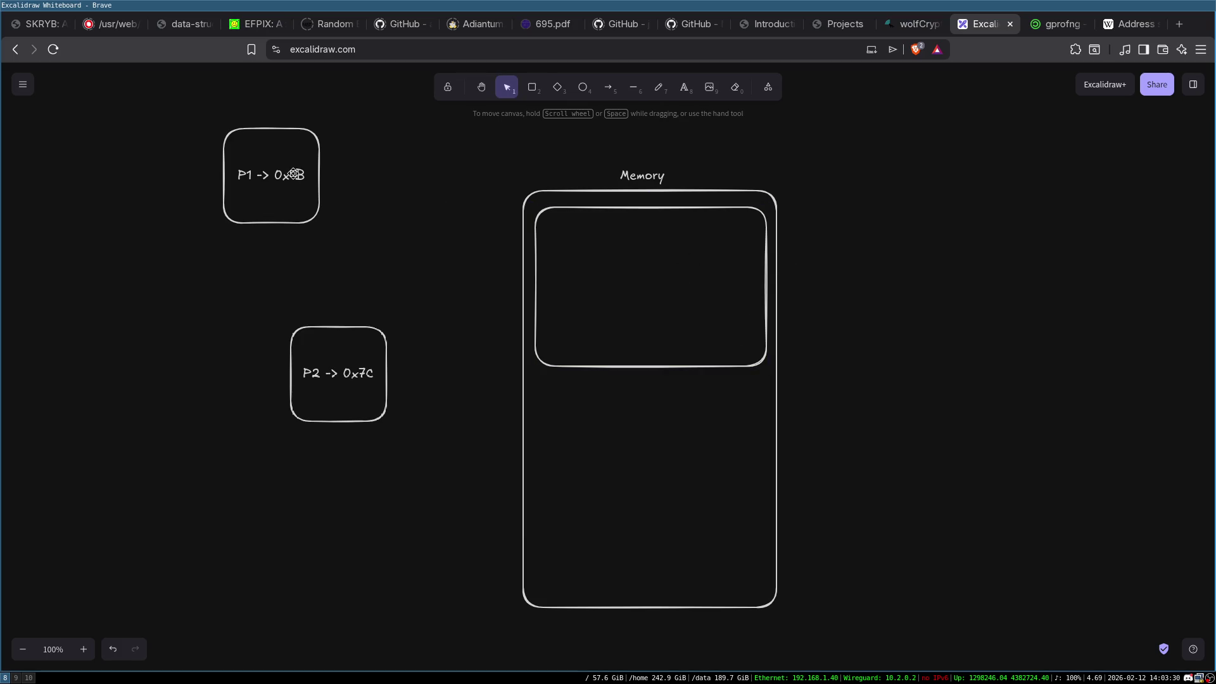
pyautogui.click(296, 175)
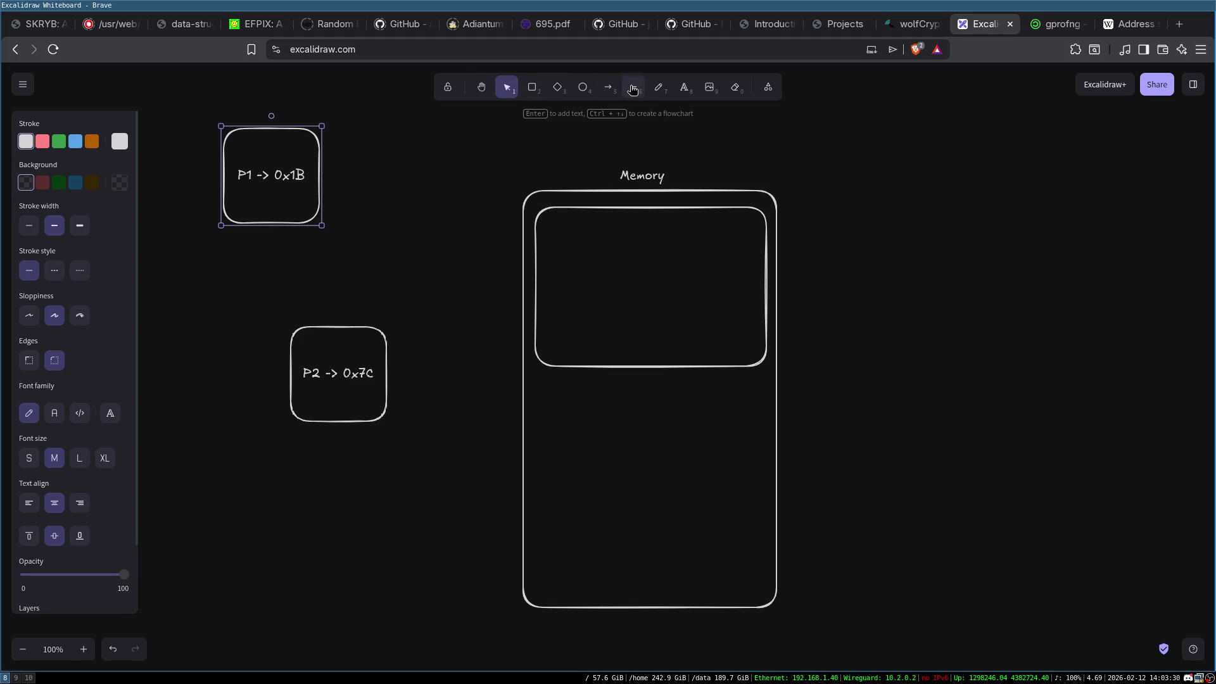
# Point an arrow at the inner box's top-right corner and label its tail 0x02.
pyautogui.click(608, 87)
pyautogui.moveTo(758, 216)
pyautogui.mouseDown()
pyautogui.moveTo(851, 198)
pyautogui.moveTo(762, 218)
pyautogui.mouseUp()
pyautogui.hotkey('ctrl', 'z')
pyautogui.click(608, 87)
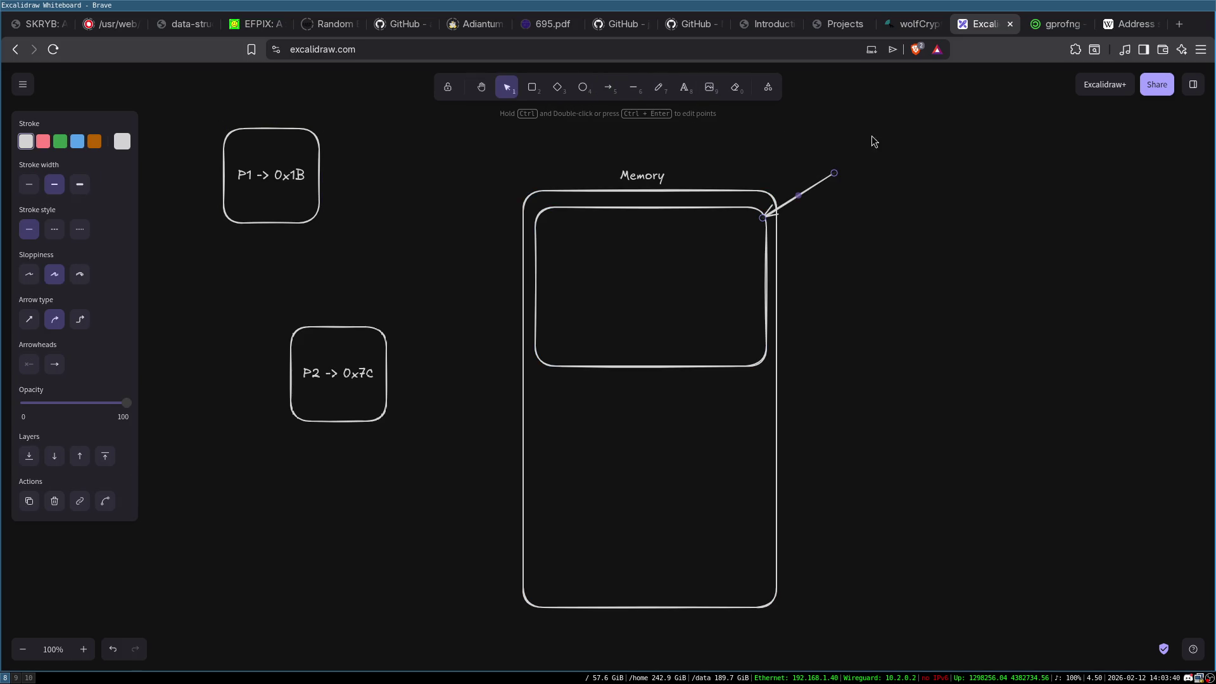
pyautogui.doubleClick(851, 171)
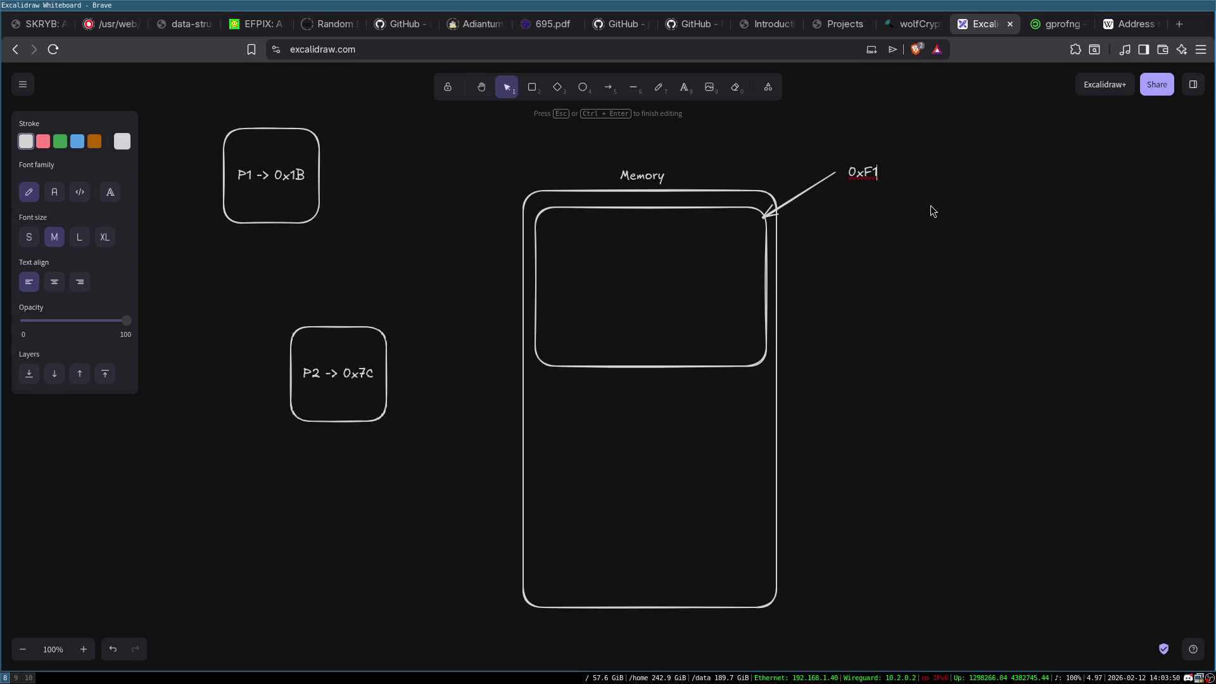
pyautogui.press('BackSpace')
pyautogui.press('BackSpace')
pyautogui.write('02')
pyautogui.click(931, 231)
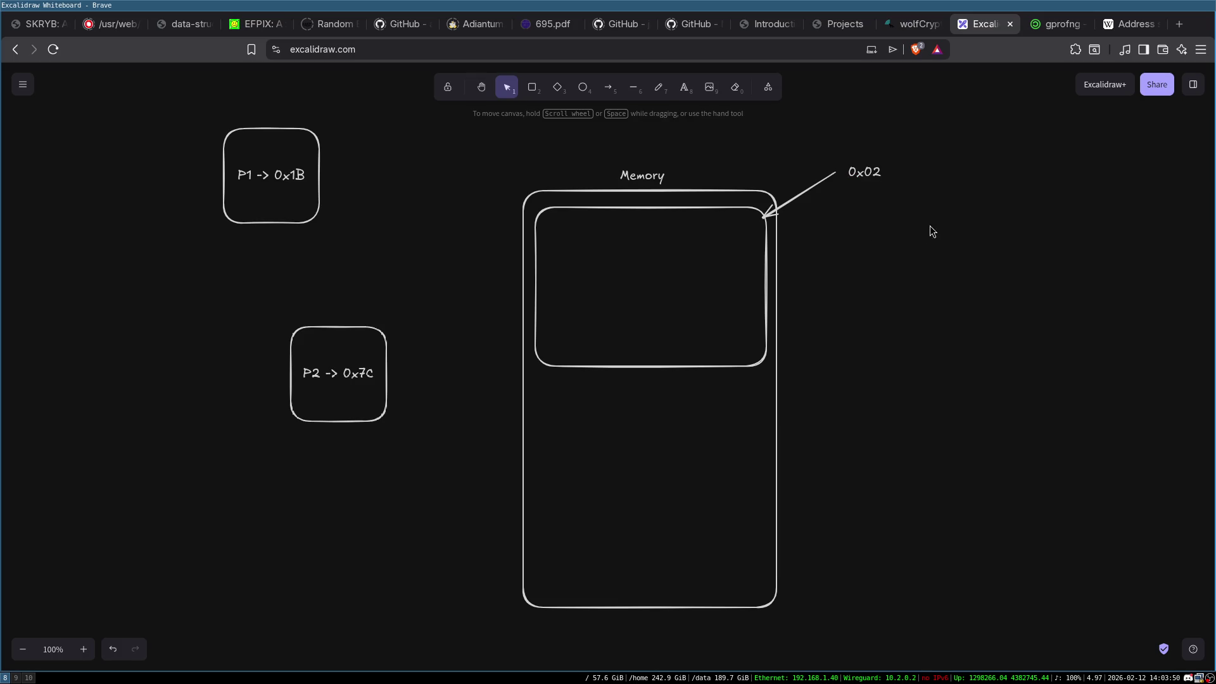
# Nudge the P1 box down and right toward Memory.
pyautogui.click(607, 210)
pyautogui.click(825, 223)
pyautogui.click(296, 152)
pyautogui.moveTo(295, 155)
pyautogui.mouseDown()
pyautogui.moveTo(589, 241)
pyautogui.moveTo(337, 187)
pyautogui.mouseUp()
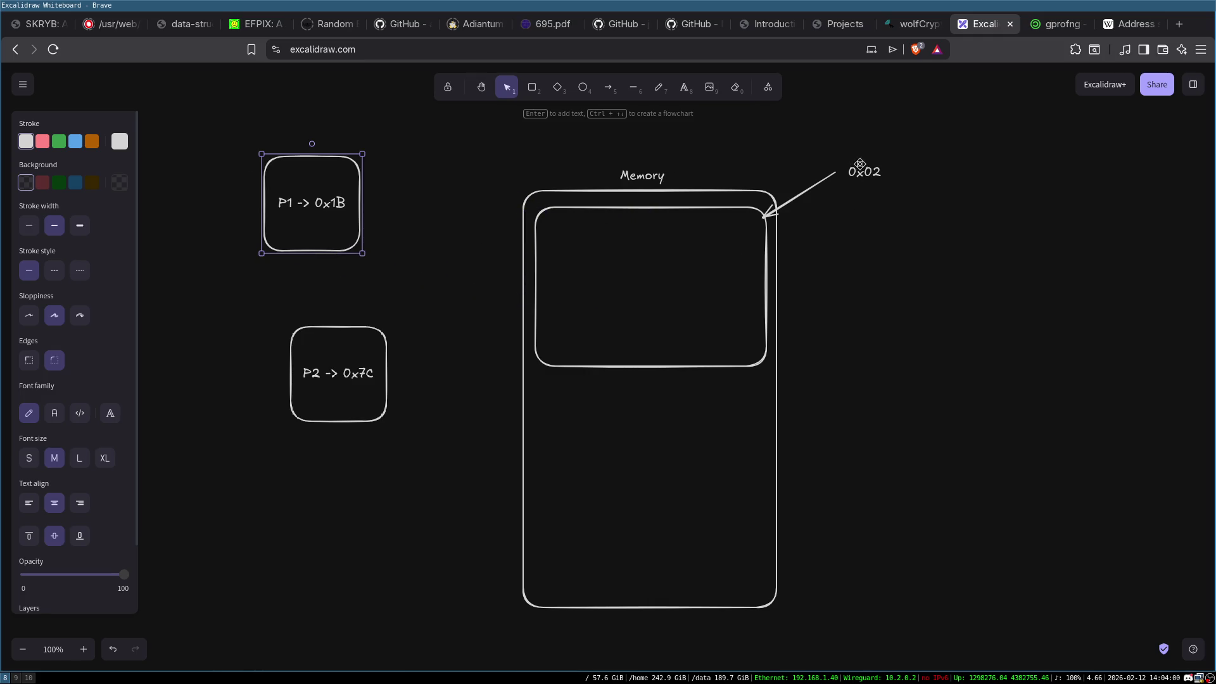
# Move the P1 box into the top-left of the inner box.
pyautogui.moveTo(344, 194); pyautogui.dragTo(605, 234)
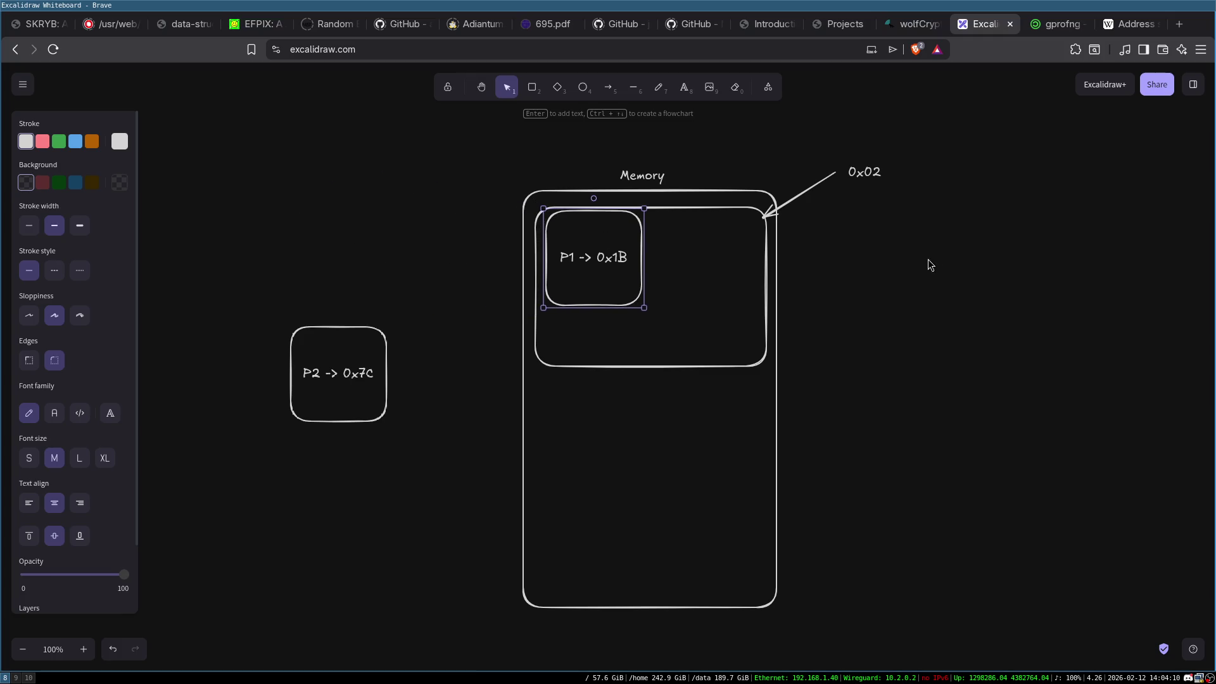
pyautogui.click(485, 224)
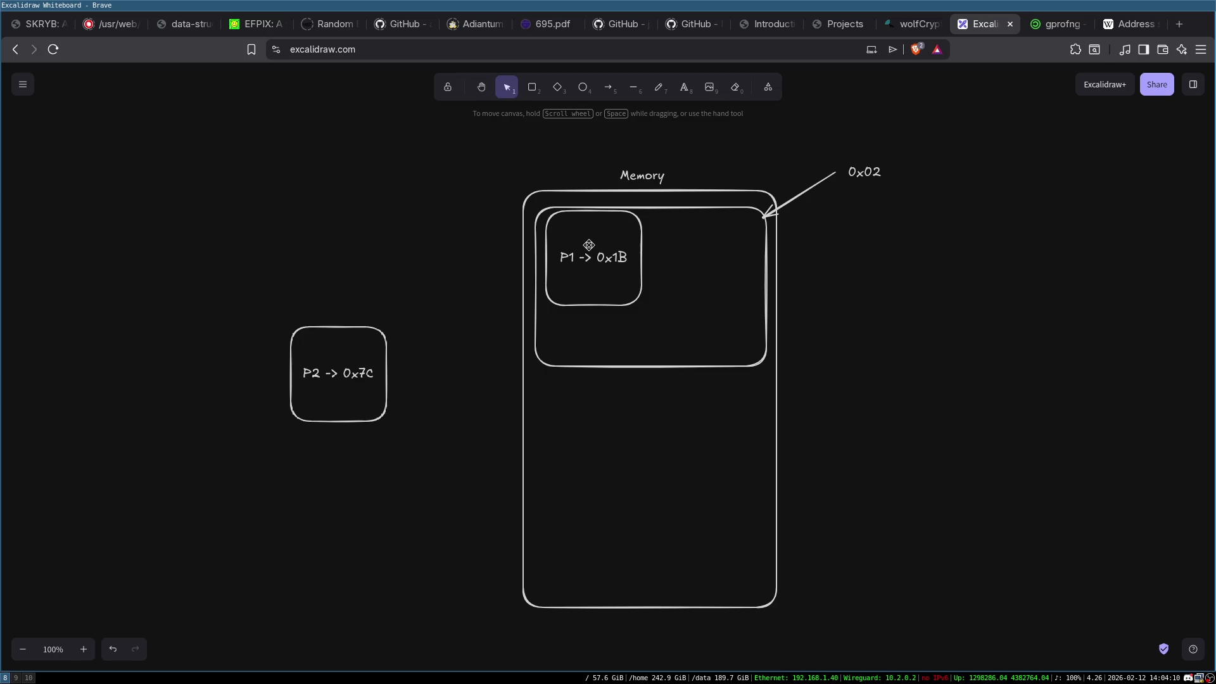
pyautogui.doubleClick(575, 257)
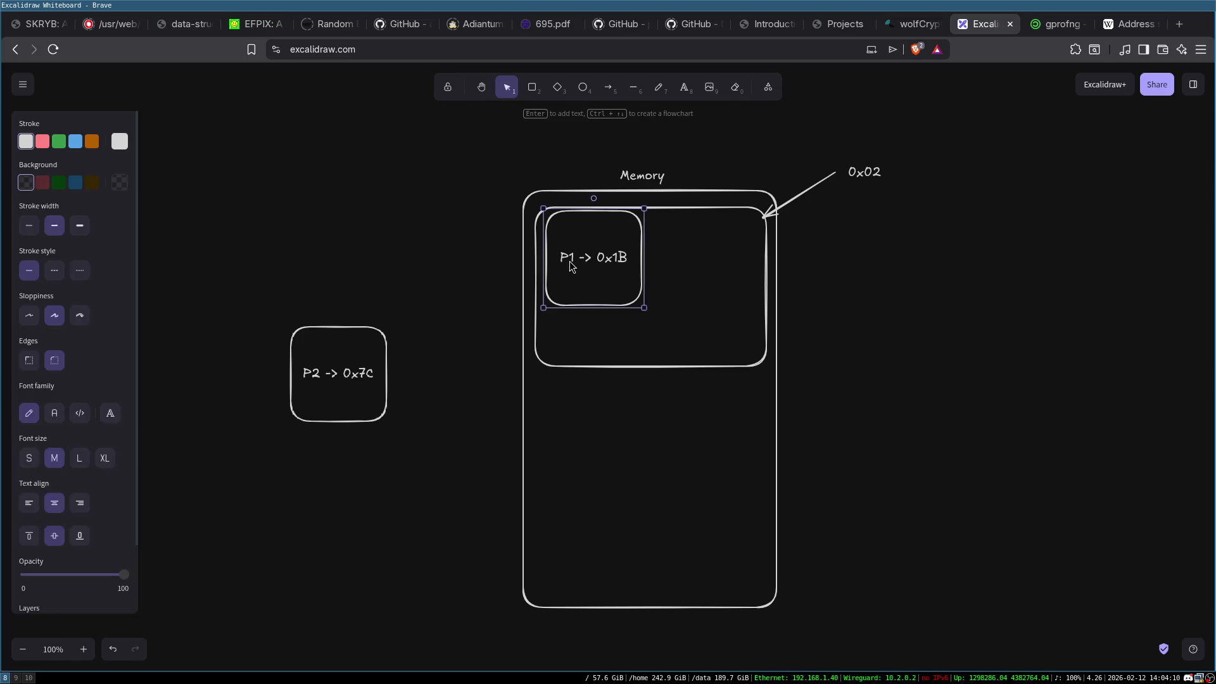
pyautogui.click(574, 258)
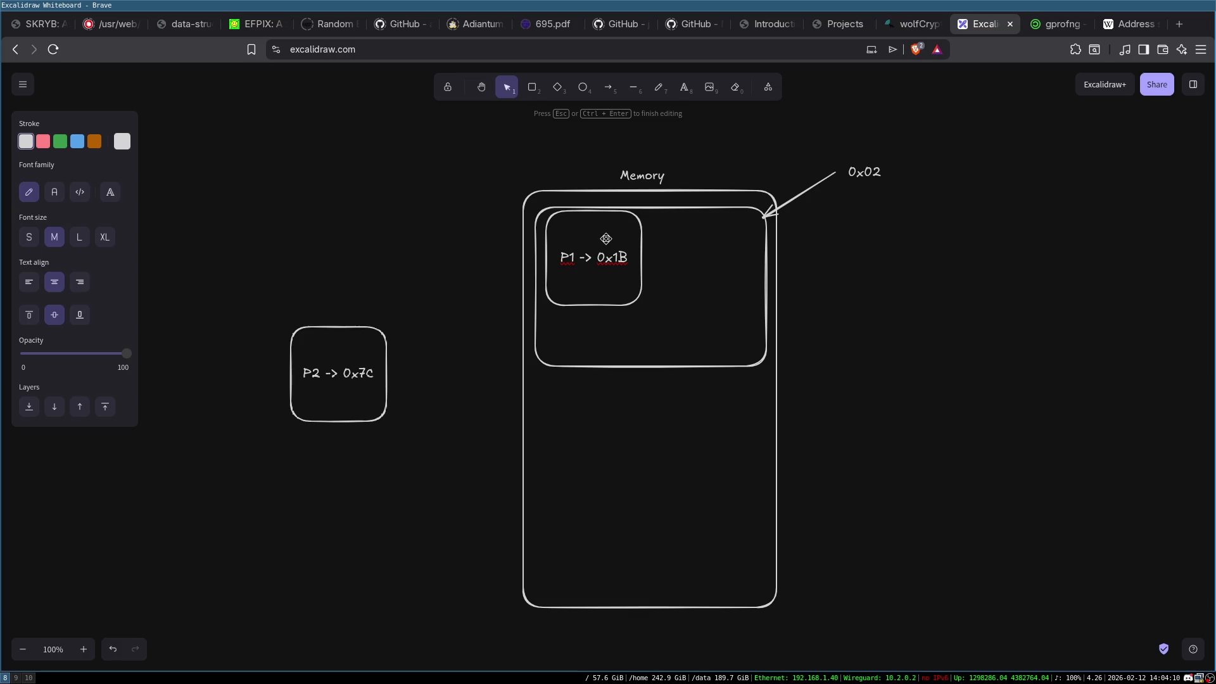
pyautogui.press('Escape')
pyautogui.moveTo(605, 223); pyautogui.dragTo(604, 231)
pyautogui.click(482, 249)
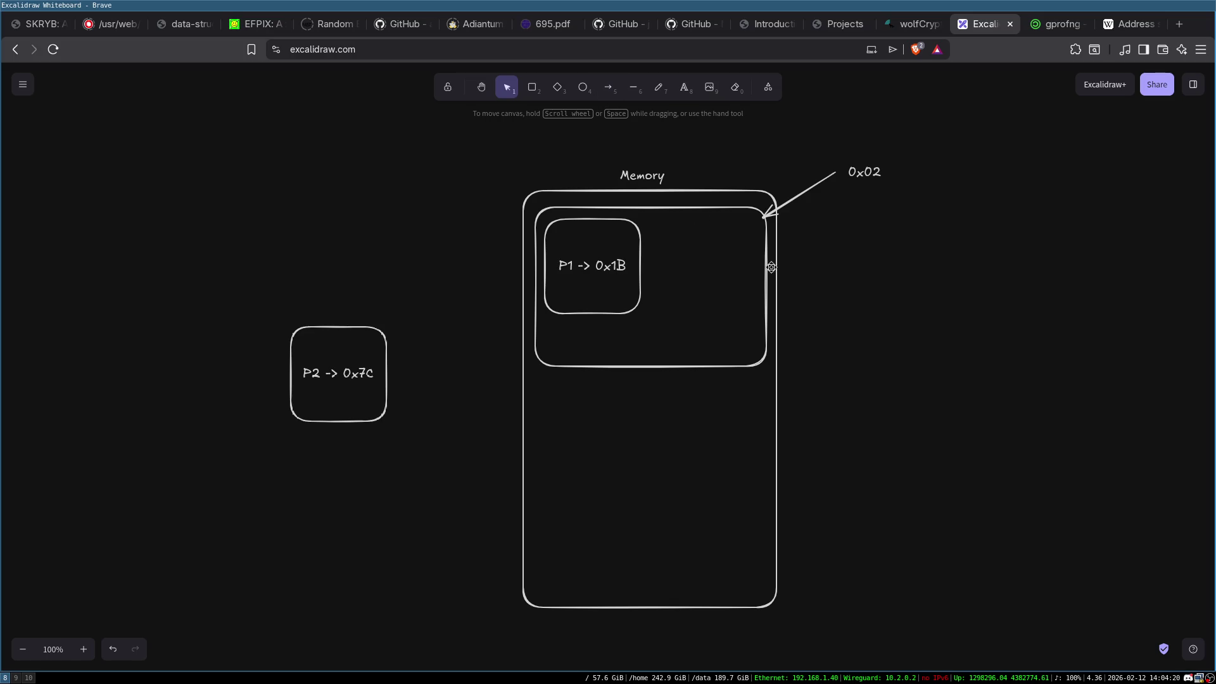
# Add the sum label '0x02 + 0x1B' right of Memory and fine-tune P1's position.
pyautogui.doubleClick(824, 265)
pyautogui.write('0x02 + ')
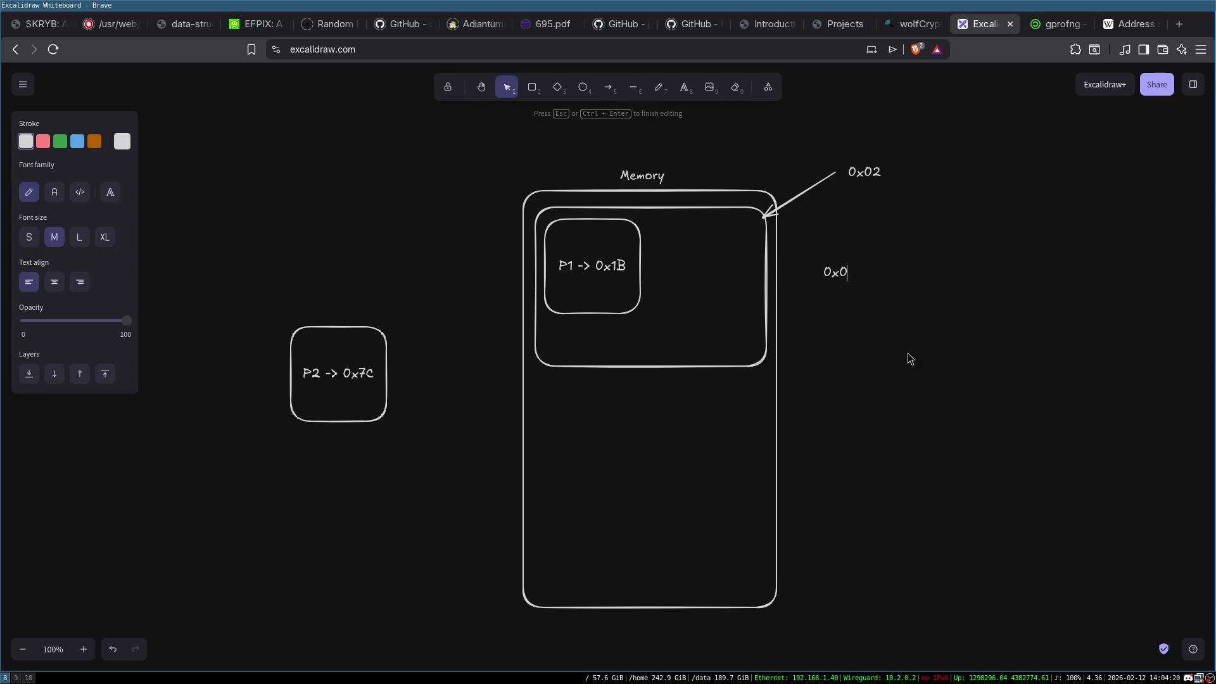
pyautogui.write('0x1B')
pyautogui.click(868, 307)
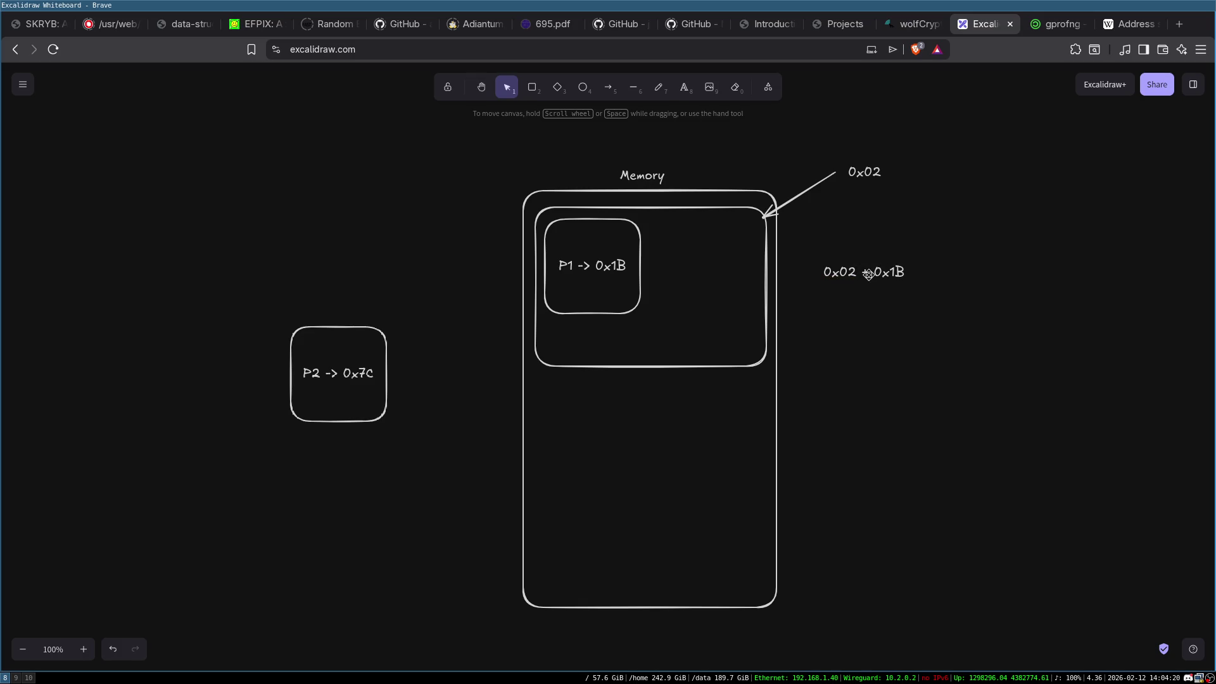
pyautogui.click(586, 241)
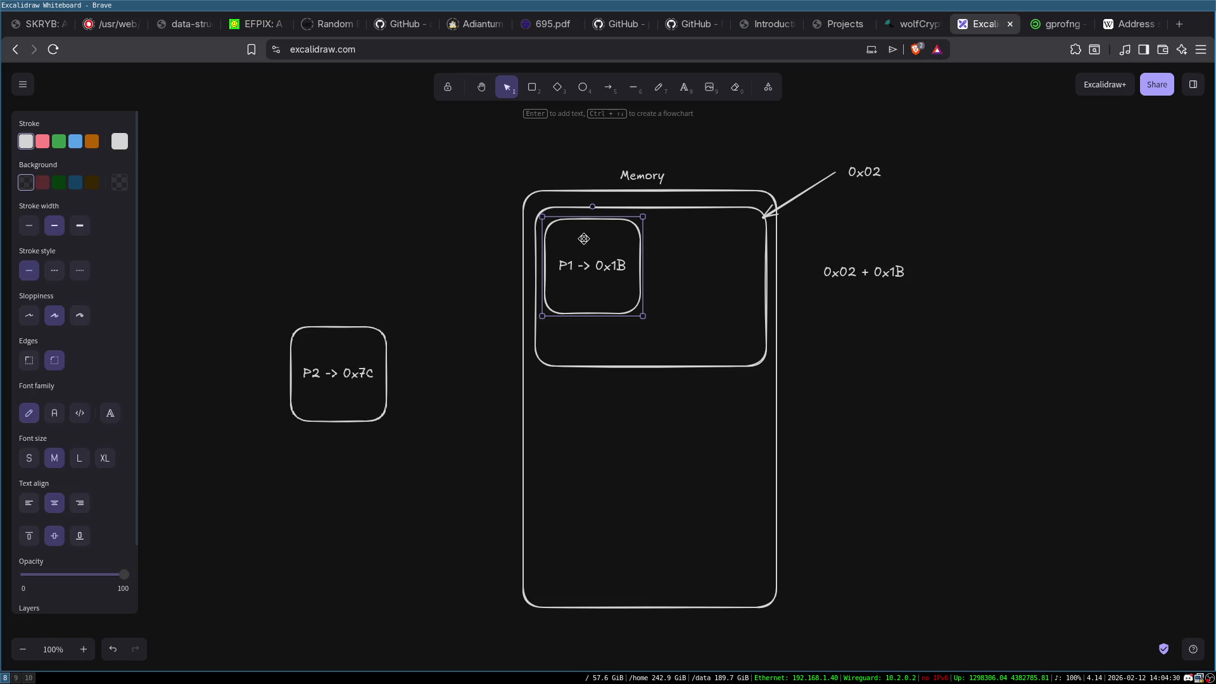
pyautogui.moveTo(579, 234)
pyautogui.mouseDown()
pyautogui.moveTo(561, 208)
pyautogui.moveTo(583, 239)
pyautogui.mouseUp()
pyautogui.click(689, 217)
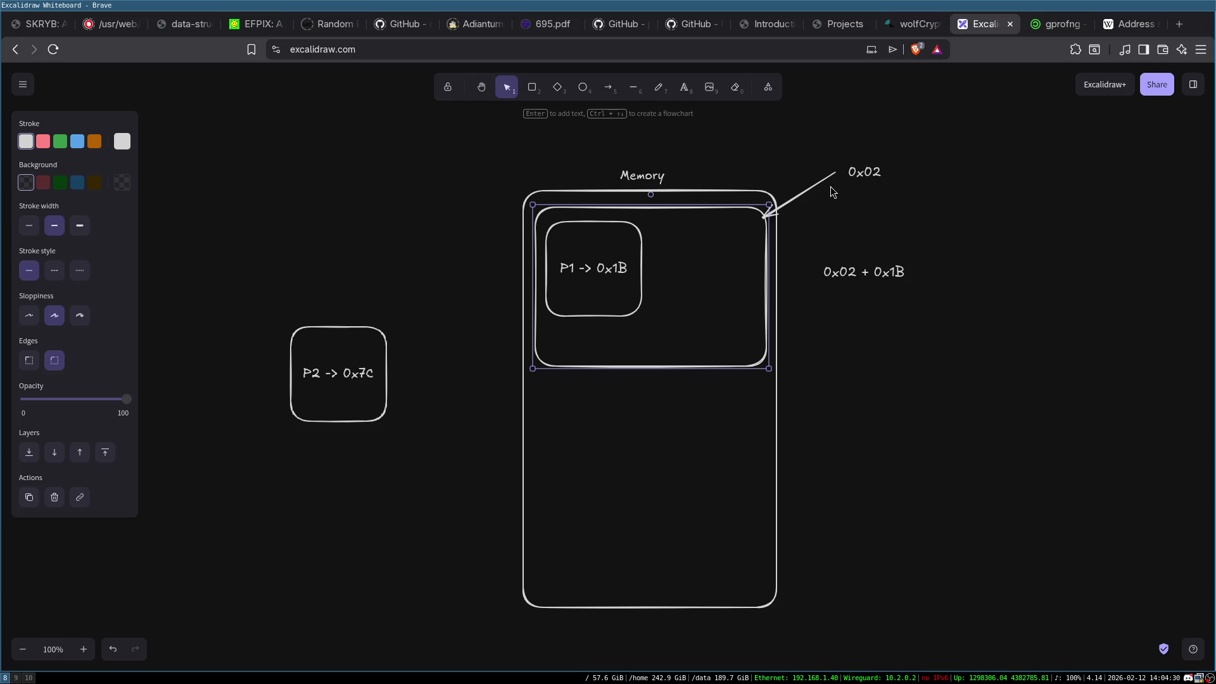
# Add a 'Base Address' label (typed 'Bose Address') above the 0x02 label.
pyautogui.doubleClick(846, 150)
pyautogui.write('Bose Address')
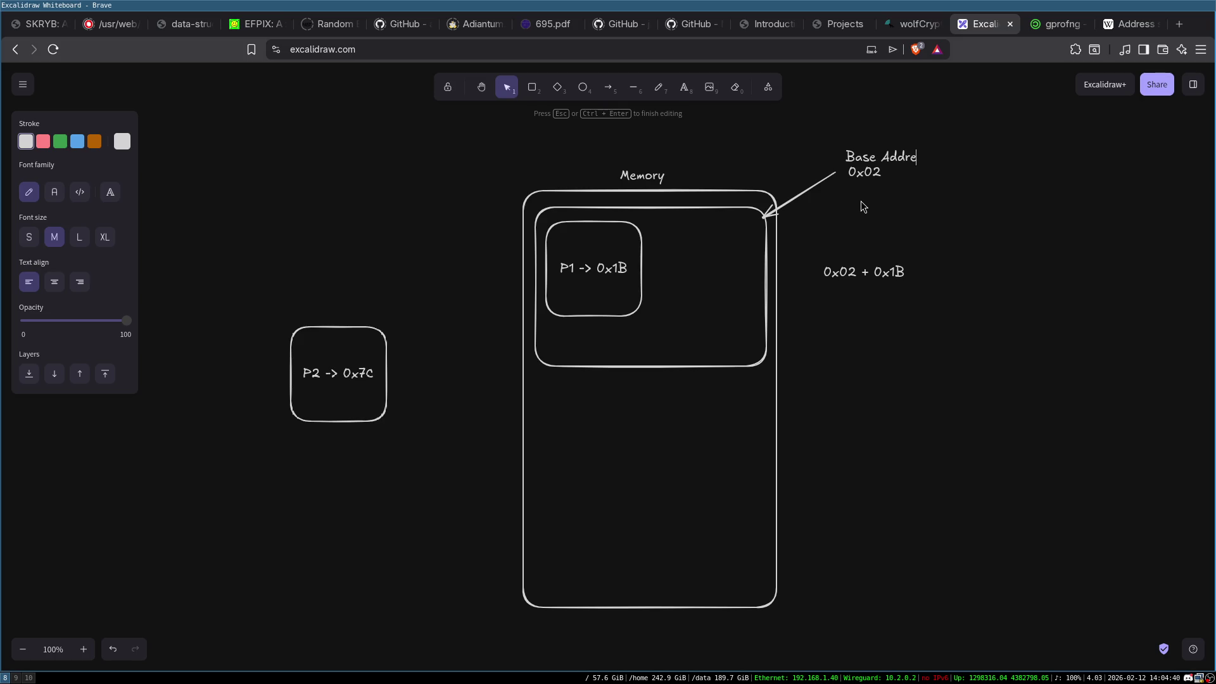
pyautogui.click(983, 223)
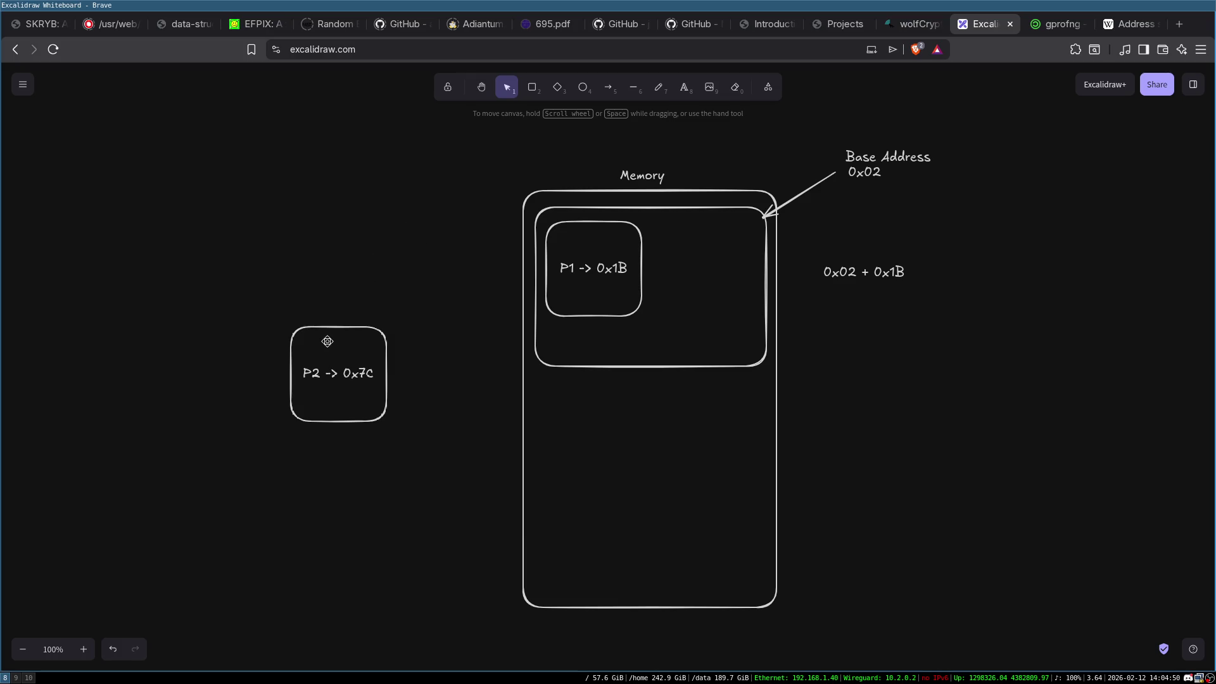
pyautogui.click(326, 348)
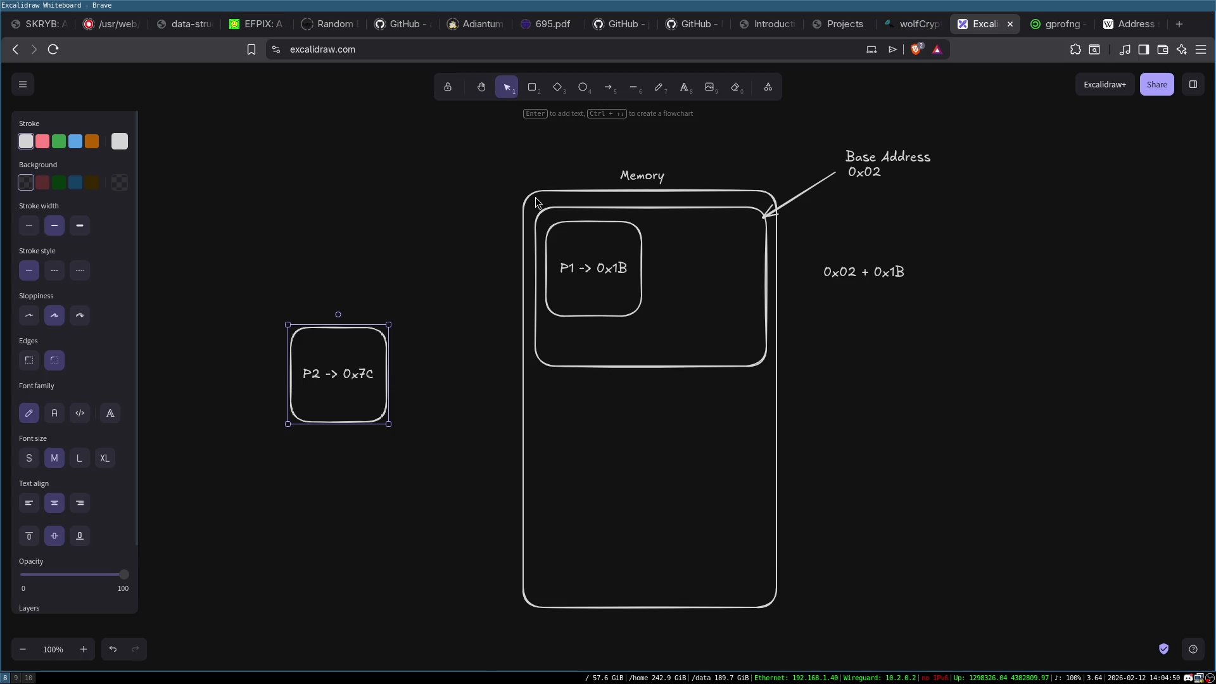
pyautogui.click(494, 196)
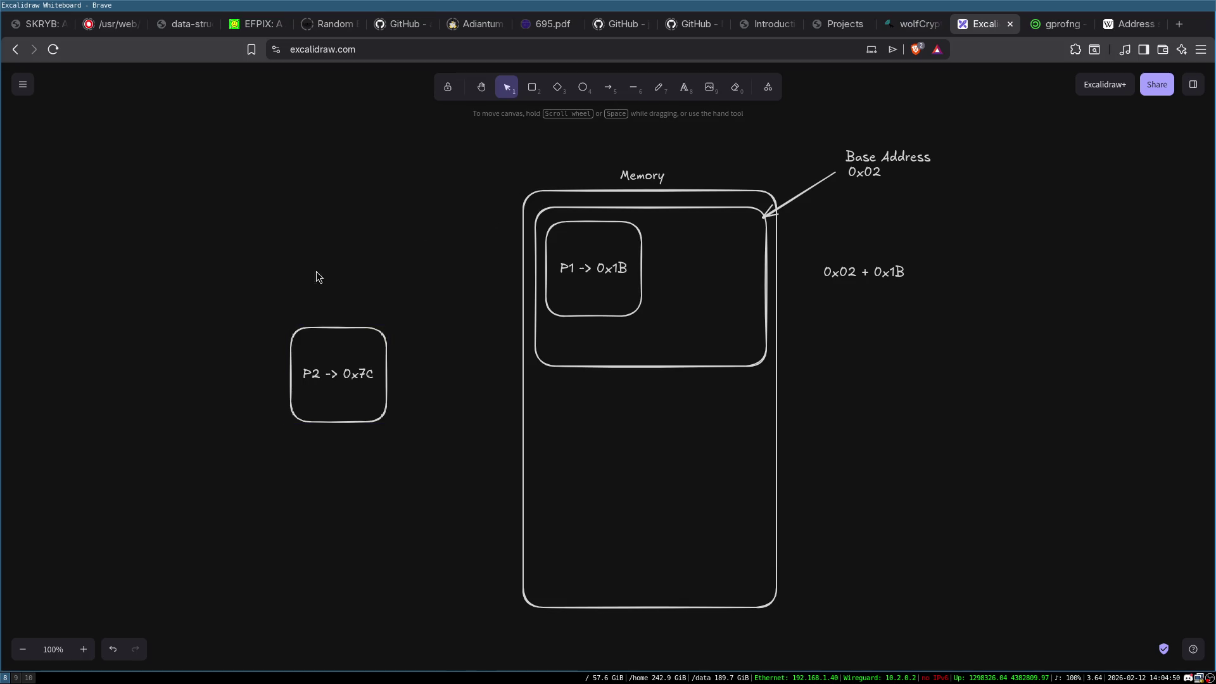
# Move the P2 -> 0x7C box into Memory beside P1, discarding a stray extra rectangle.
pyautogui.click(533, 88)
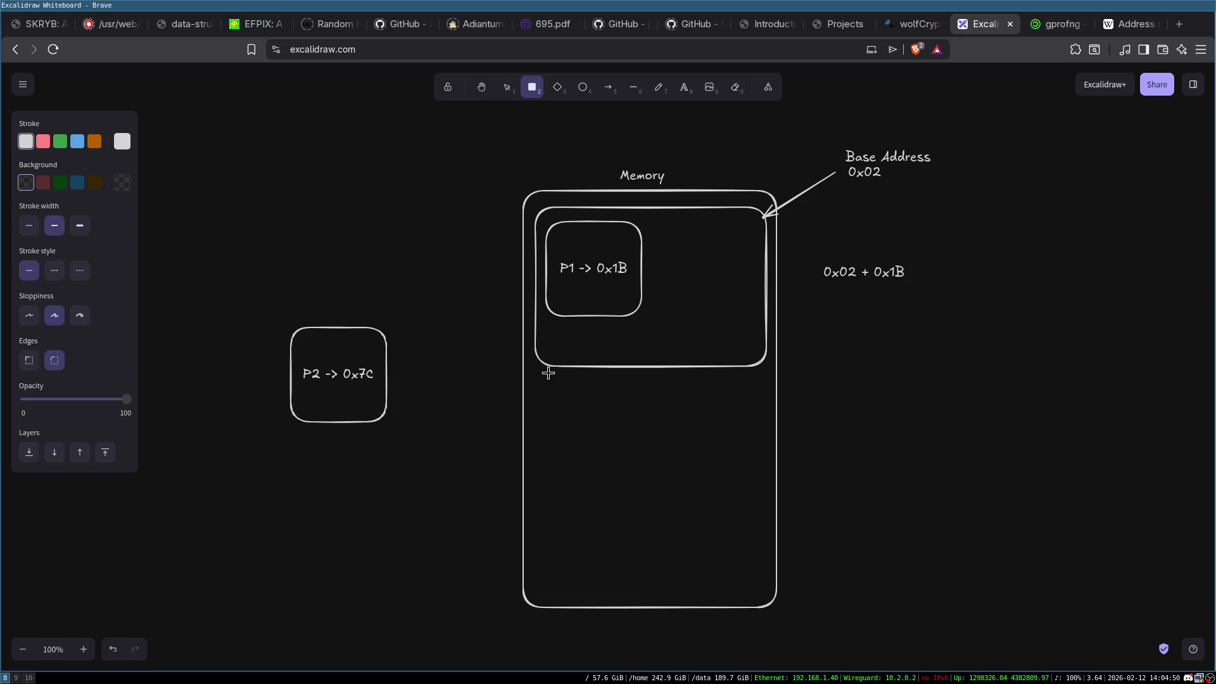
pyautogui.moveTo(538, 379)
pyautogui.mouseDown()
pyautogui.moveTo(603, 464)
pyautogui.moveTo(725, 556)
pyautogui.moveTo(761, 567)
pyautogui.mouseUp()
pyautogui.press('Delete')
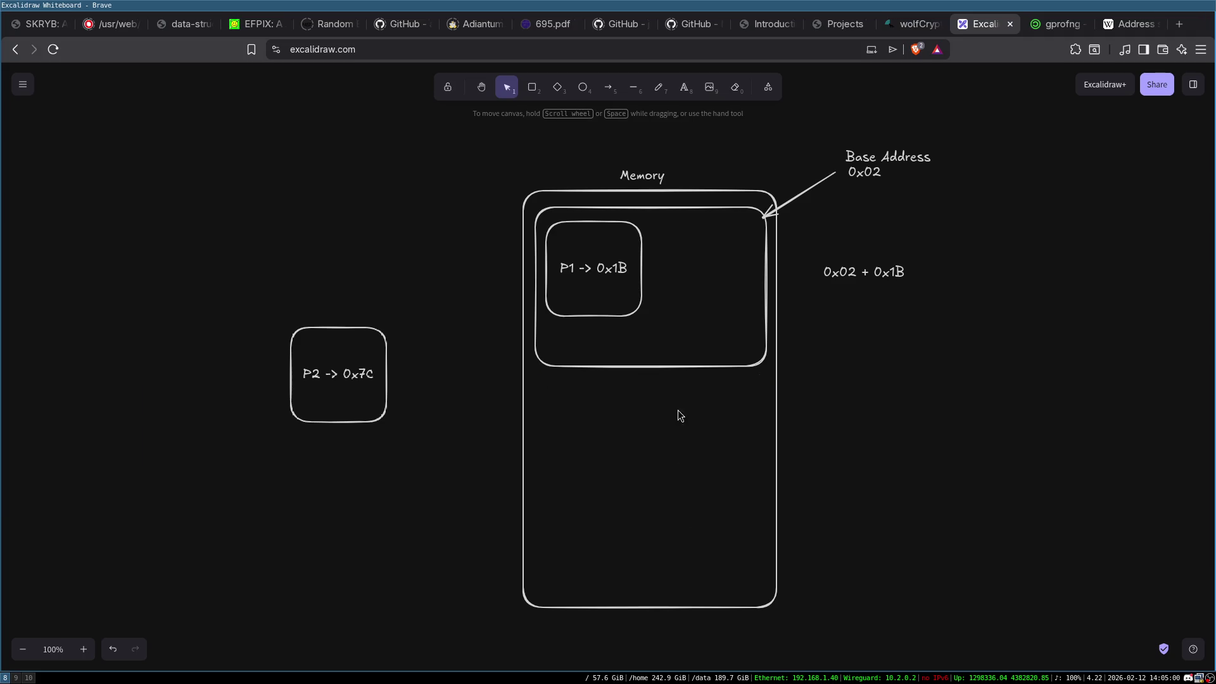
pyautogui.moveTo(347, 345)
pyautogui.mouseDown()
pyautogui.moveTo(487, 355)
pyautogui.moveTo(691, 279)
pyautogui.moveTo(714, 239)
pyautogui.mouseUp()
pyautogui.doubleClick(705, 245)
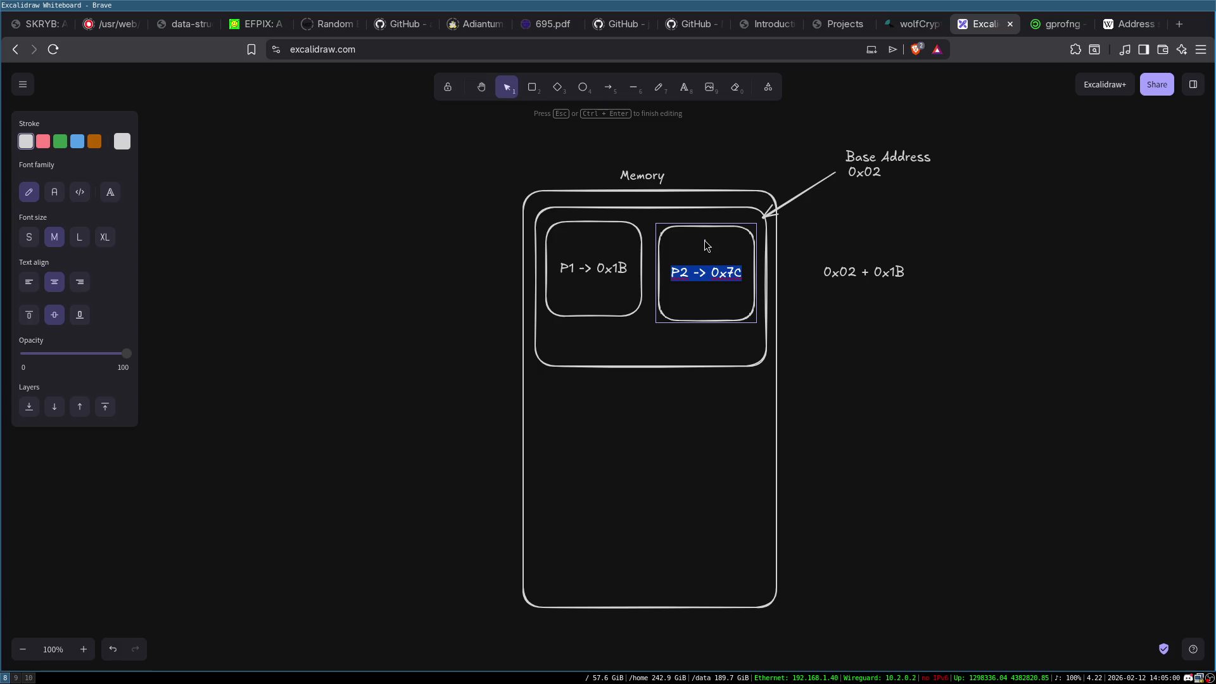
pyautogui.press('Escape')
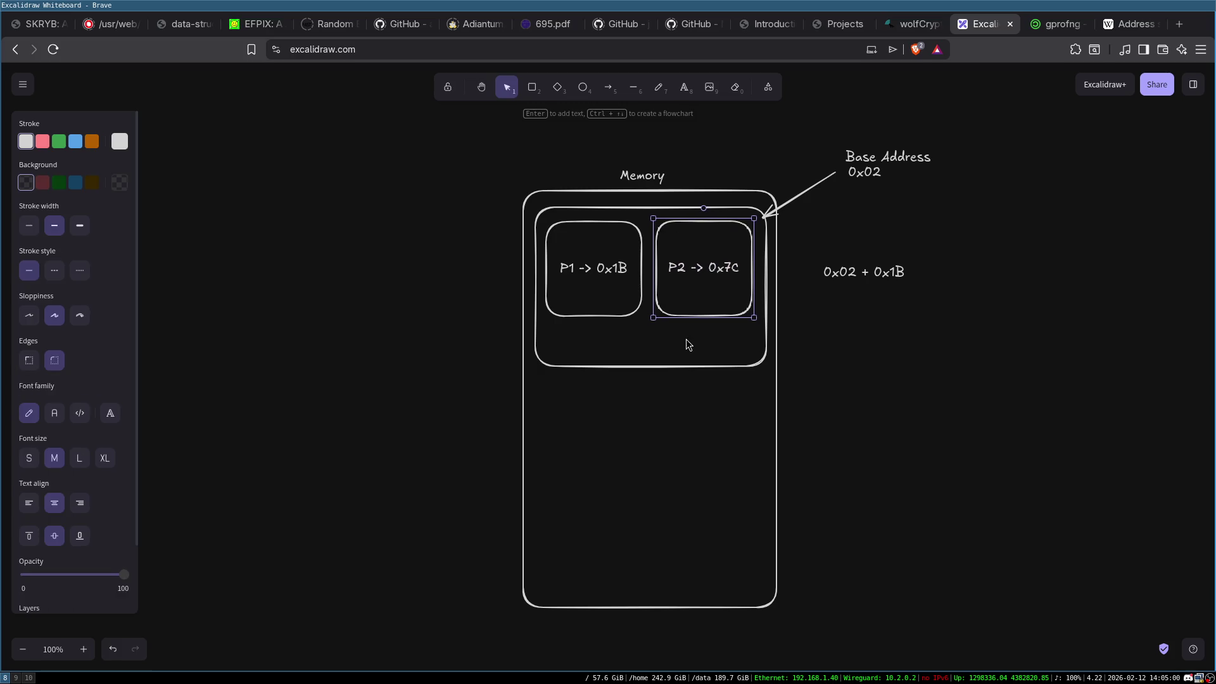
# Shift the Base Address text and its arrow left of Memory, pointing the arrow at P1.
pyautogui.moveTo(847, 158)
pyautogui.mouseDown()
pyautogui.moveTo(808, 147)
pyautogui.moveTo(431, 163)
pyautogui.mouseUp()
pyautogui.moveTo(800, 192)
pyautogui.mouseDown()
pyautogui.moveTo(483, 219)
pyautogui.moveTo(457, 197)
pyautogui.moveTo(550, 241)
pyautogui.mouseUp()
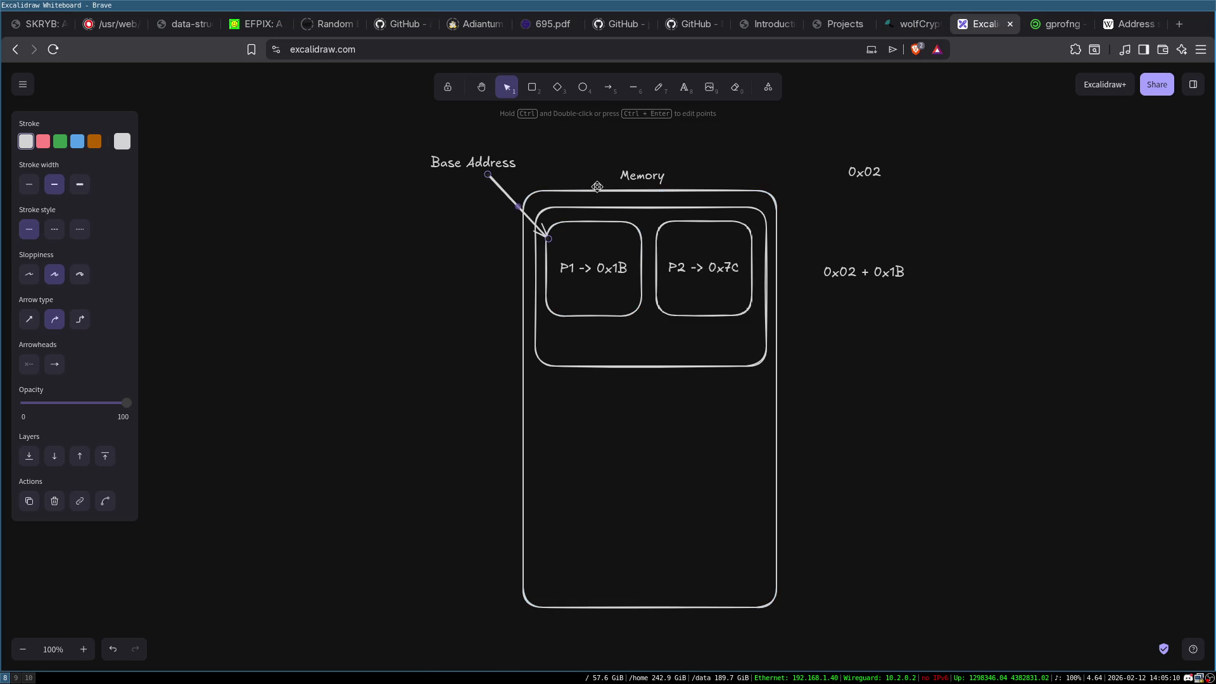
pyautogui.moveTo(868, 176)
pyautogui.mouseDown()
pyautogui.moveTo(687, 195)
pyautogui.moveTo(445, 187)
pyautogui.mouseUp()
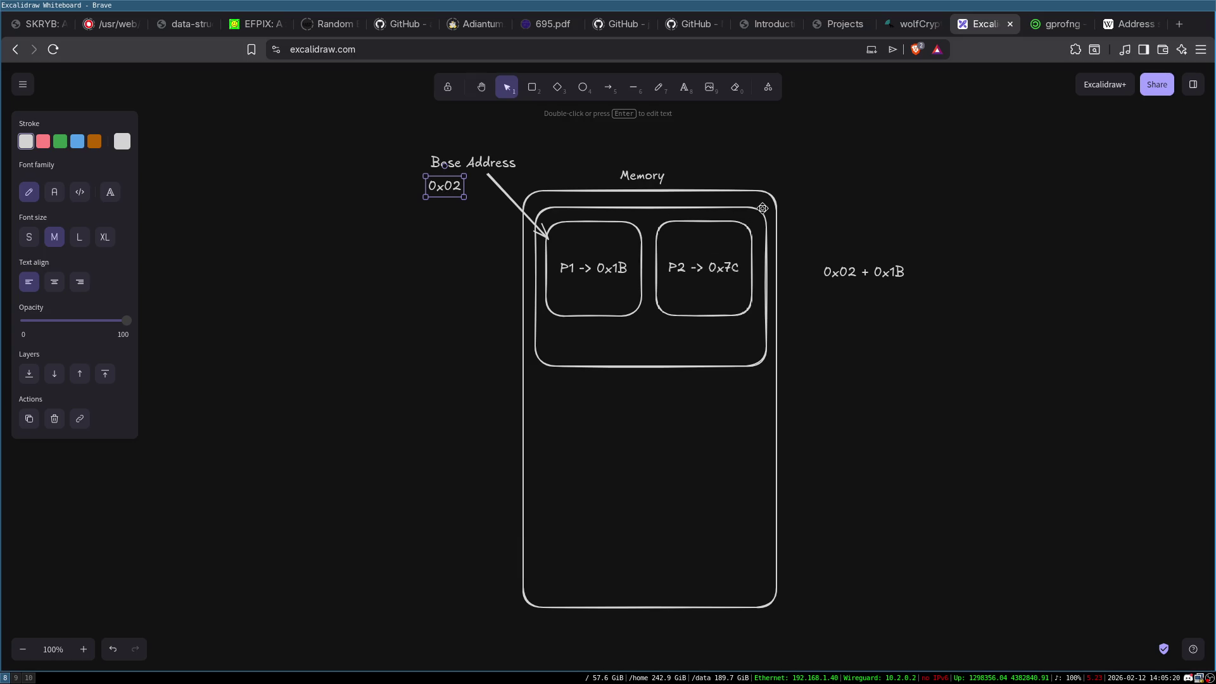
pyautogui.click(798, 150)
pyautogui.click(608, 90)
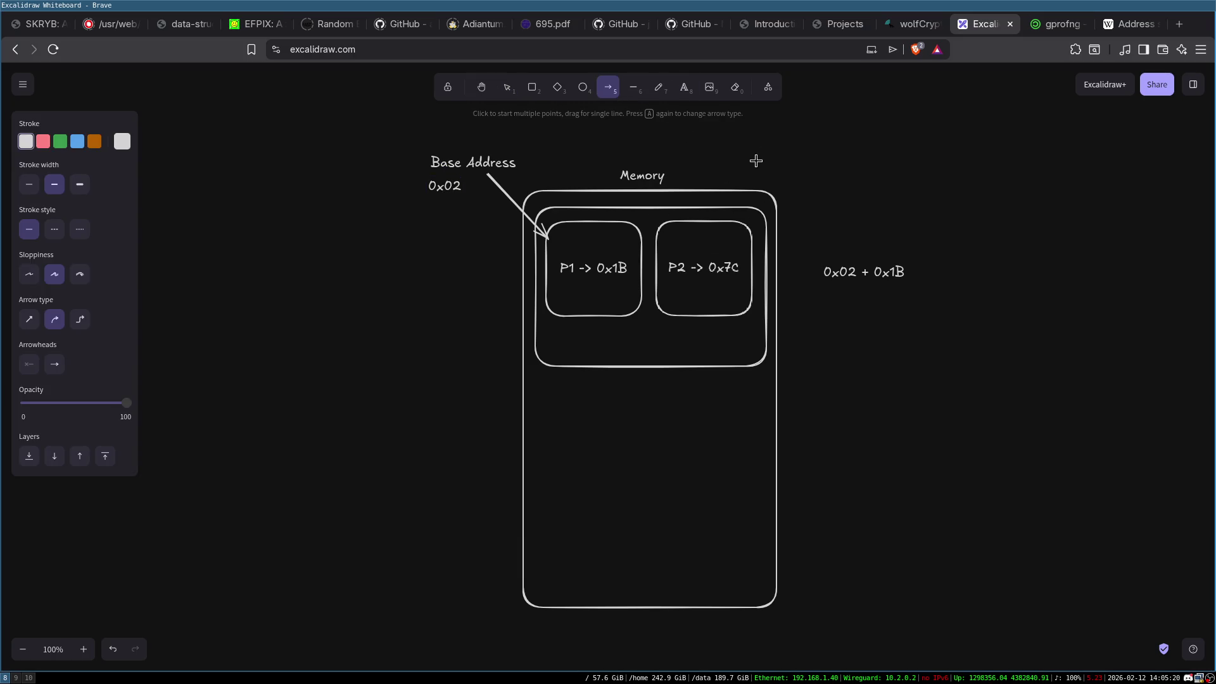
# Draw an arrow pointing at P2 and label its tail 'Base Address 0xC2'.
pyautogui.moveTo(744, 136); pyautogui.dragTo(661, 220)
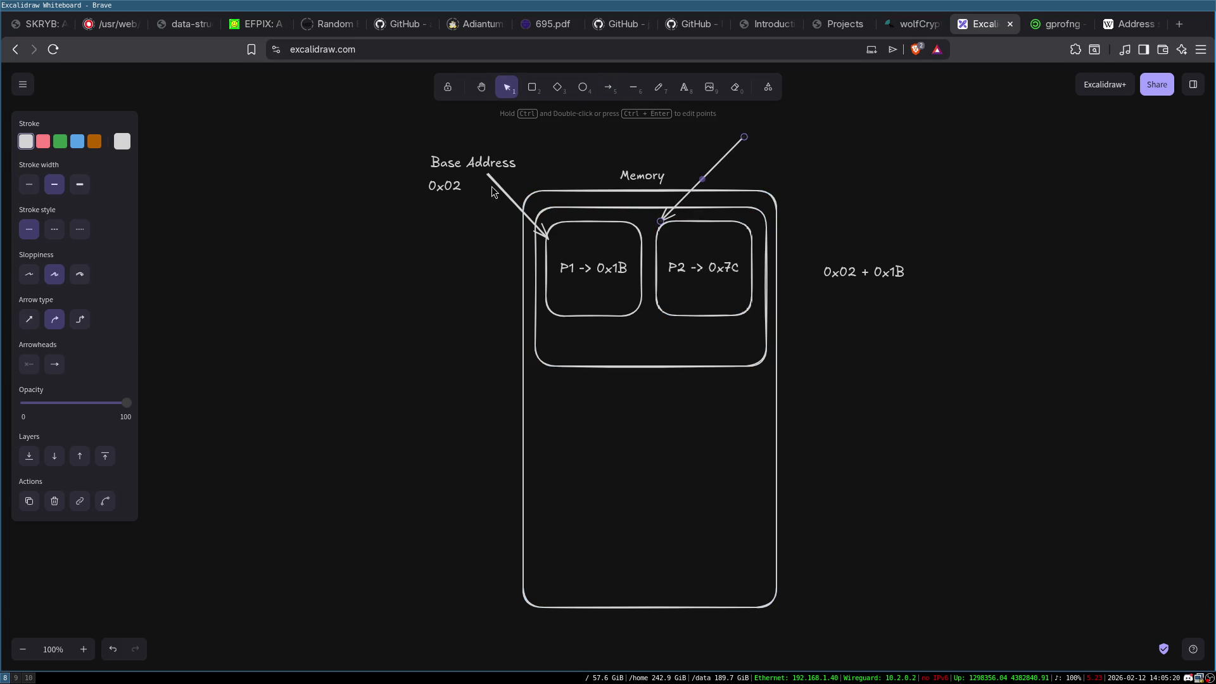
pyautogui.doubleClick(758, 141)
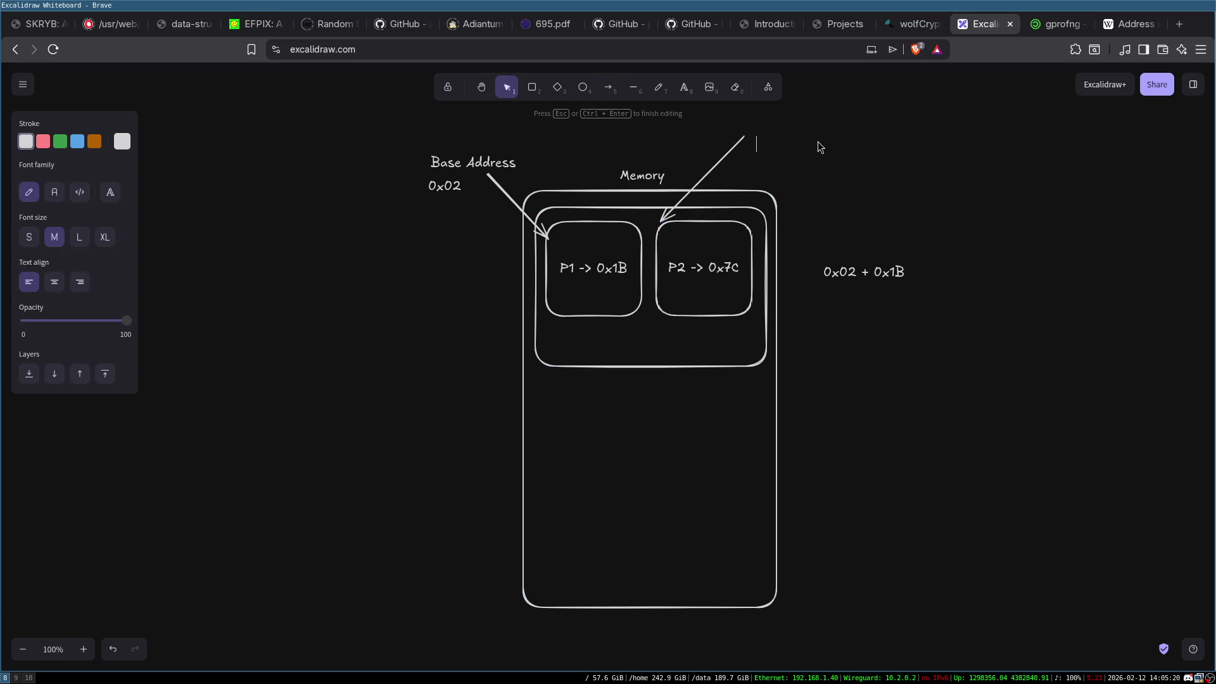
pyautogui.write('Base ')
pyautogui.write('Addres')
pyautogui.click(836, 179)
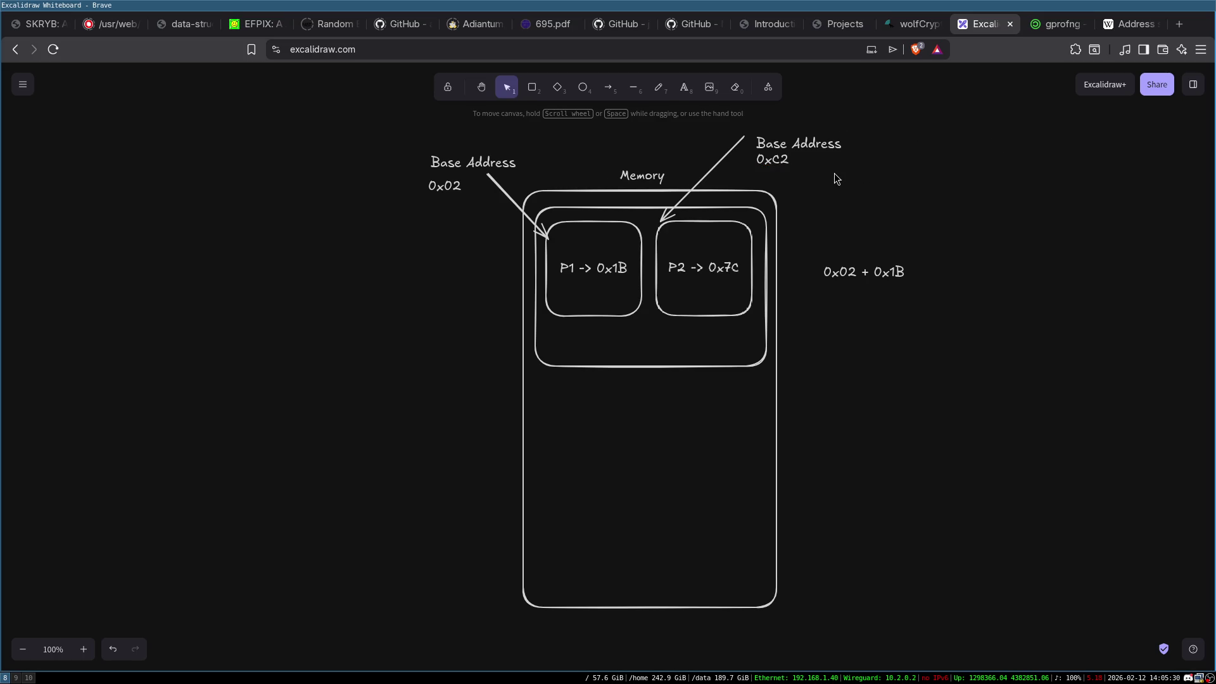
pyautogui.click(774, 163)
# Tuck 0x02 under the left Base Address, move the 0x02 + 0x1B sum left of P1, nudge P1 right.
pyautogui.moveTo(447, 190); pyautogui.dragTo(453, 182)
pyautogui.click(456, 202)
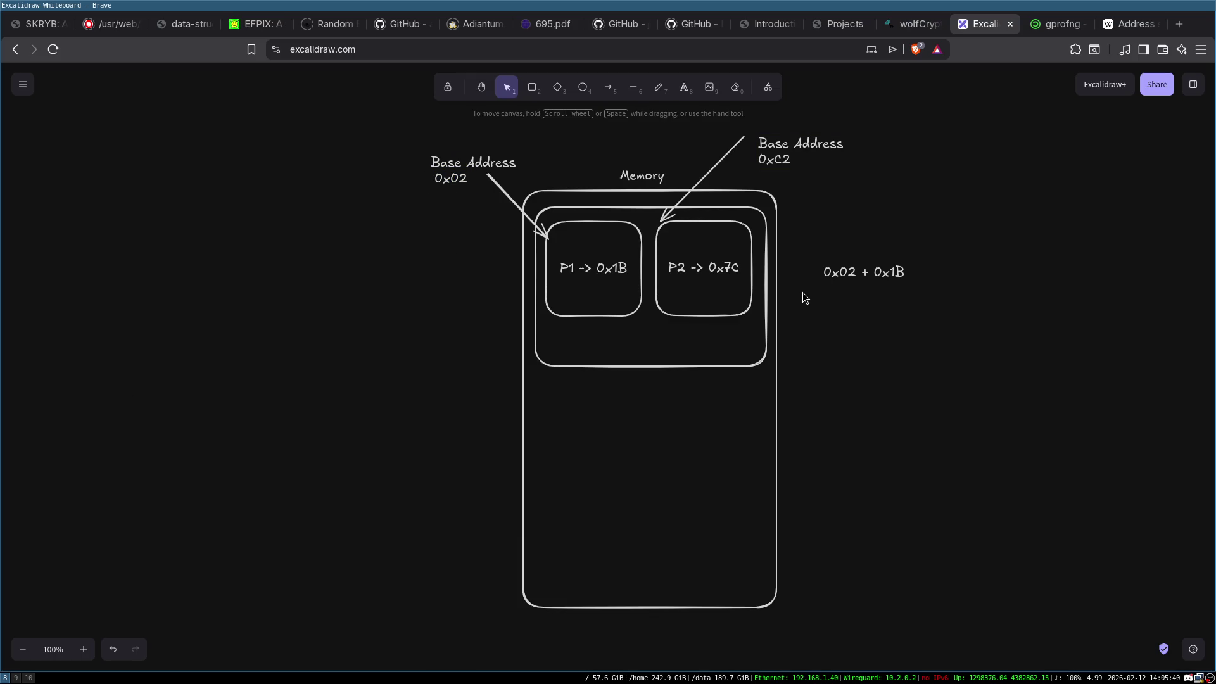
pyautogui.click(889, 268)
pyautogui.moveTo(888, 268); pyautogui.dragTo(462, 272)
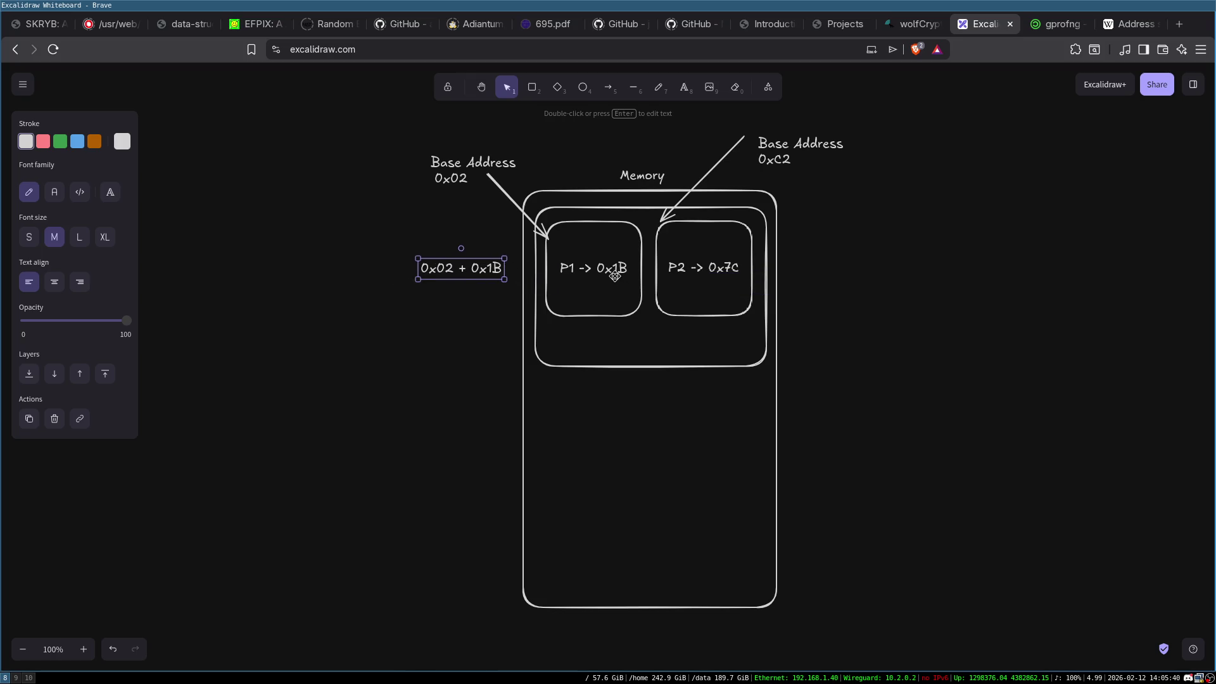
pyautogui.click(547, 247)
pyautogui.moveTo(424, 138); pyautogui.dragTo(538, 185)
pyautogui.click(612, 272)
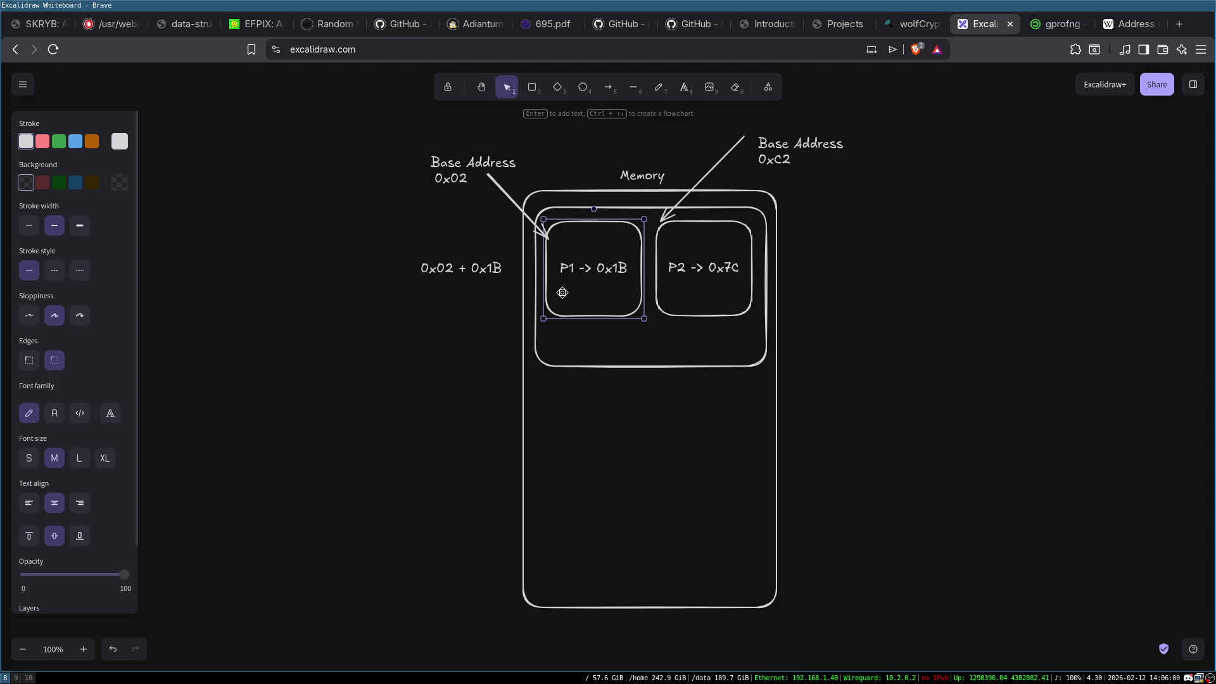
pyautogui.press('Right')
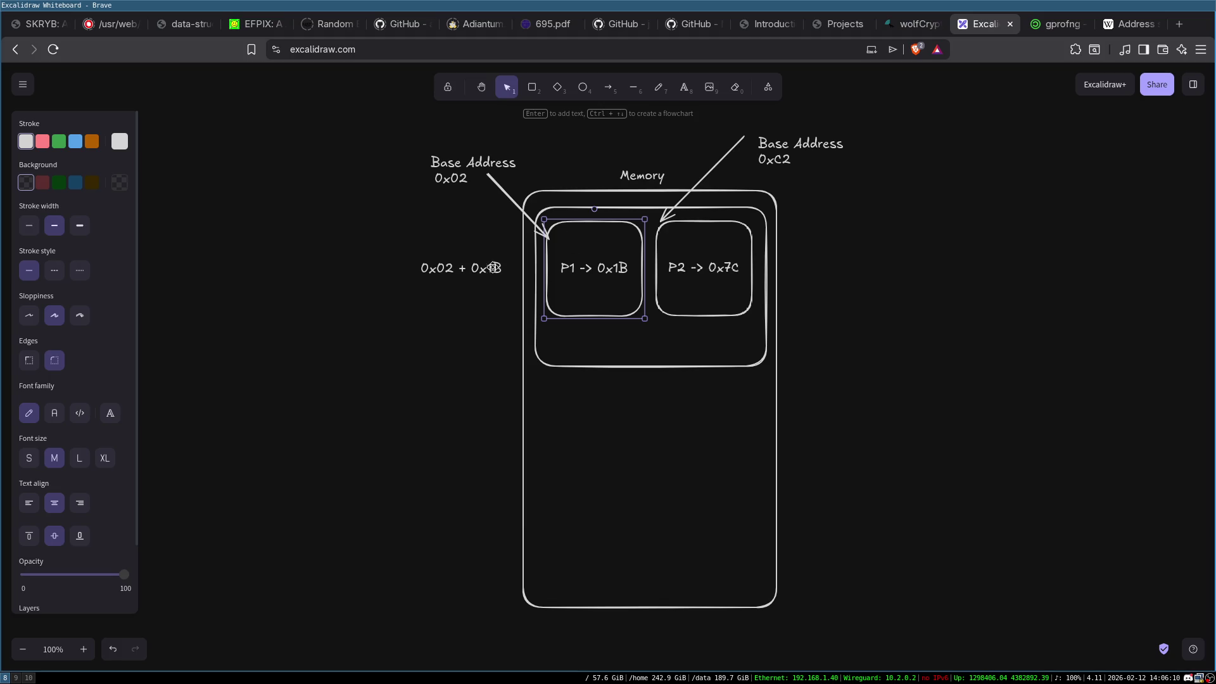
pyautogui.click(484, 236)
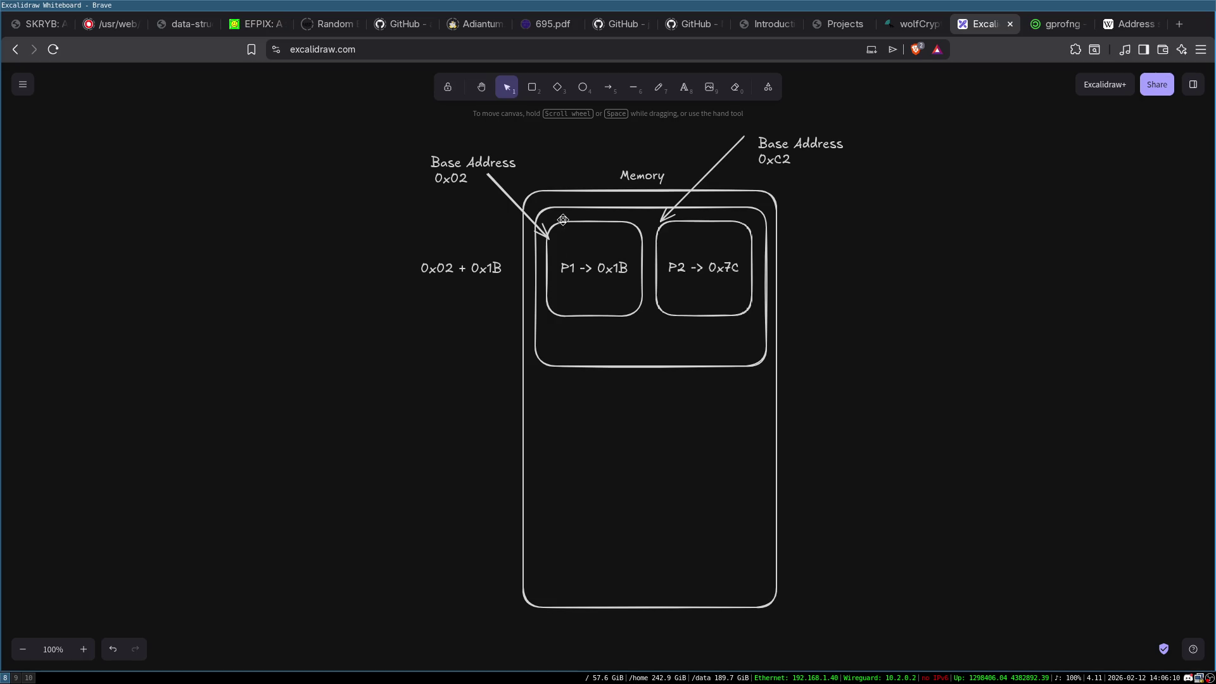
pyautogui.click(470, 160)
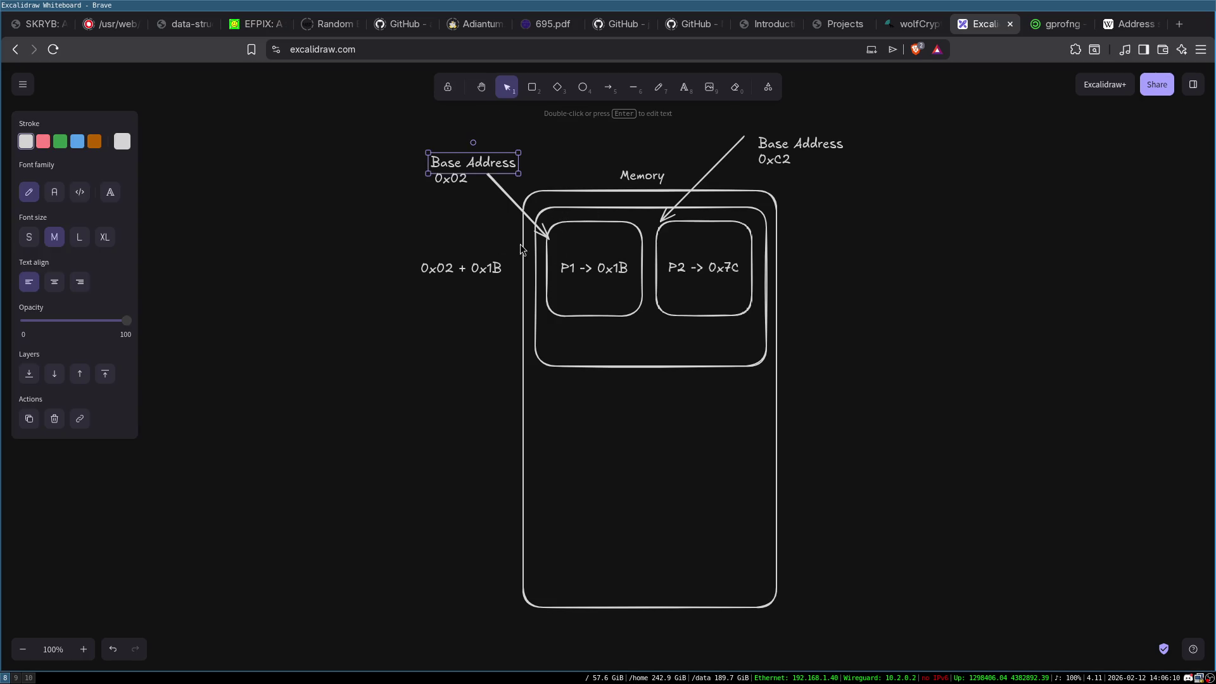
pyautogui.moveTo(408, 259); pyautogui.dragTo(518, 296)
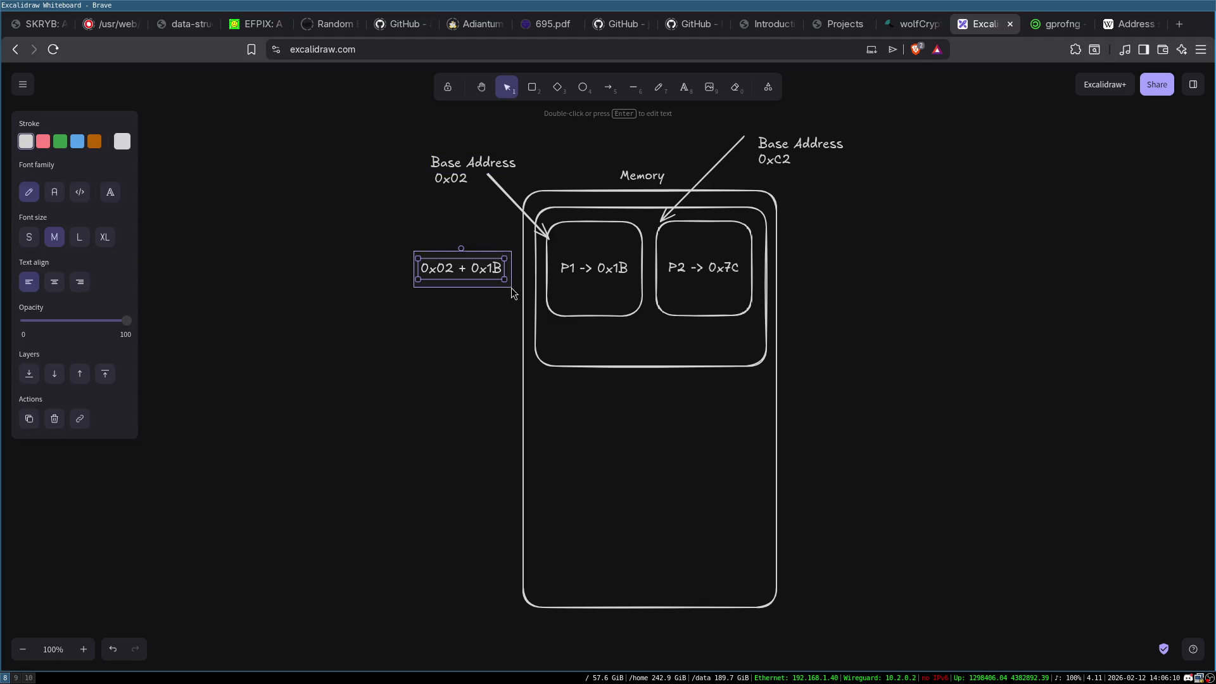
pyautogui.press('Escape')
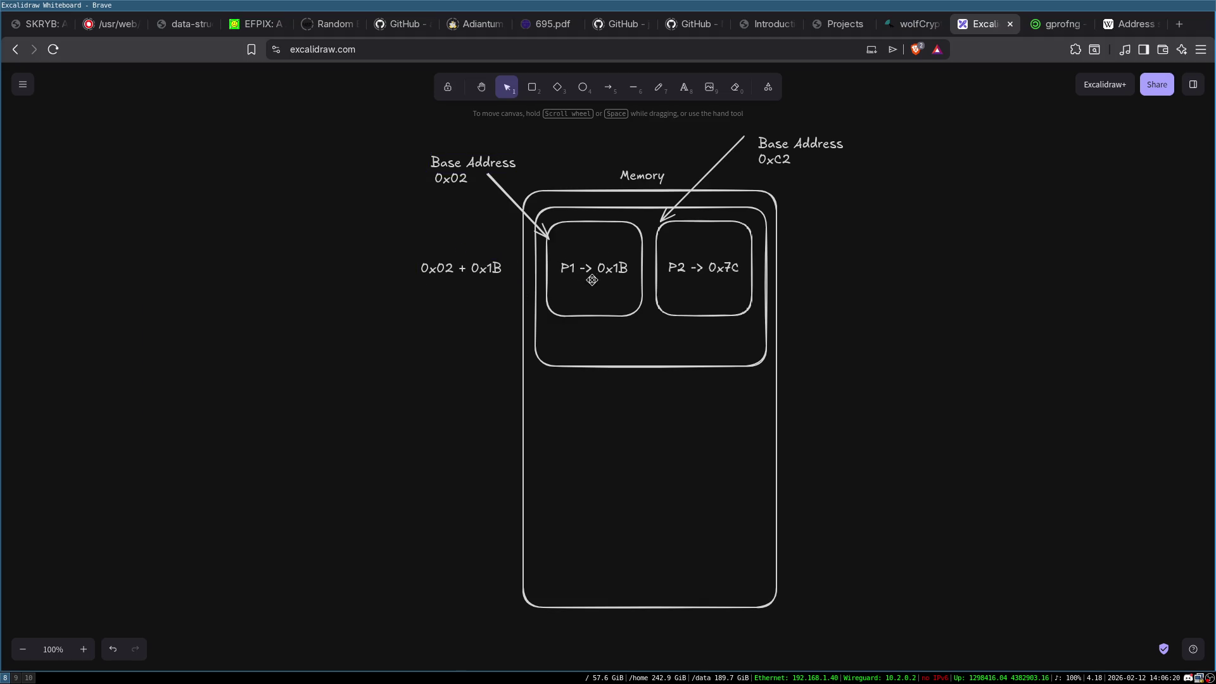
# Add a 'Physical address' label just left of the 0x02 + 0x1B sum.
pyautogui.doubleClick(326, 265)
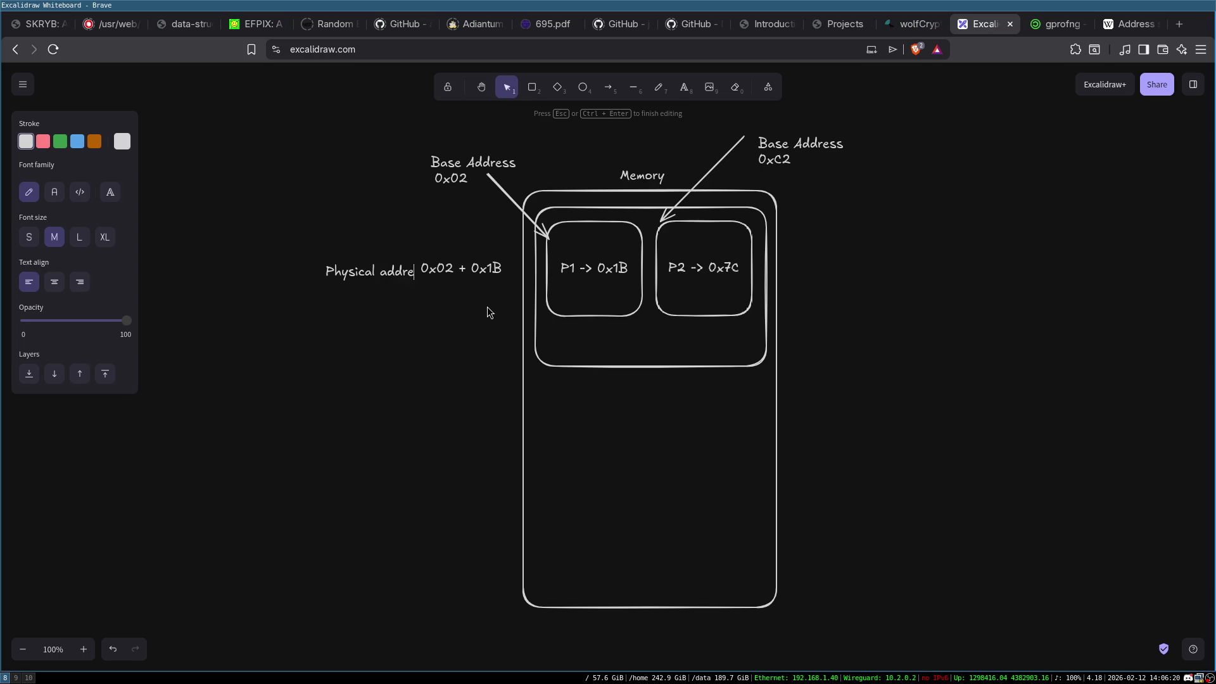
pyautogui.click(406, 322)
pyautogui.moveTo(396, 273); pyautogui.dragTo(381, 269)
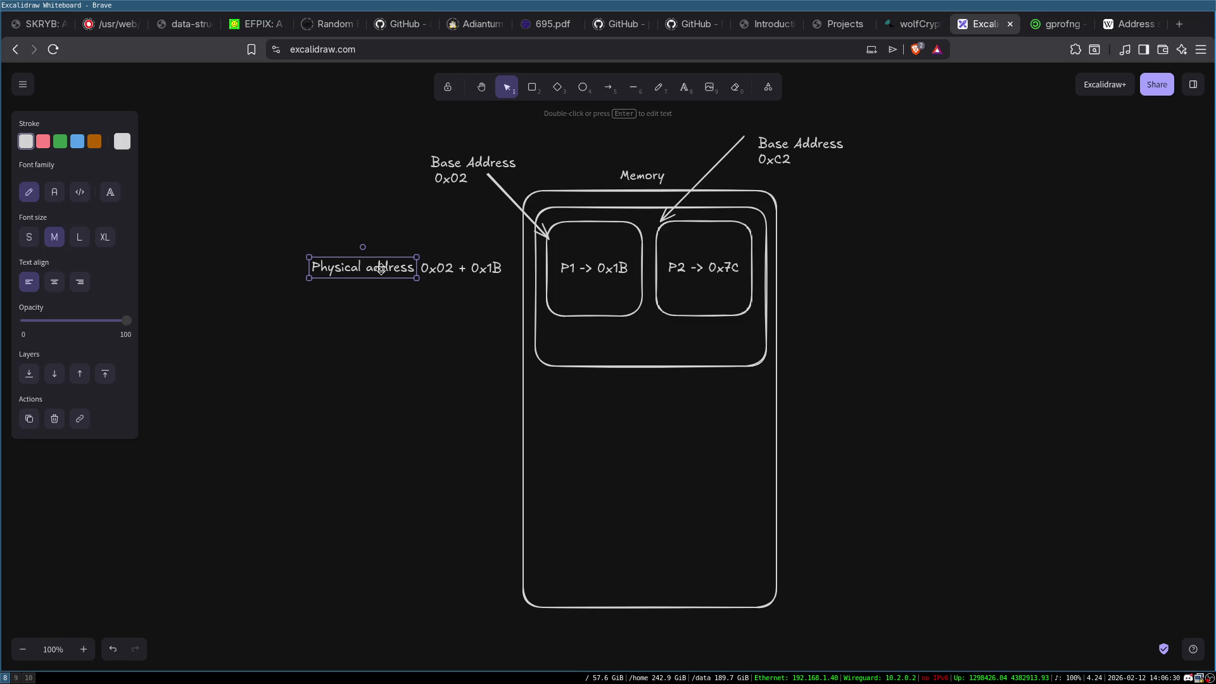
pyautogui.click(396, 323)
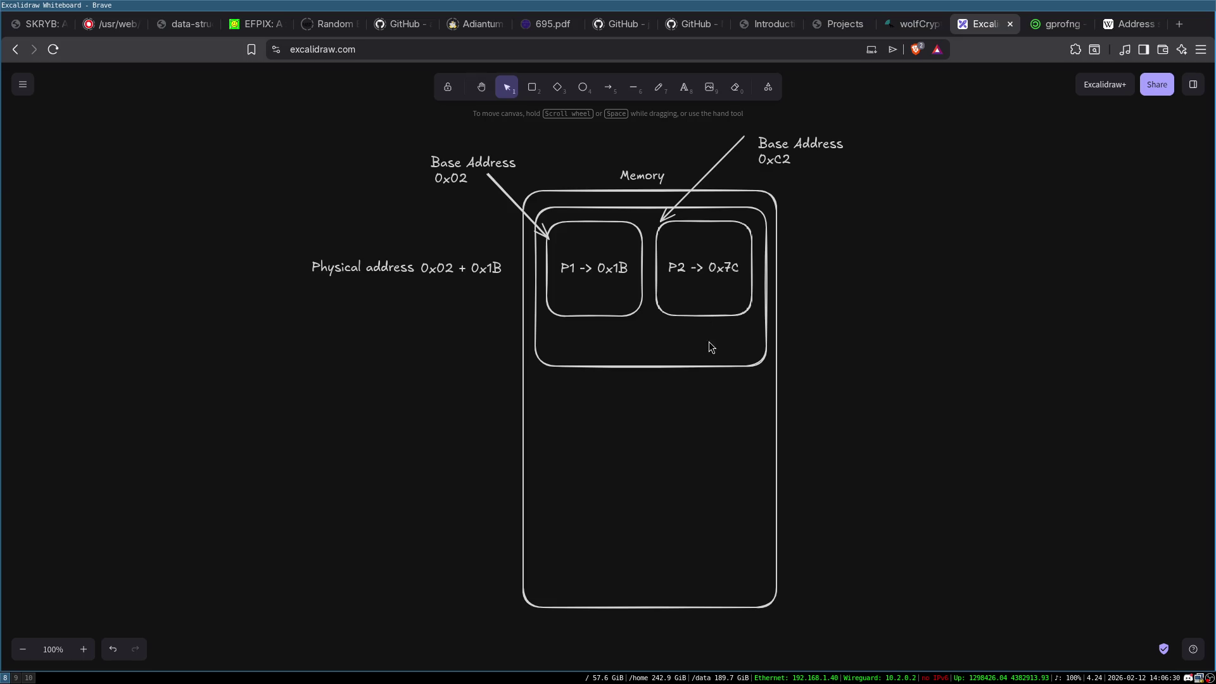
# Write 'Physical address 0xC2 + 0x7C' to the right of the P2 box.
pyautogui.click(694, 238)
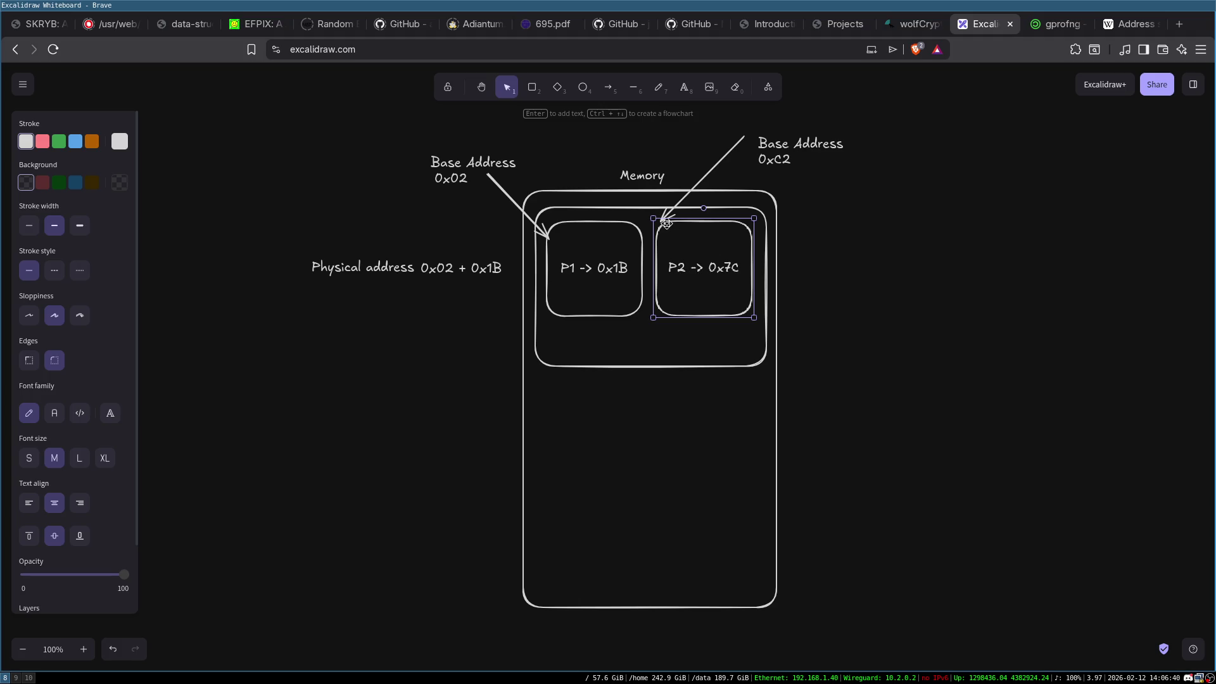
pyautogui.click(782, 149)
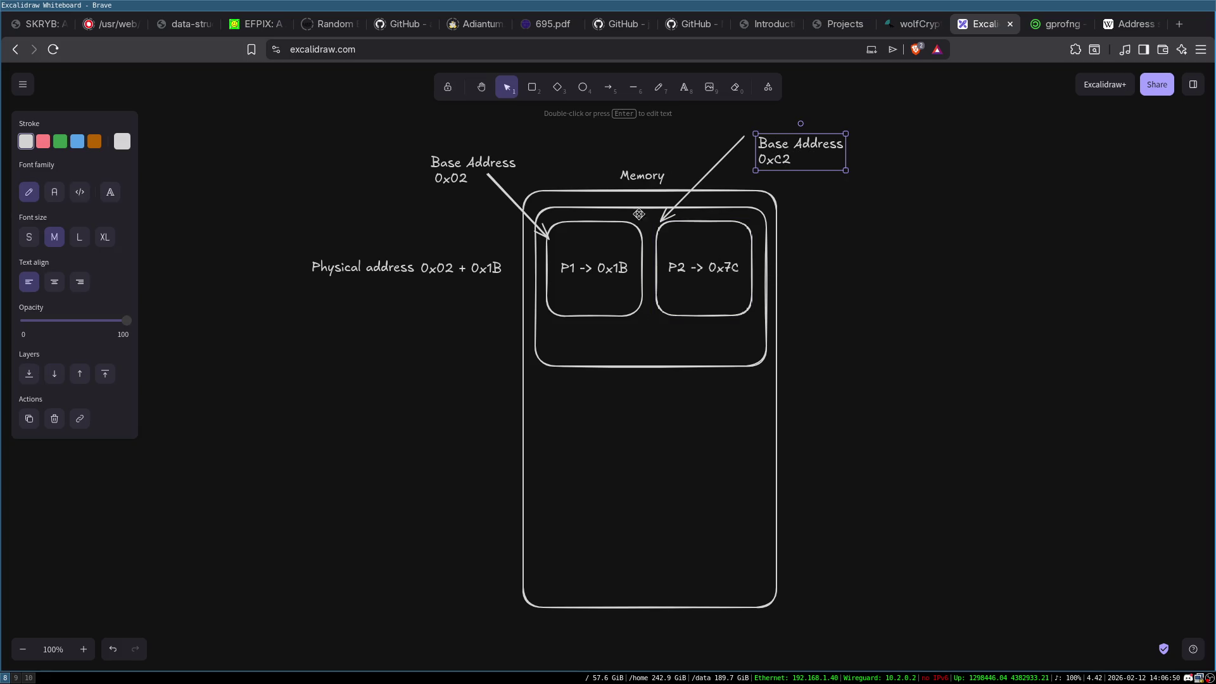
pyautogui.doubleClick(793, 265)
pyautogui.write('P')
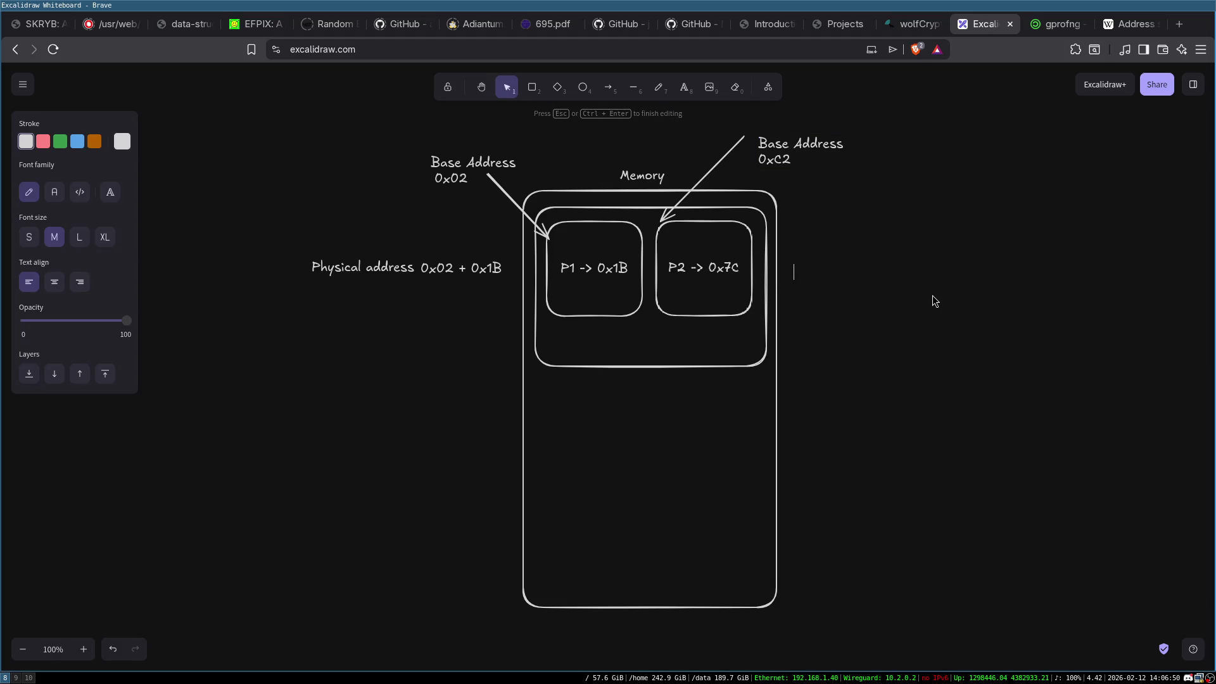
pyautogui.write('hysica')
pyautogui.write('l addres')
pyautogui.write('s 0xC2')
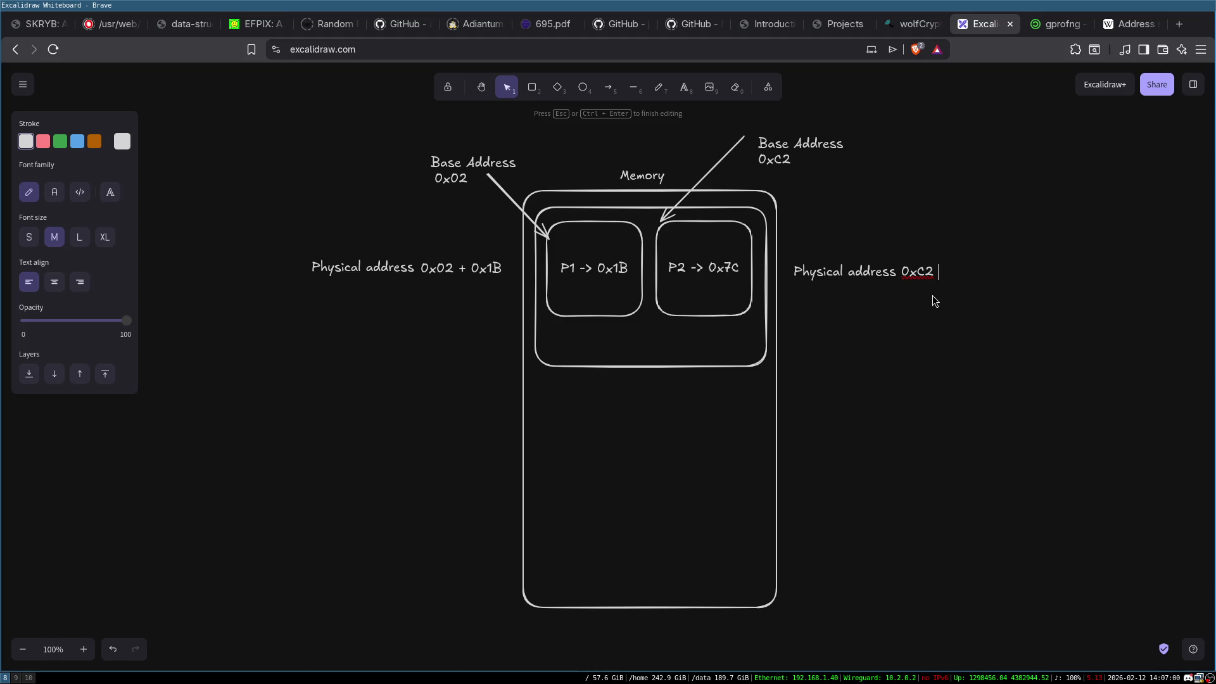
pyautogui.write('x7C')
pyautogui.click(935, 289)
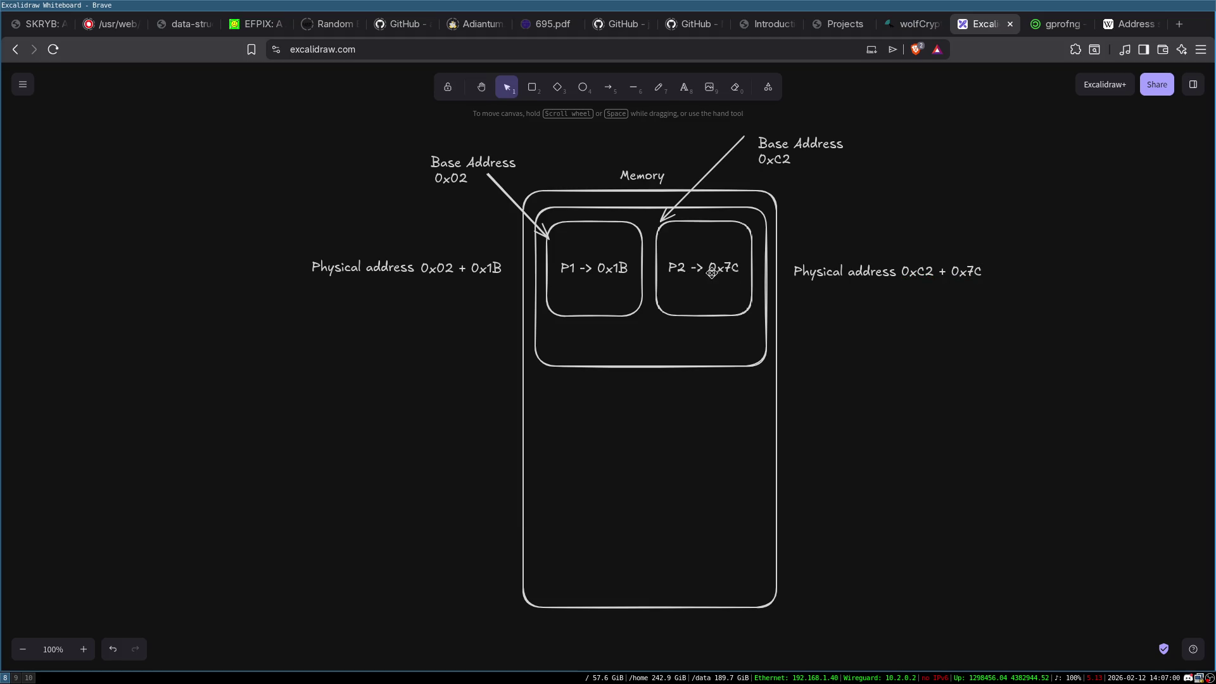
pyautogui.click(623, 269)
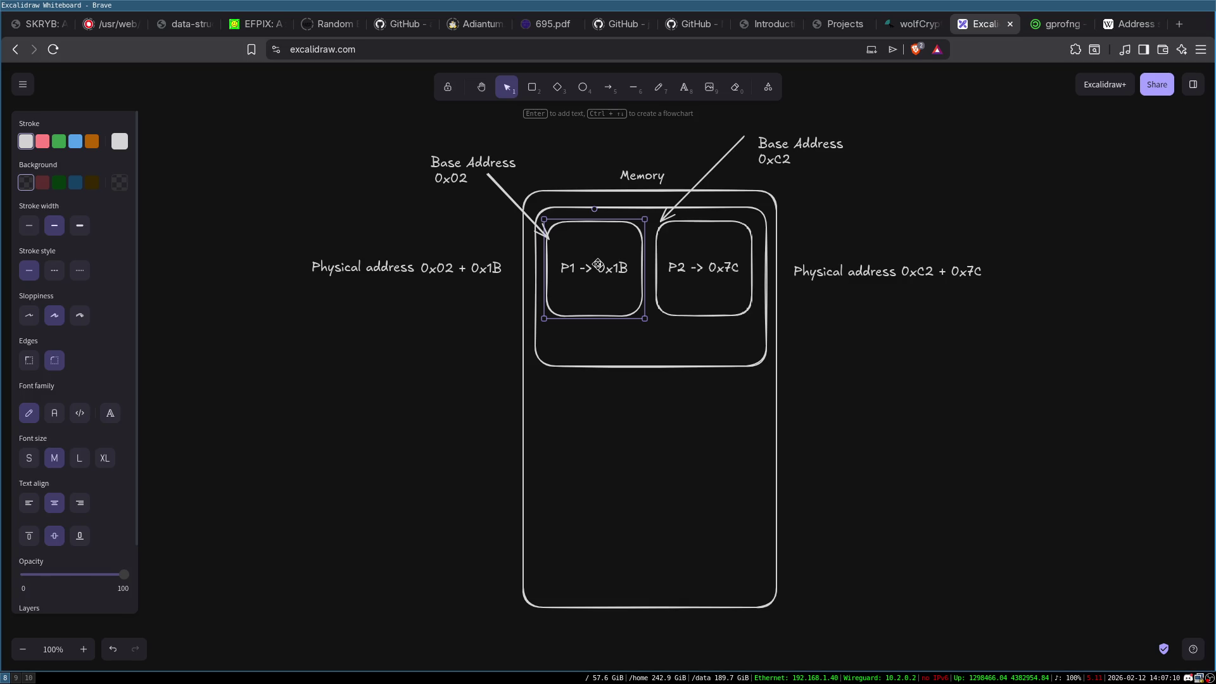
pyautogui.click(719, 273)
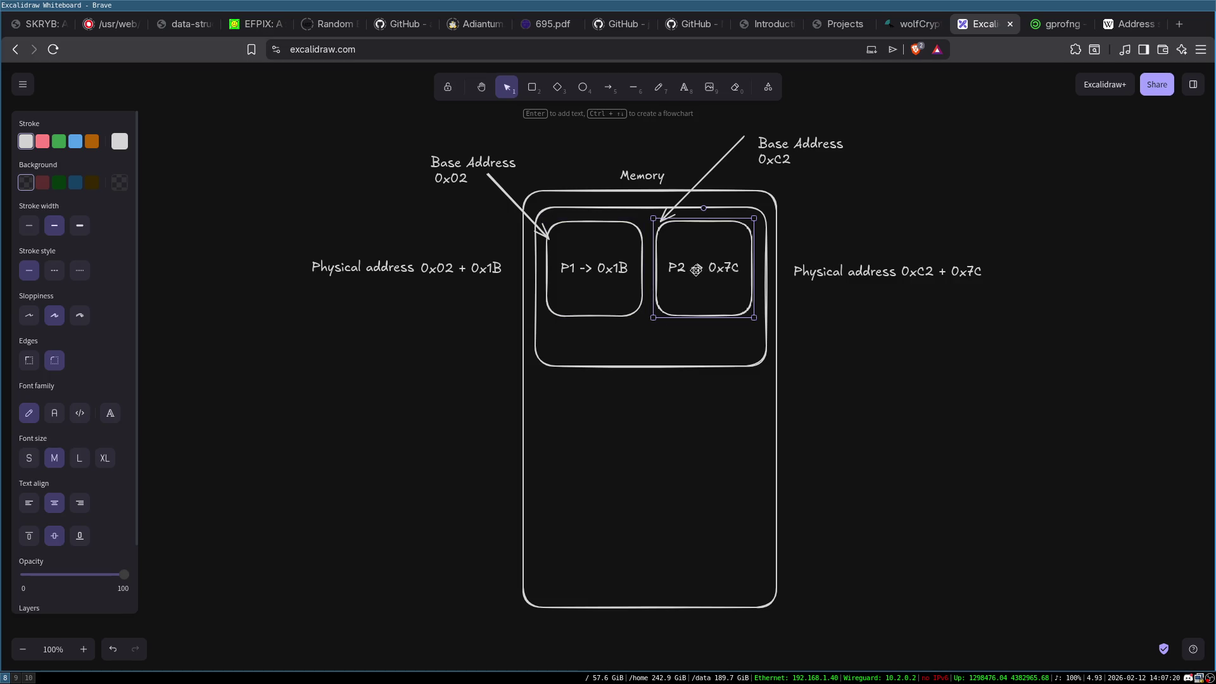
pyautogui.click(624, 272)
pyautogui.click(727, 267)
pyautogui.click(605, 273)
pyautogui.click(722, 270)
pyautogui.click(623, 275)
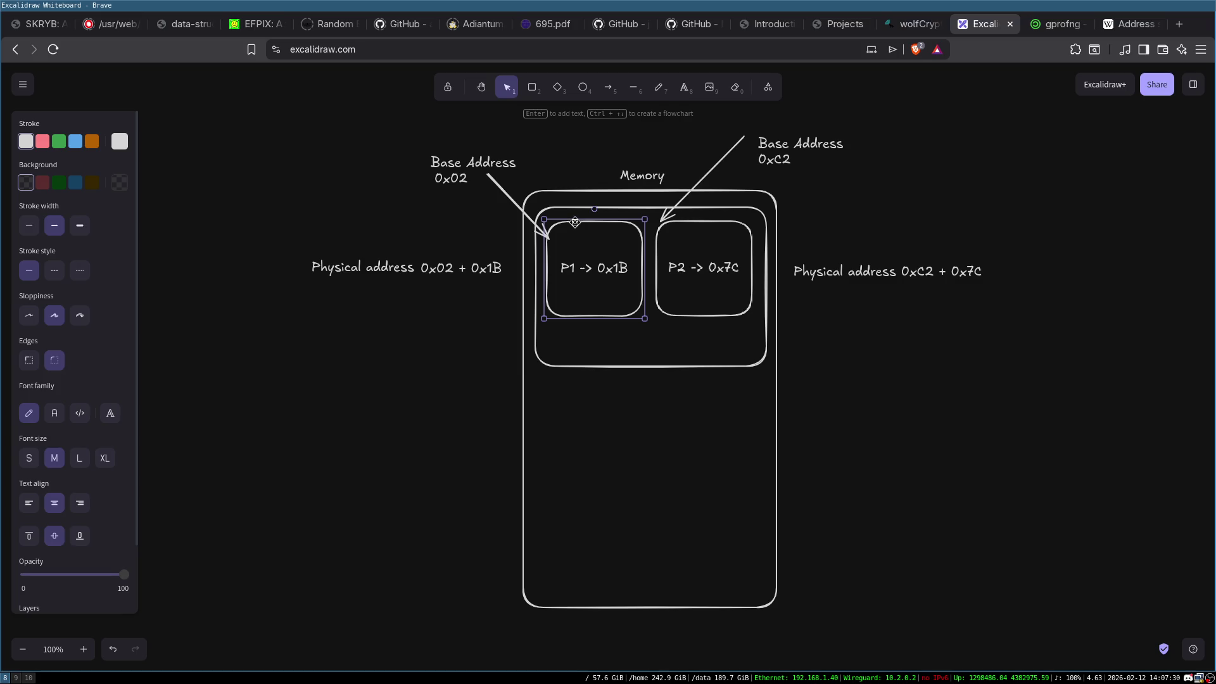
pyautogui.click(479, 204)
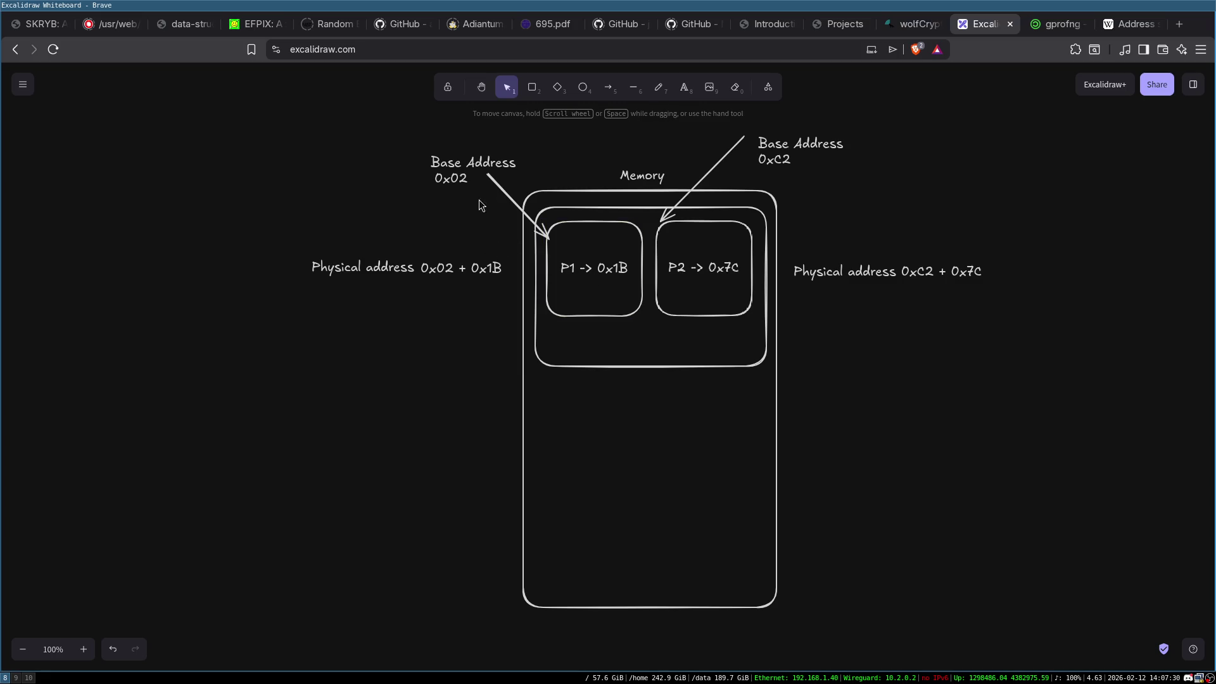
pyautogui.moveTo(418, 142); pyautogui.dragTo(525, 200)
pyautogui.click(595, 265)
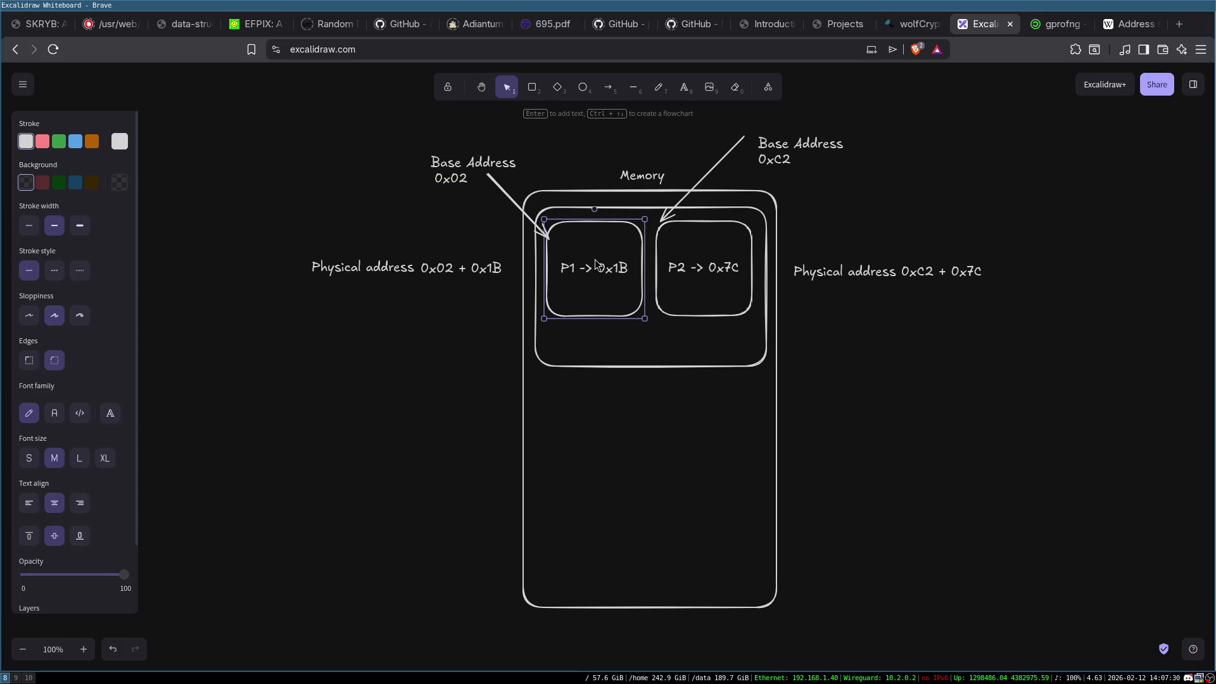
pyautogui.click(707, 268)
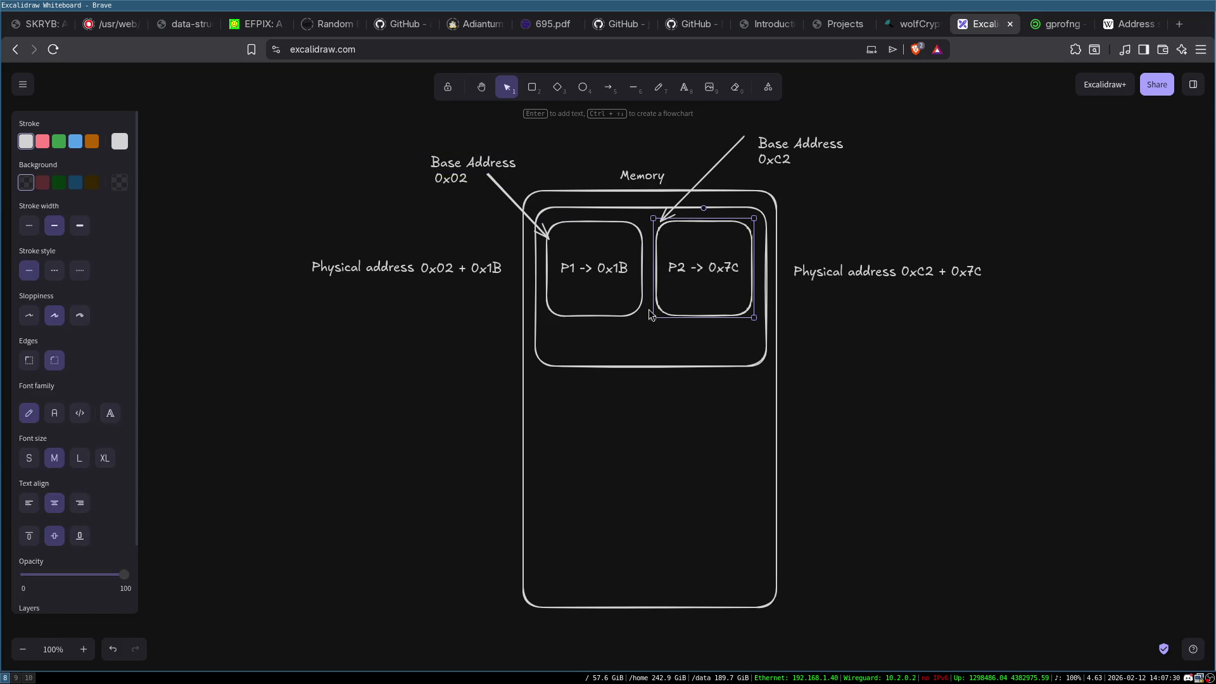
pyautogui.click(595, 250)
pyautogui.click(727, 252)
pyautogui.click(580, 264)
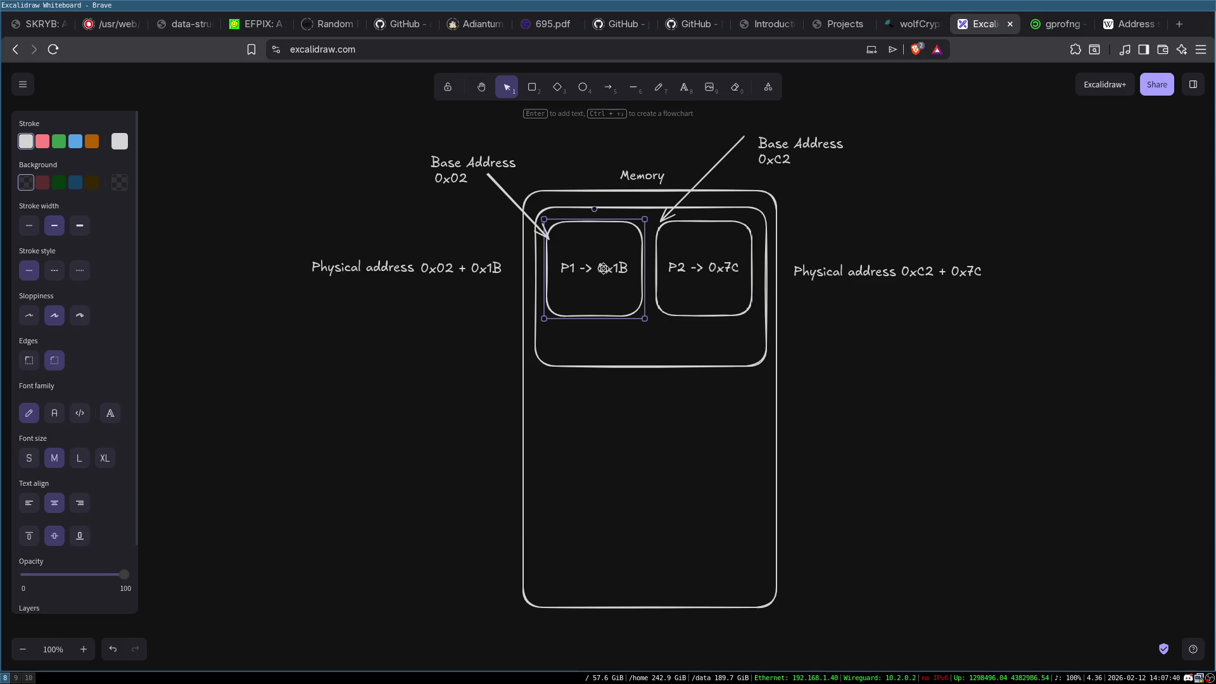
pyautogui.moveTo(305, 239)
pyautogui.mouseDown()
pyautogui.moveTo(409, 282)
pyautogui.moveTo(538, 309)
pyautogui.moveTo(511, 296)
pyautogui.mouseUp()
pyautogui.click(485, 319)
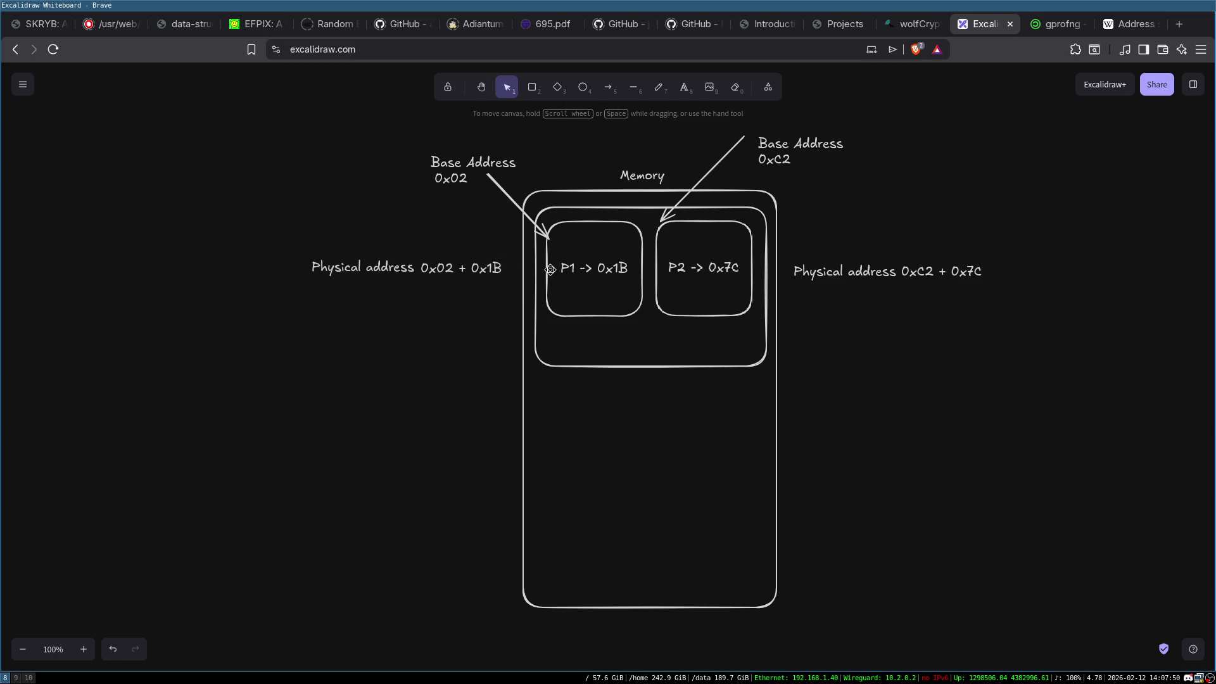
pyautogui.click(596, 273)
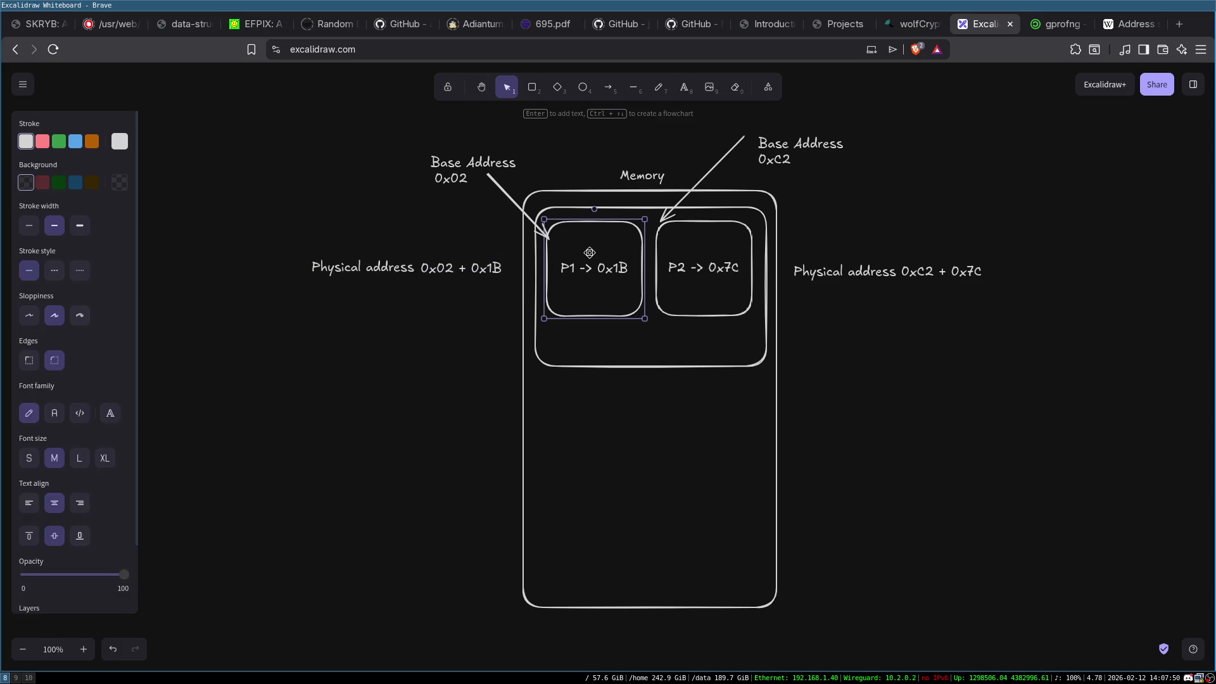
pyautogui.click(405, 369)
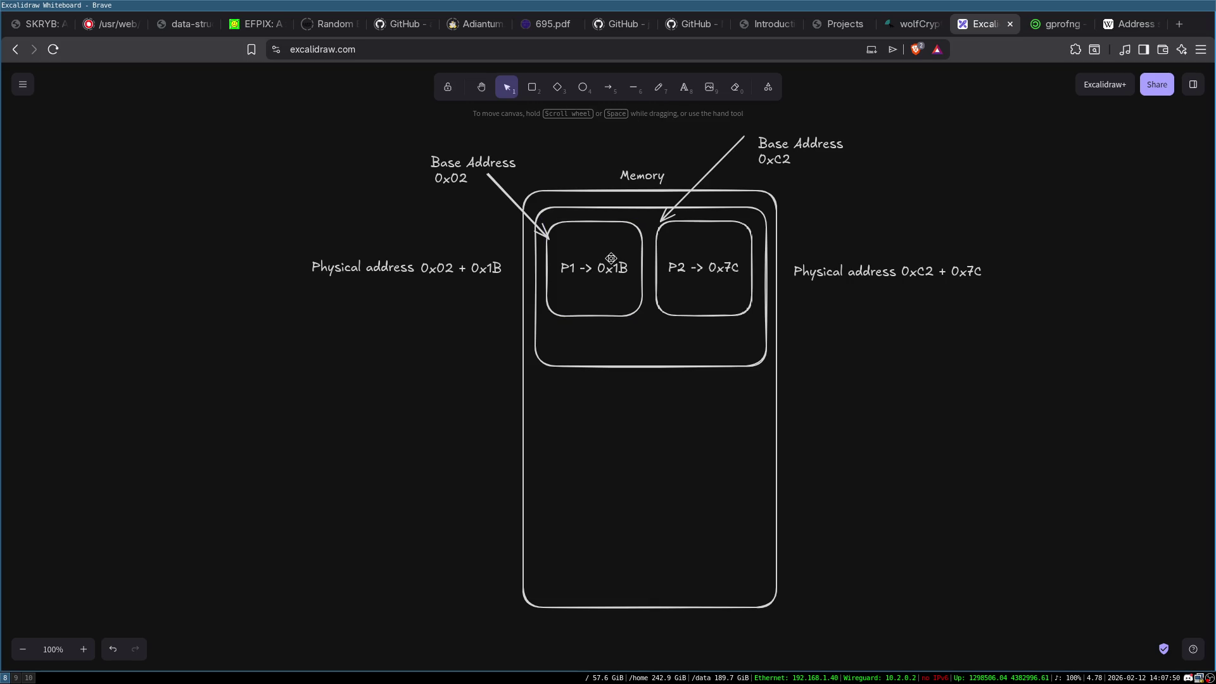
pyautogui.press('r')
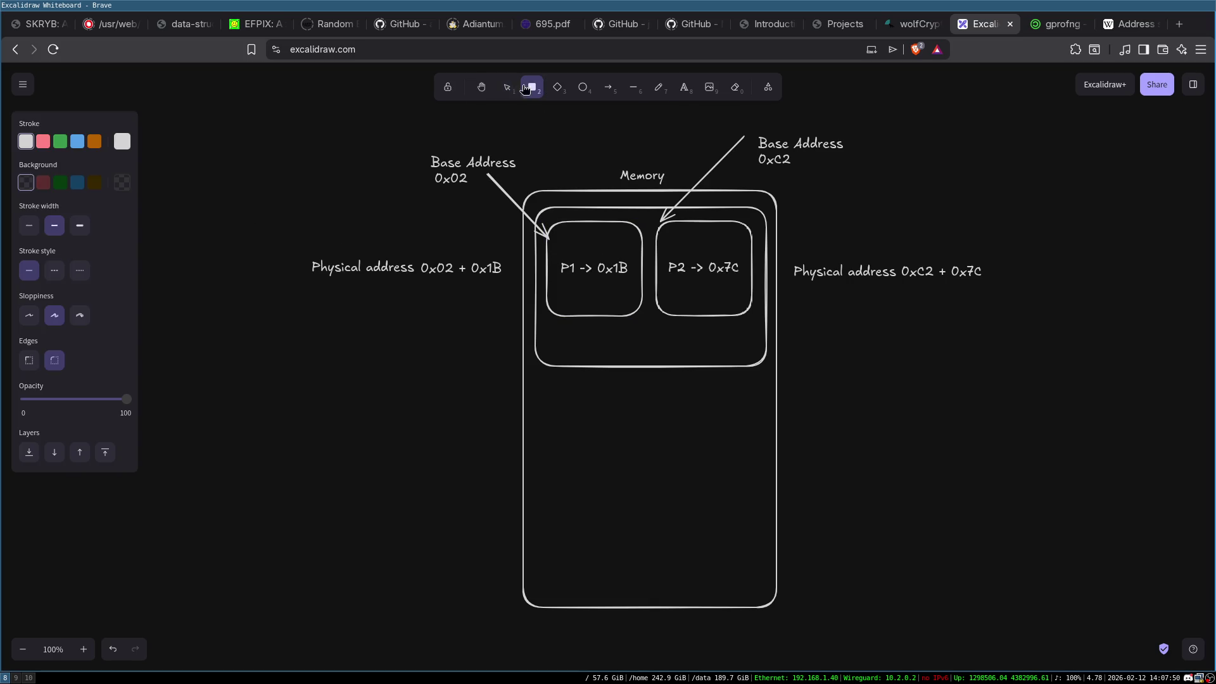
pyautogui.moveTo(207, 318); pyautogui.dragTo(420, 611)
pyautogui.click(622, 302)
pyautogui.hotkey('ctrl', 'c')
pyautogui.hotkey('ctrl', 'v')
pyautogui.moveTo(624, 309)
pyautogui.mouseDown()
pyautogui.moveTo(304, 412)
pyautogui.moveTo(259, 373)
pyautogui.mouseUp()
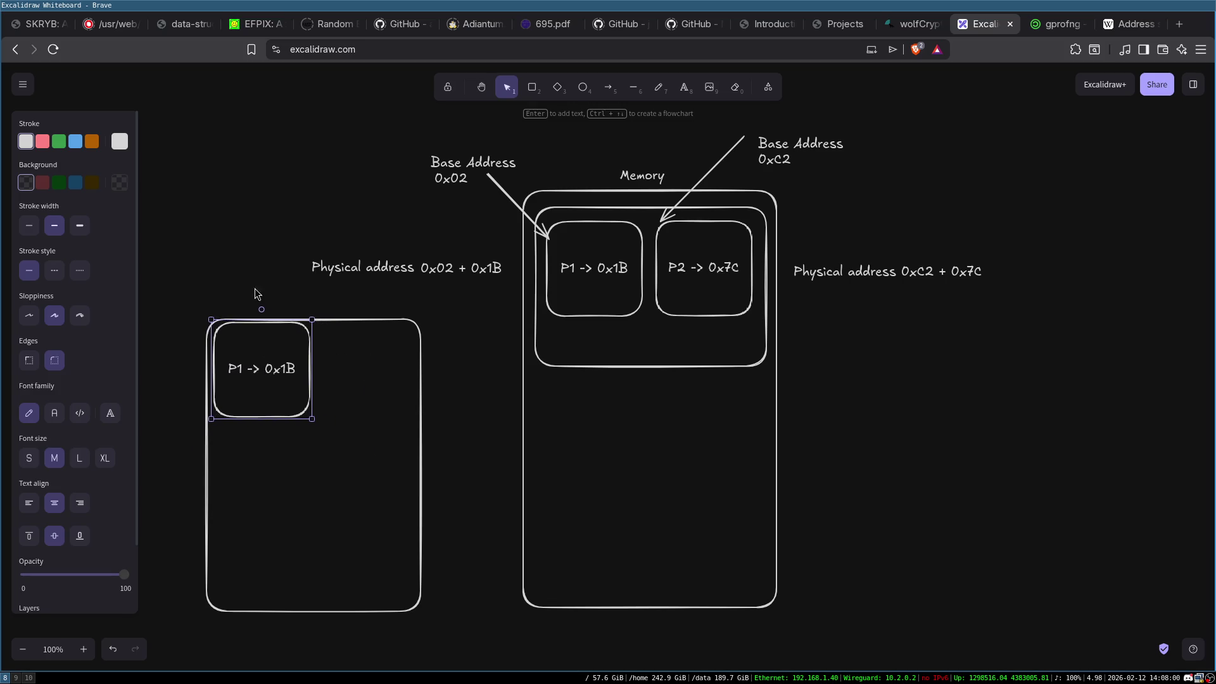
pyautogui.click(329, 332)
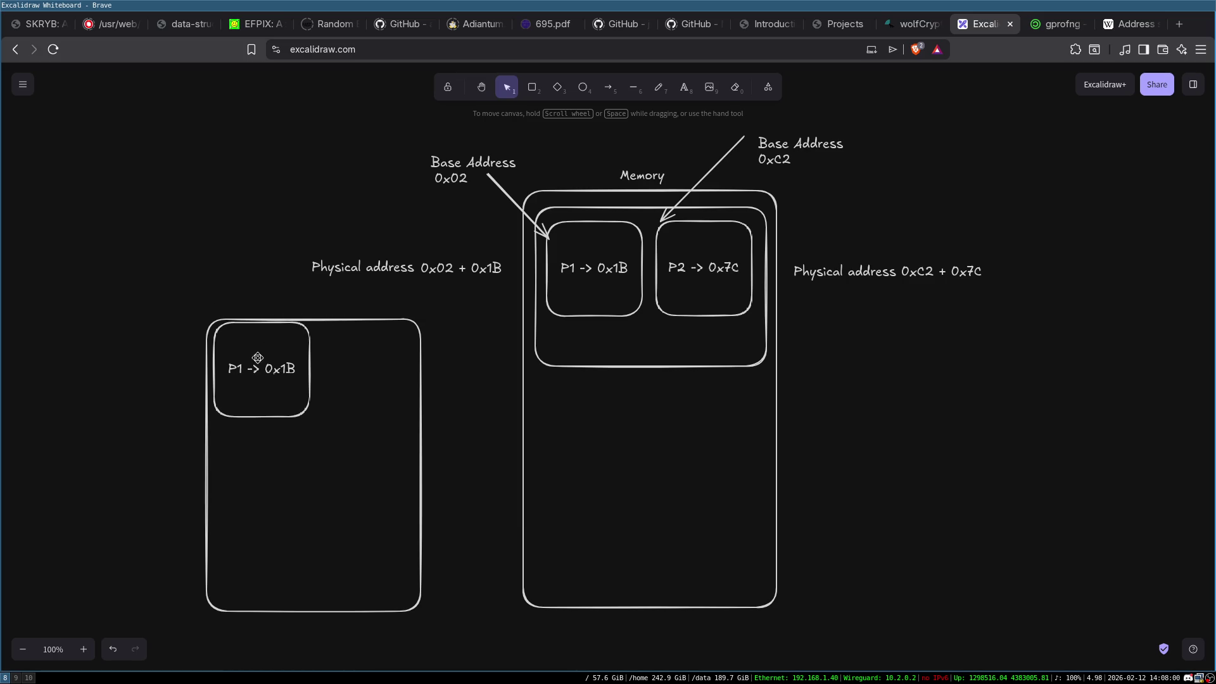
pyautogui.click(308, 362)
pyautogui.moveTo(271, 349); pyautogui.dragTo(265, 353)
pyautogui.moveTo(217, 438)
pyautogui.mouseDown()
pyautogui.moveTo(352, 506)
pyautogui.moveTo(410, 598)
pyautogui.mouseUp()
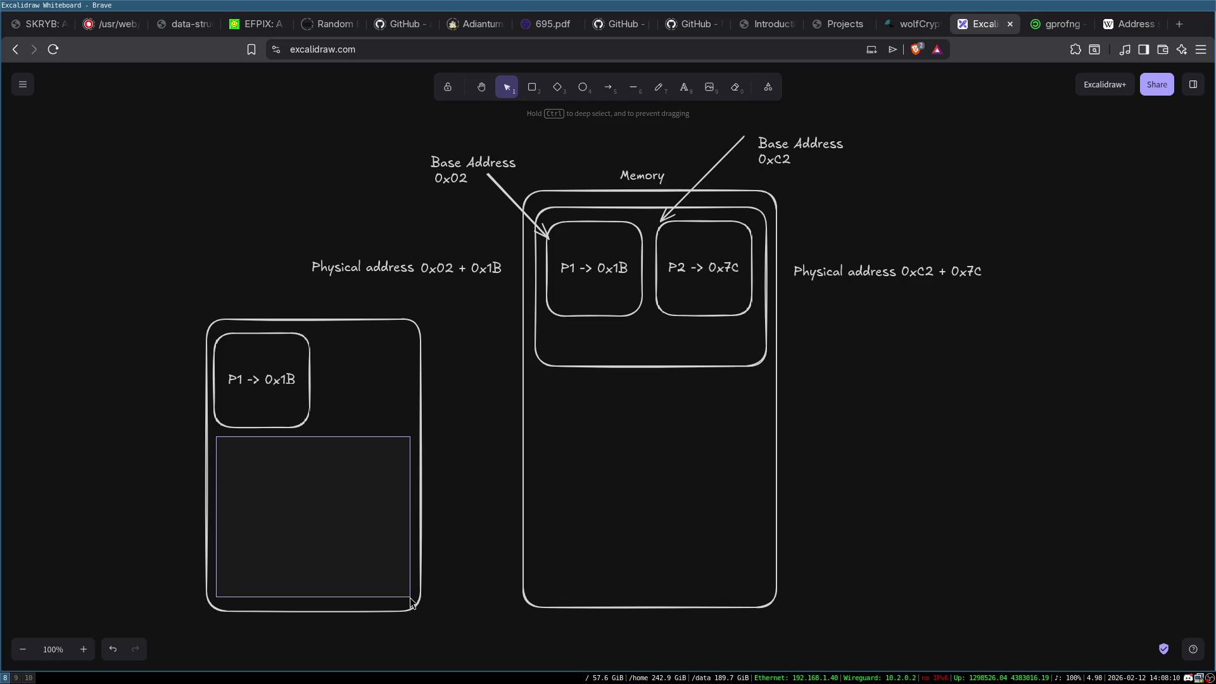
pyautogui.click(247, 350)
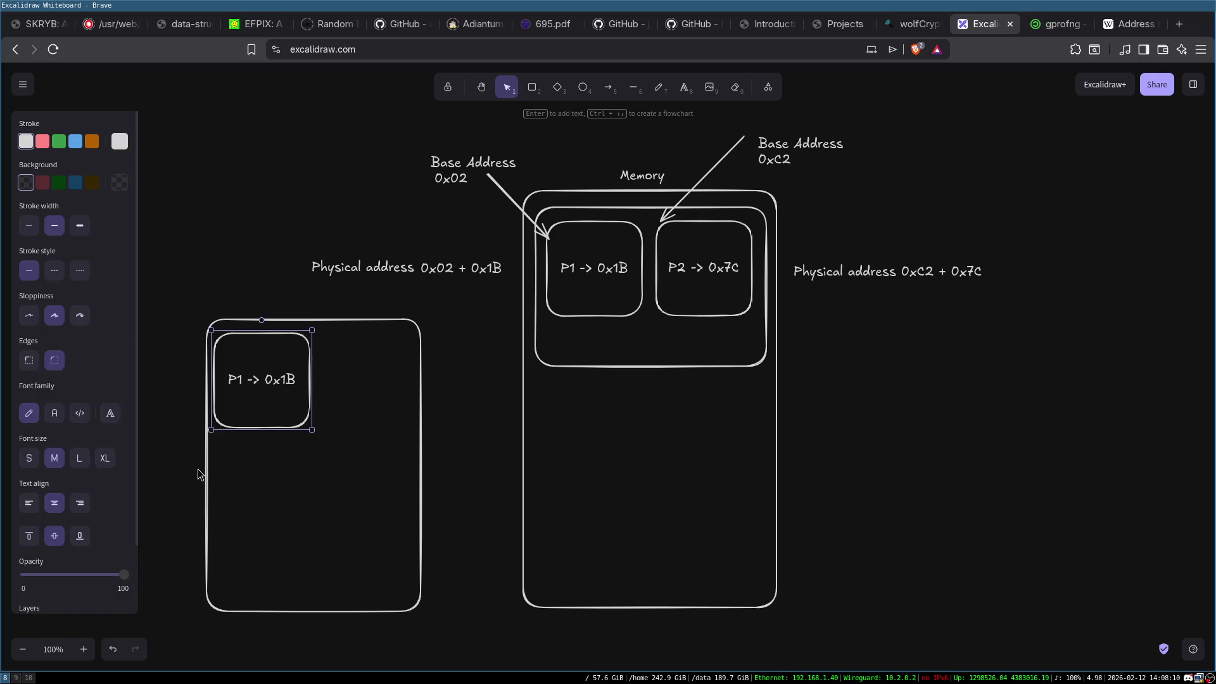
pyautogui.click(222, 439)
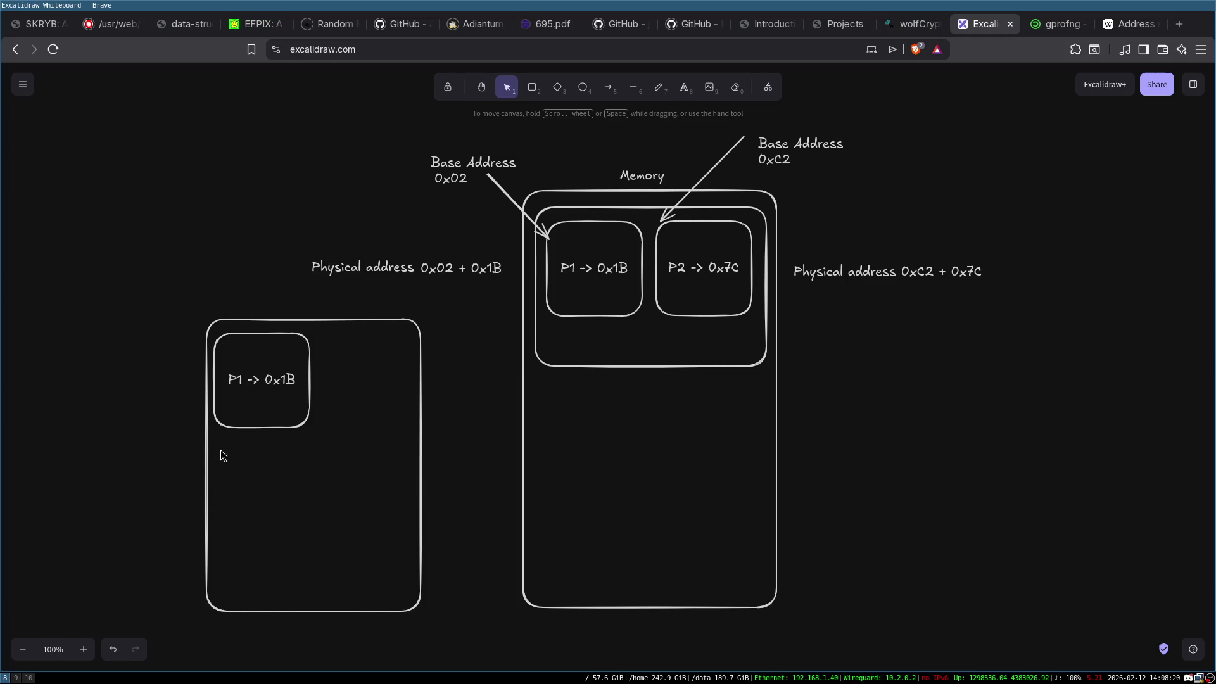
pyautogui.click(269, 409)
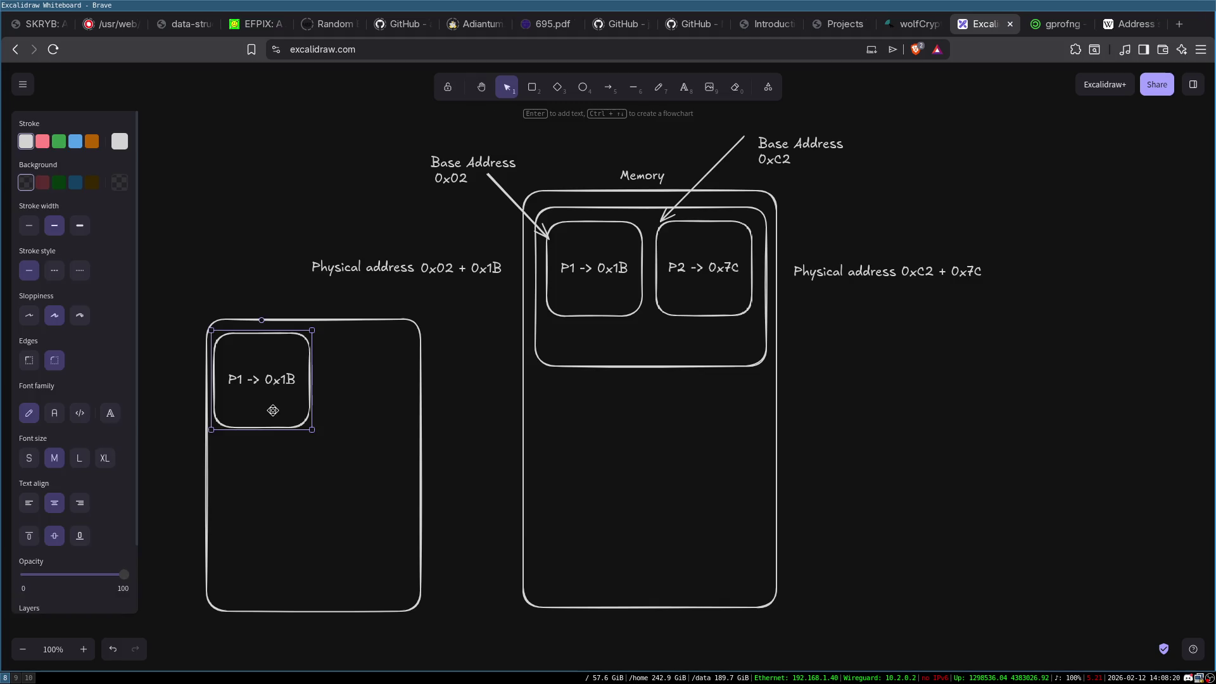
pyautogui.moveTo(185, 313)
pyautogui.mouseDown()
pyautogui.moveTo(344, 421)
pyautogui.moveTo(466, 666)
pyautogui.mouseUp()
pyautogui.press('Delete')
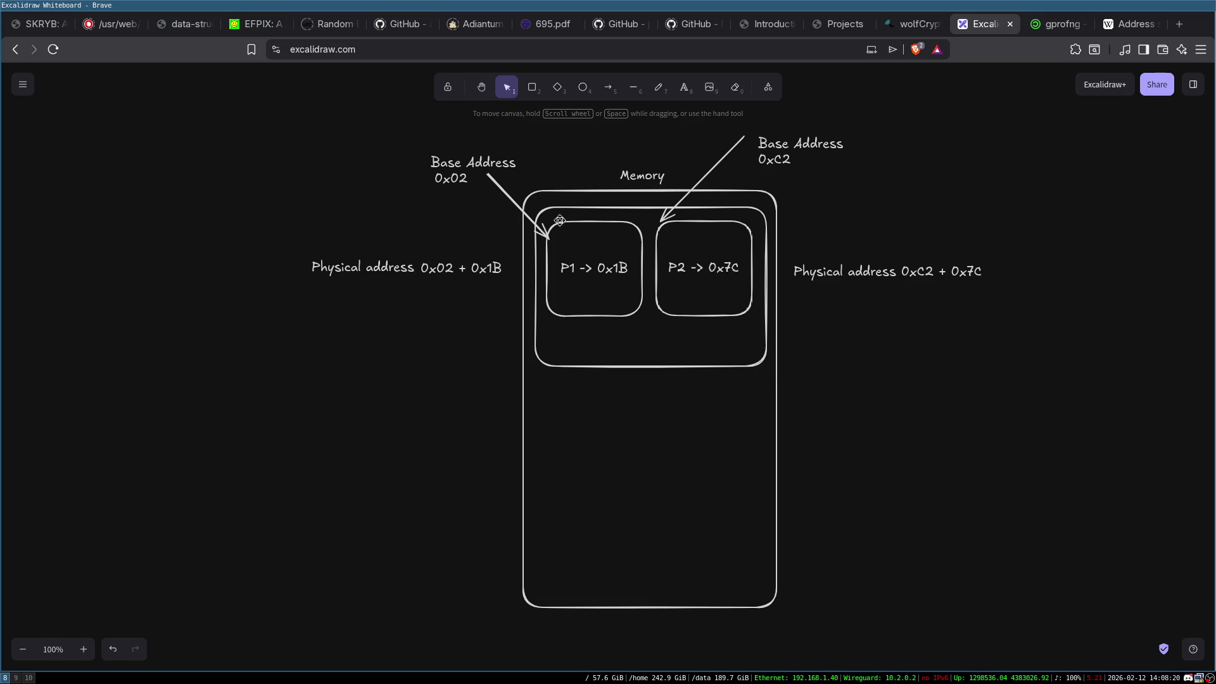
# Inspect the P1 box and its physical address label by selecting them.
pyautogui.click(594, 251)
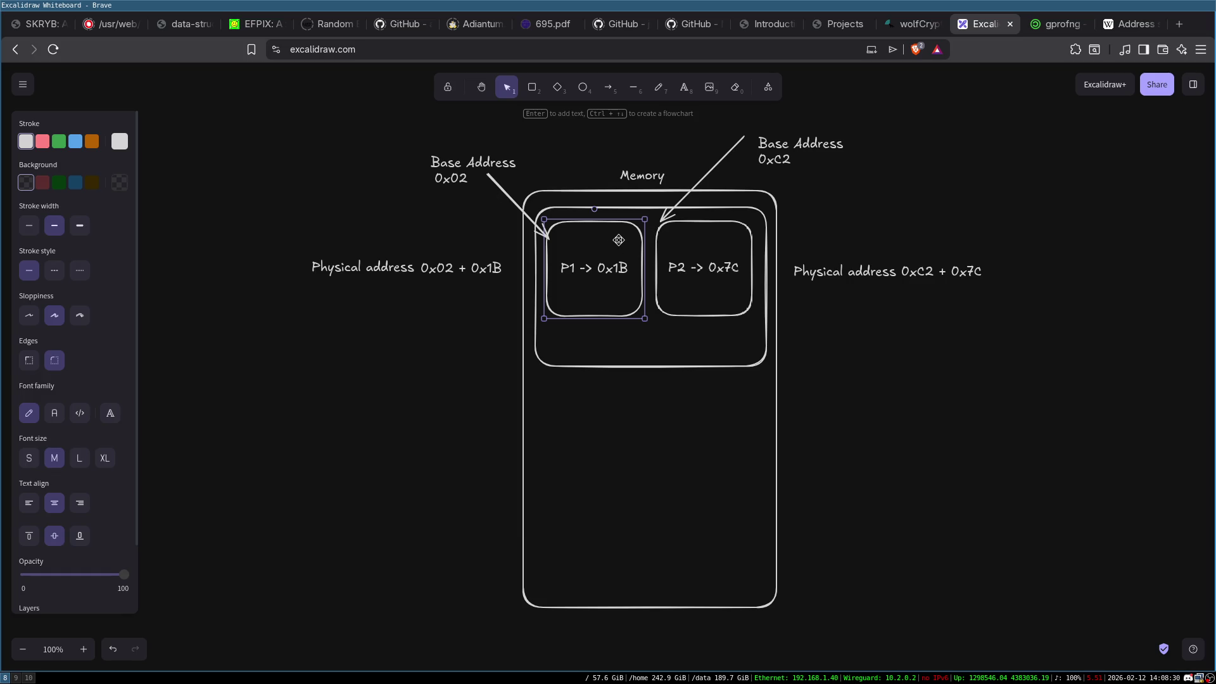
pyautogui.click(855, 336)
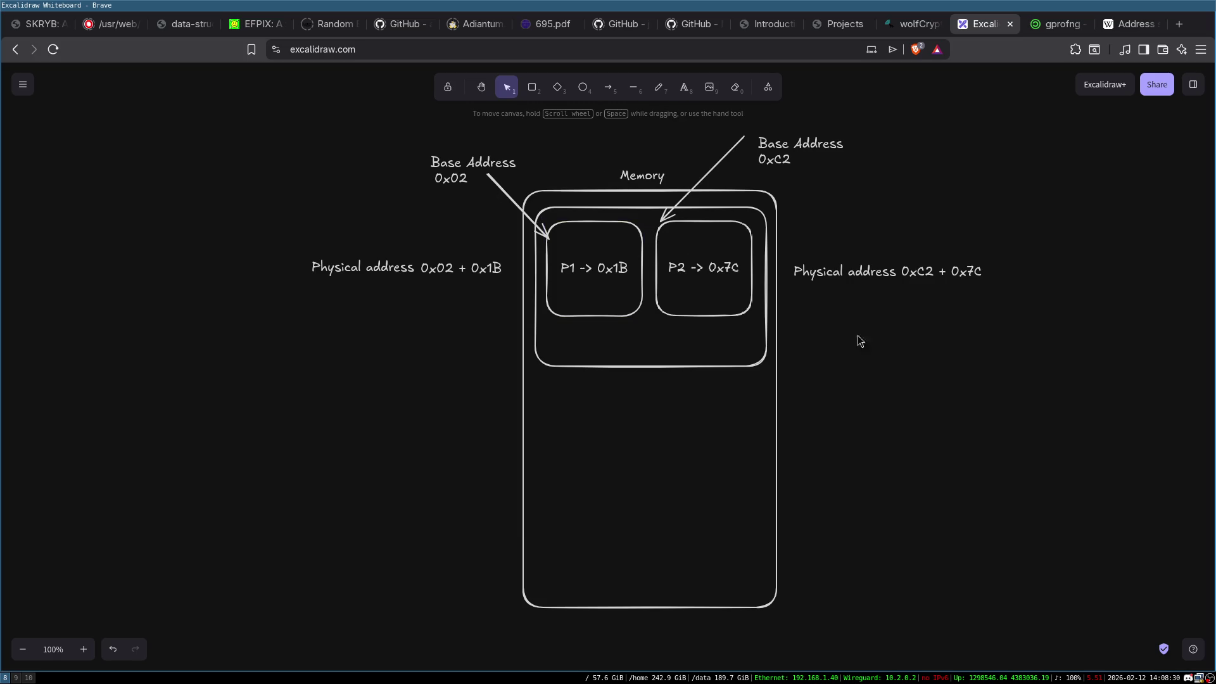
pyautogui.click(566, 261)
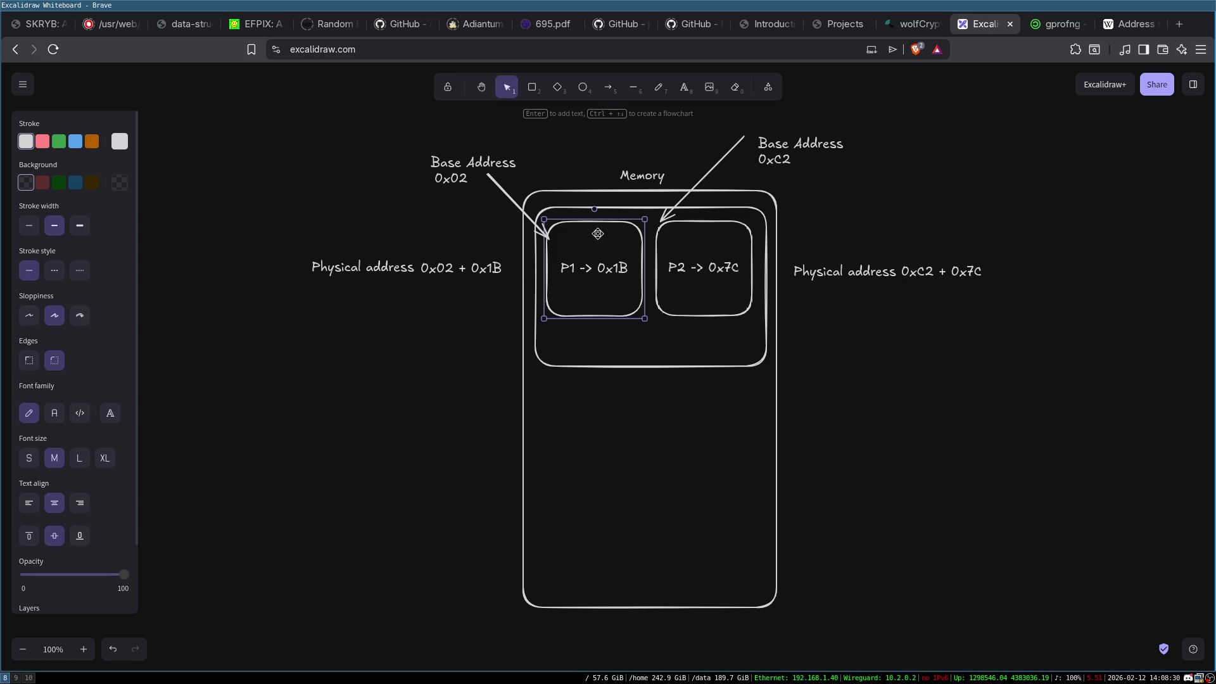
pyautogui.click(401, 267)
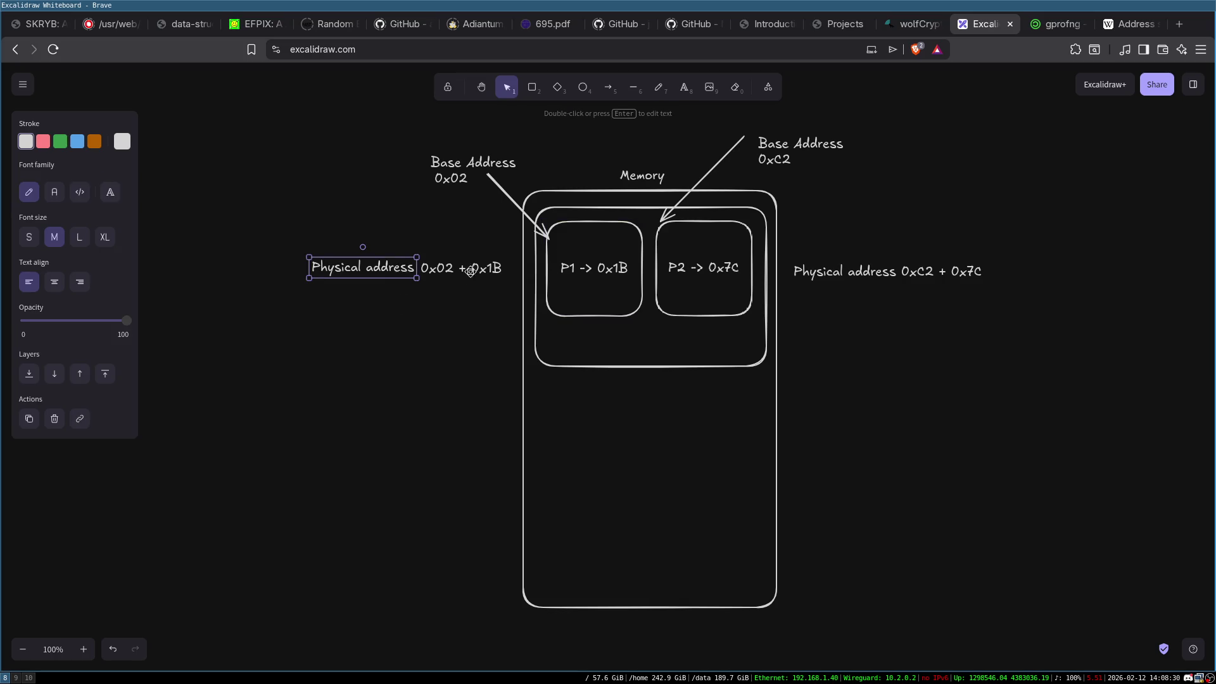
pyautogui.press('Escape')
# Drag the Base Address 0x02 label further left, clear of P1's arrow.
pyautogui.click(500, 168)
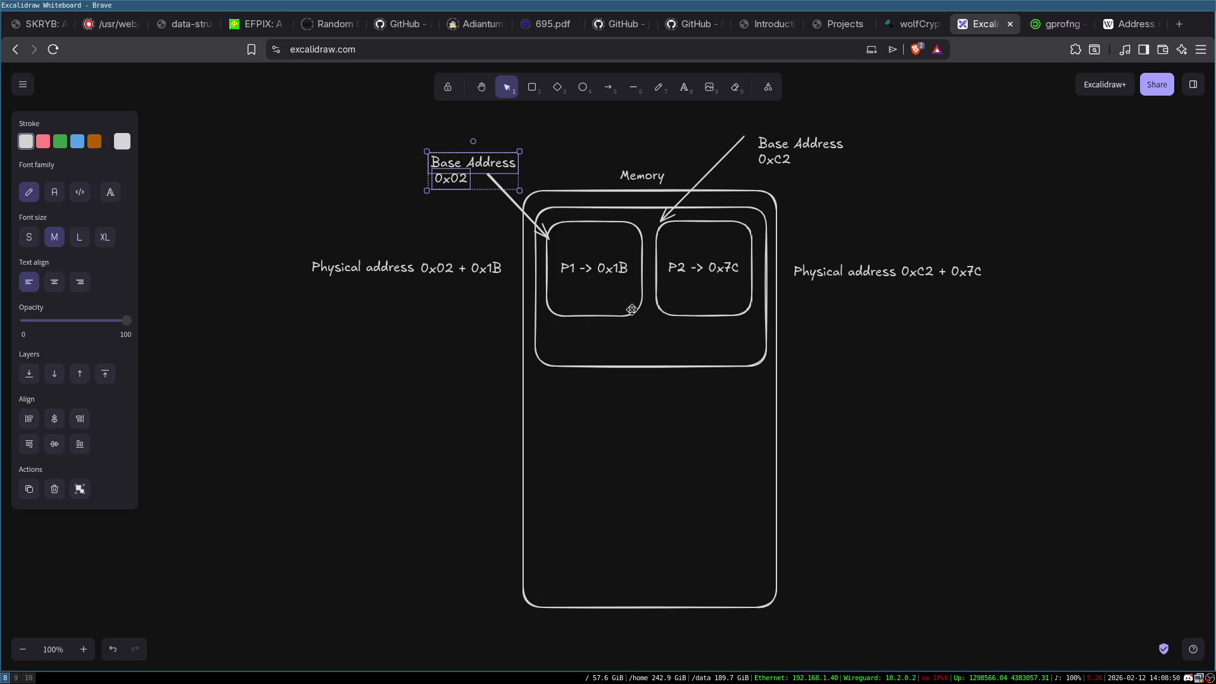
pyautogui.click(514, 344)
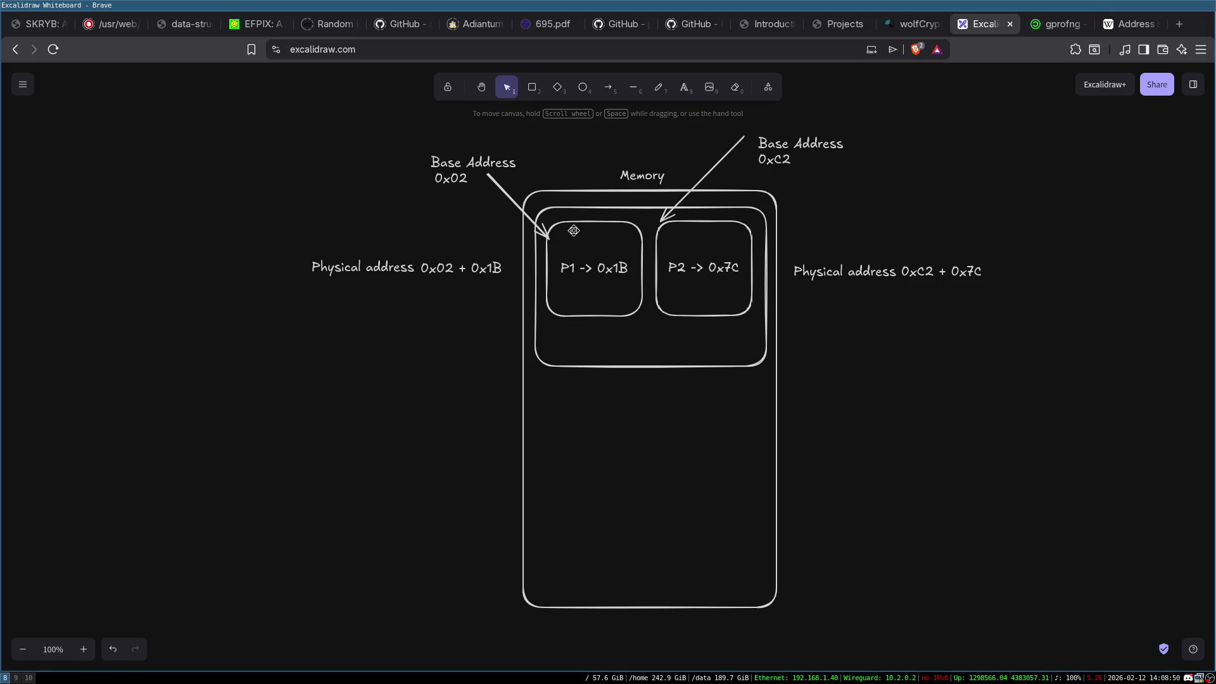
pyautogui.moveTo(573, 230); pyautogui.dragTo(573, 232)
pyautogui.click(412, 198)
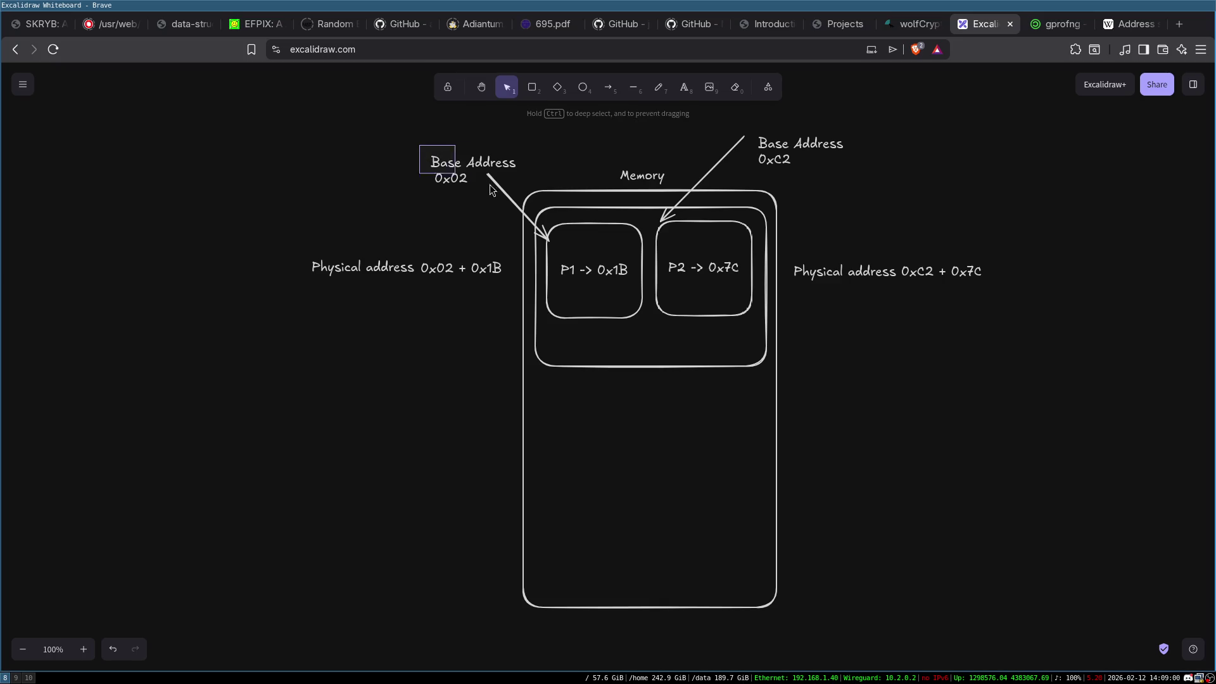
pyautogui.moveTo(490, 185); pyautogui.dragTo(536, 202)
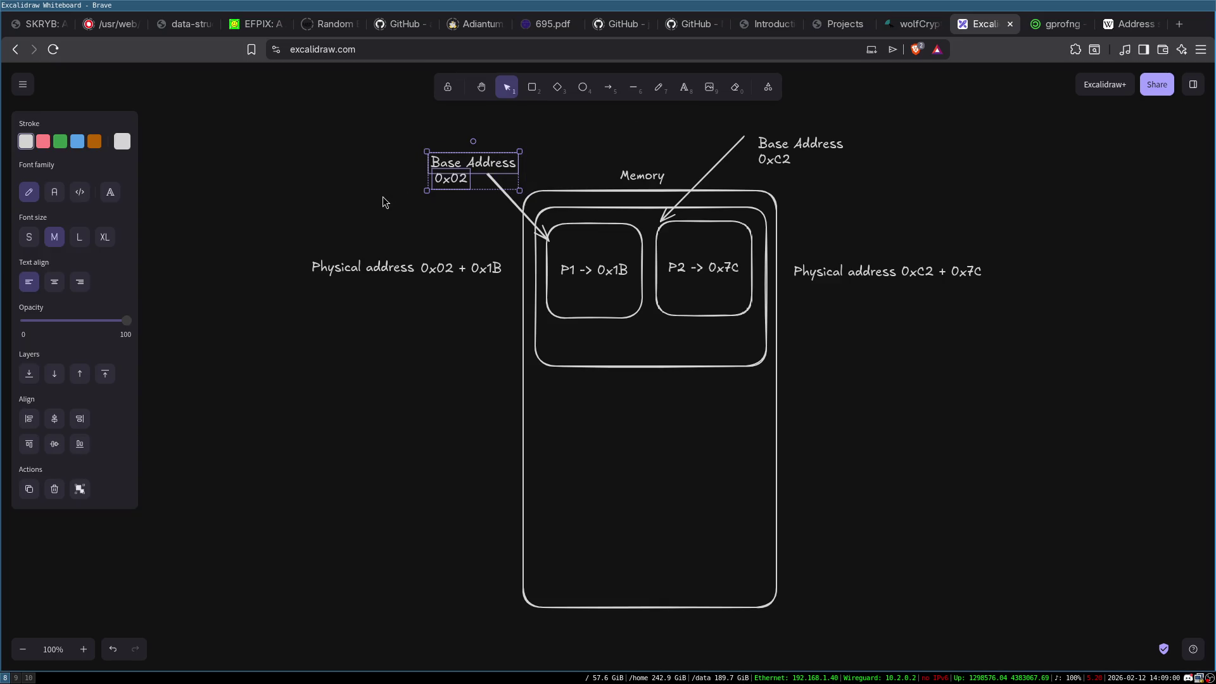
pyautogui.click(417, 165)
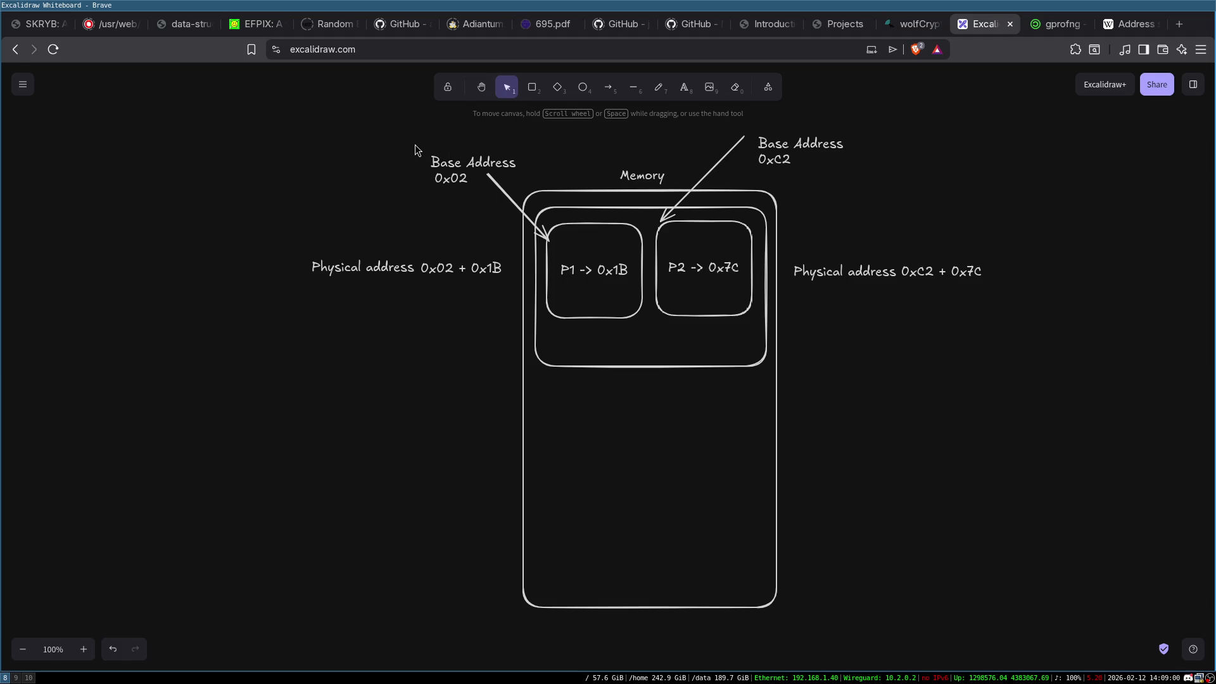
pyautogui.moveTo(415, 145); pyautogui.dragTo(538, 198)
pyautogui.click(536, 144)
pyautogui.moveTo(465, 163); pyautogui.dragTo(429, 163)
pyautogui.click(572, 136)
# Glance at the Wikipedia ASLR and gprofng pages, then return to the Memory diagram.
pyautogui.click(580, 252)
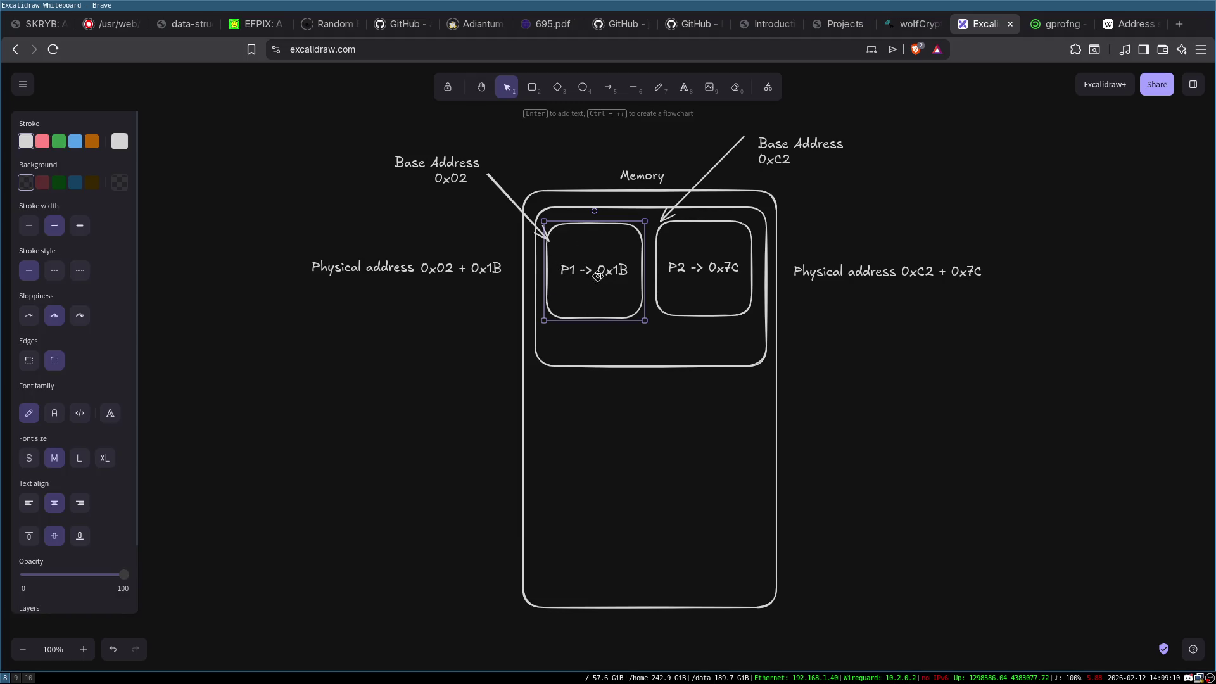
pyautogui.click(806, 351)
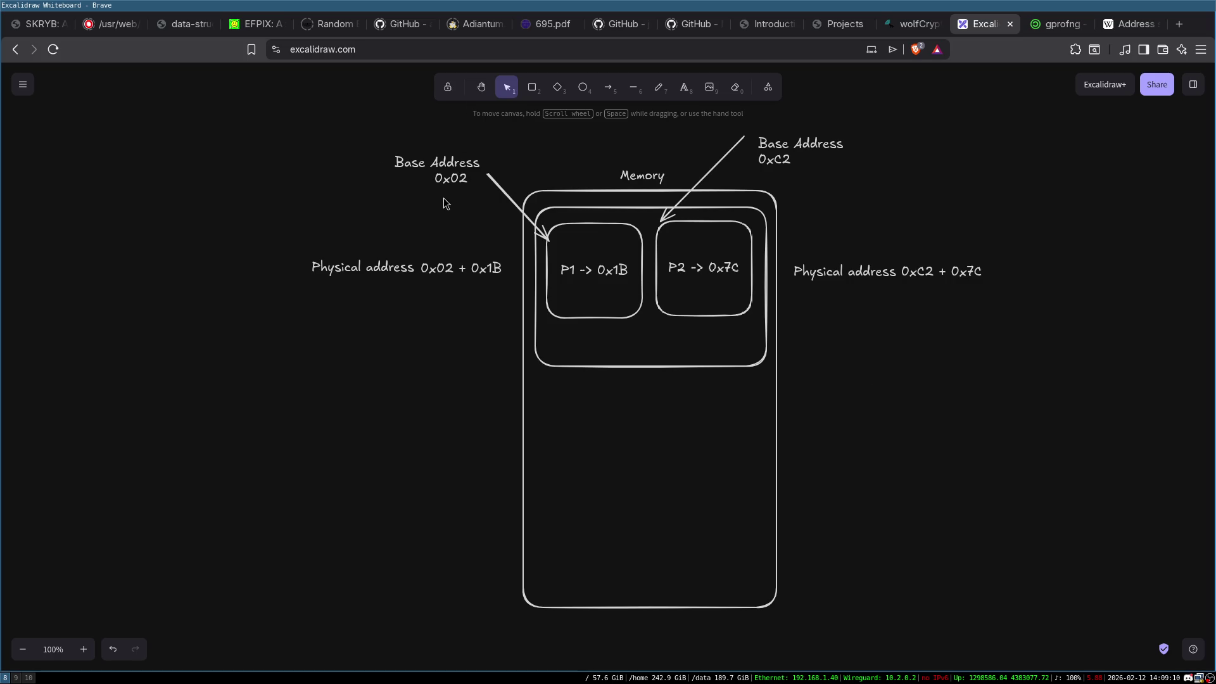
pyautogui.click(568, 266)
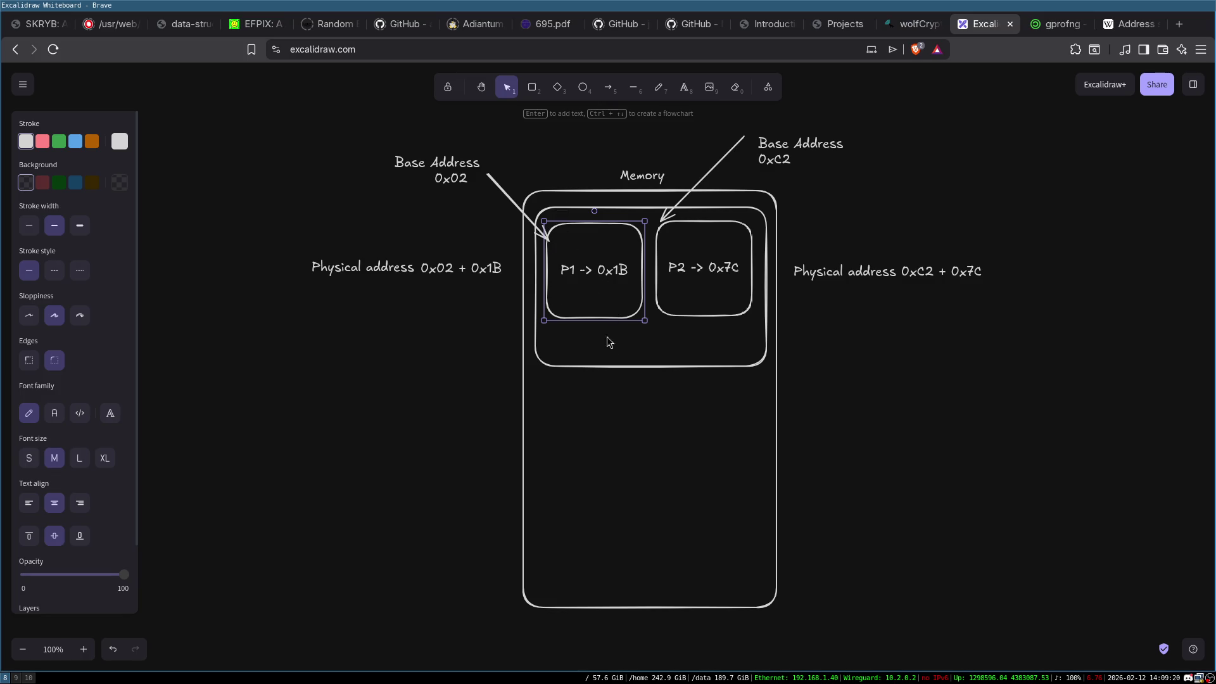
pyautogui.click(478, 355)
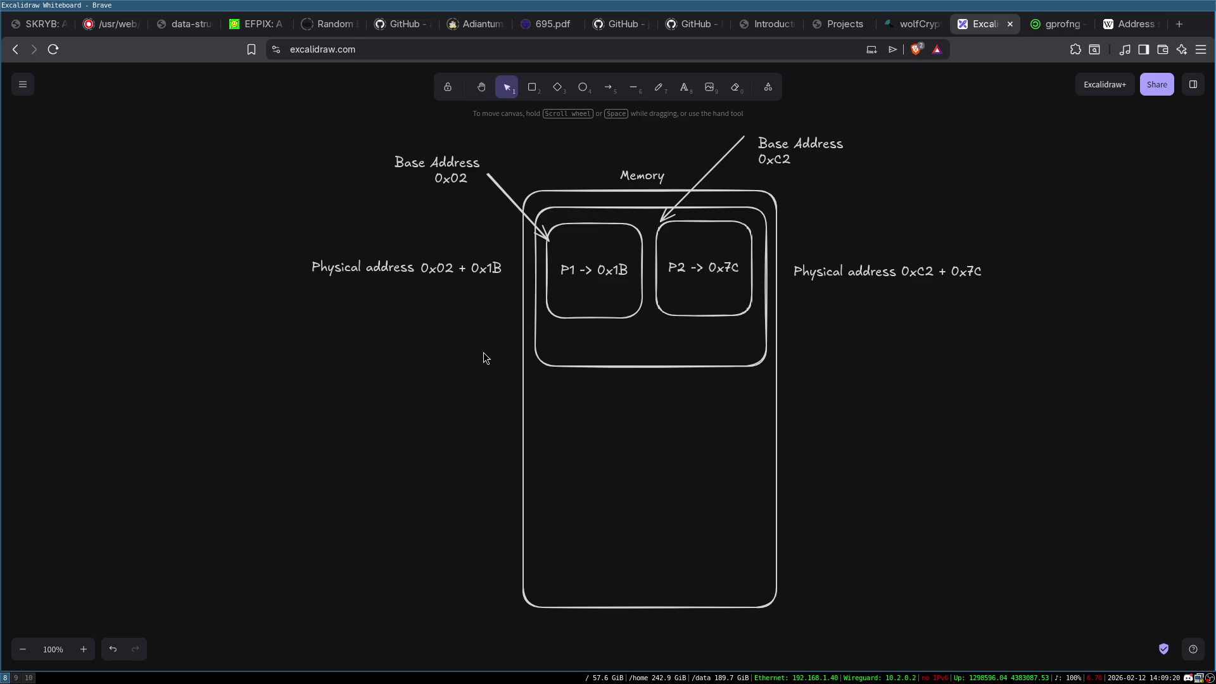
pyautogui.click(1130, 23)
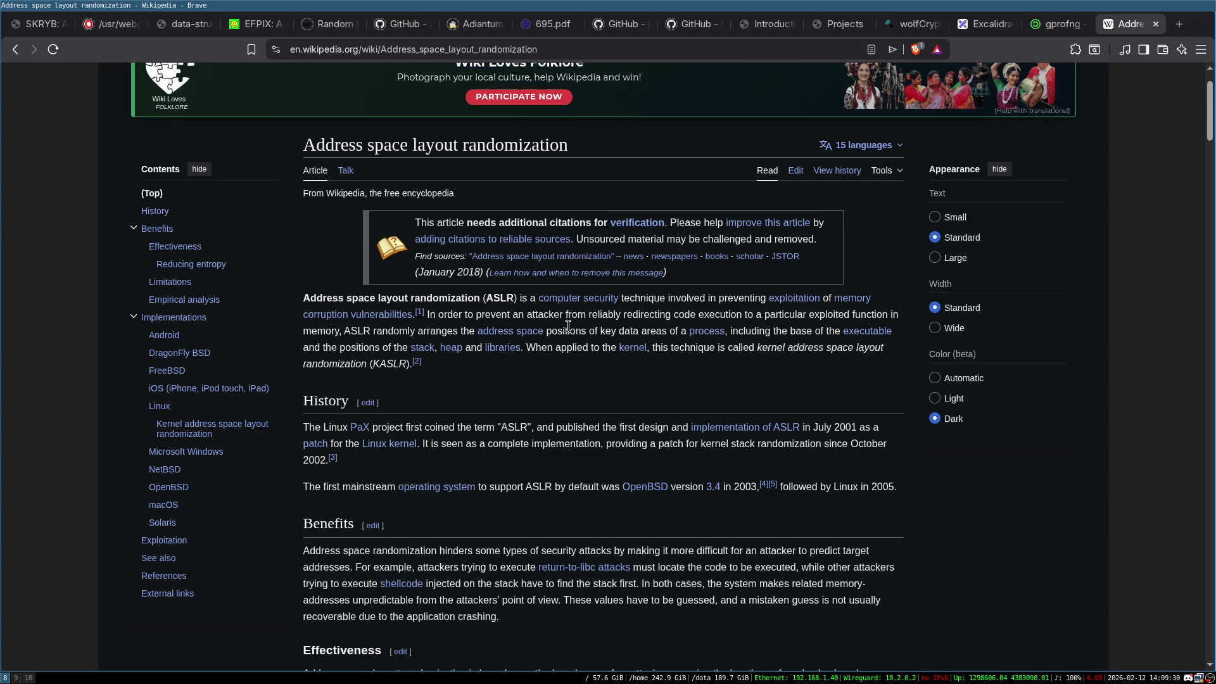
pyautogui.scroll(-2, 569, 325)
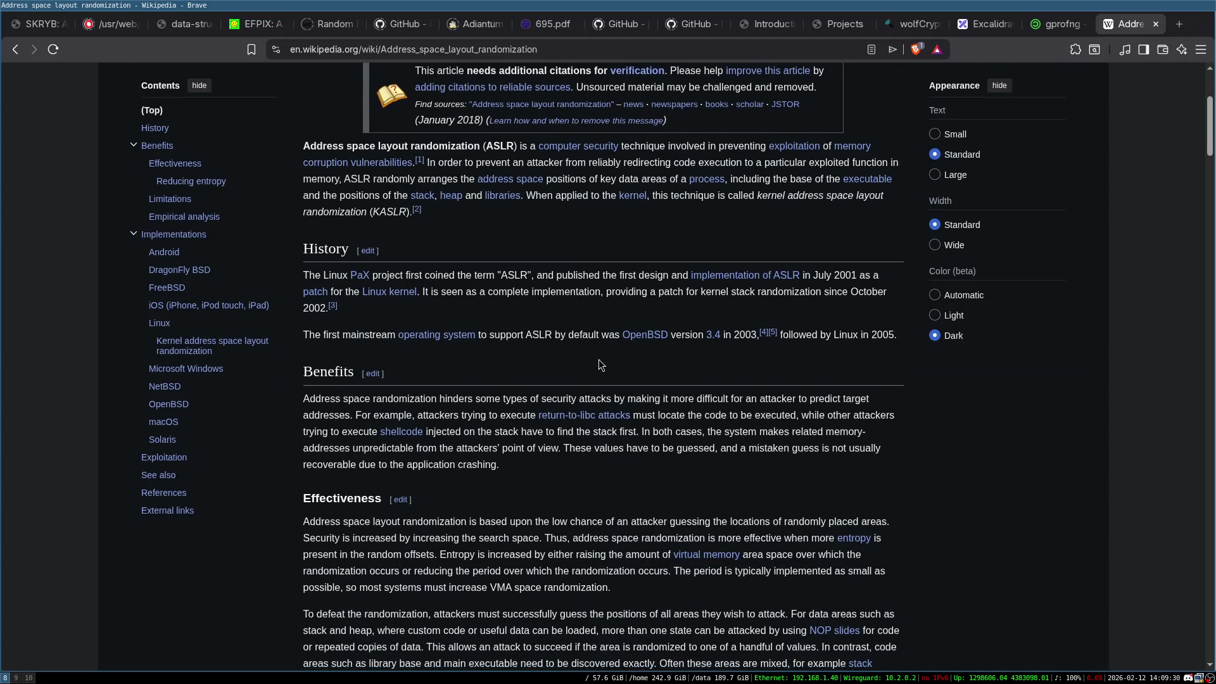
pyautogui.click(1045, 25)
pyautogui.click(977, 26)
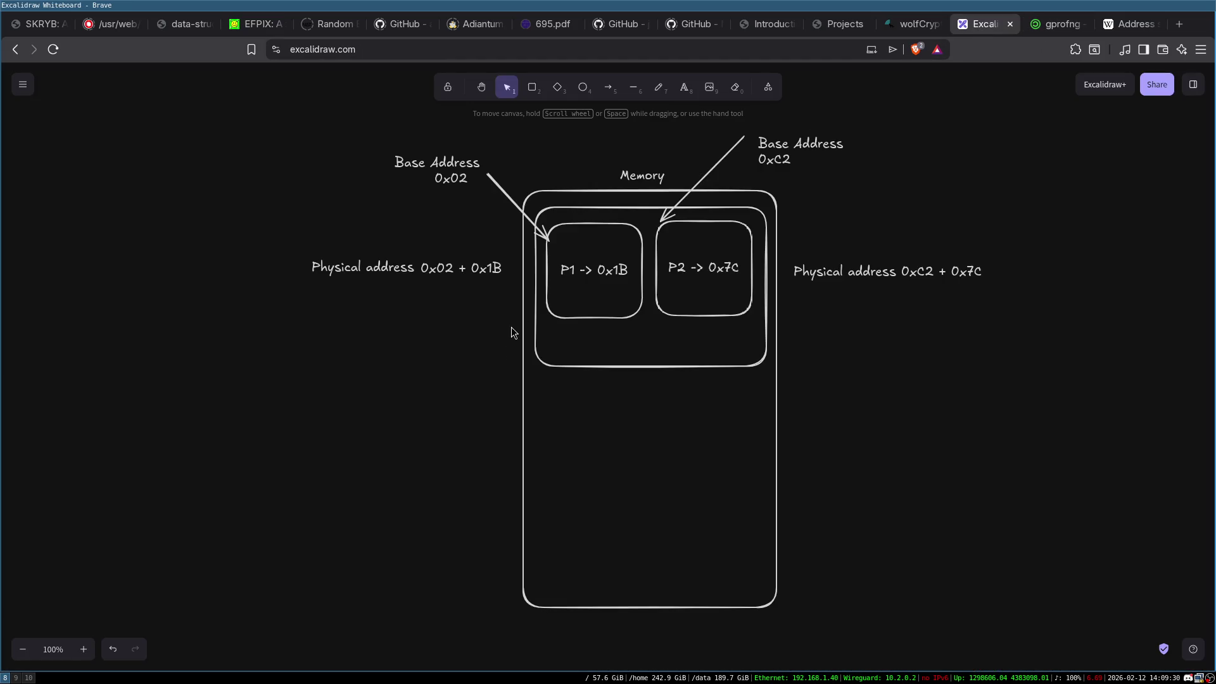
pyautogui.click(521, 348)
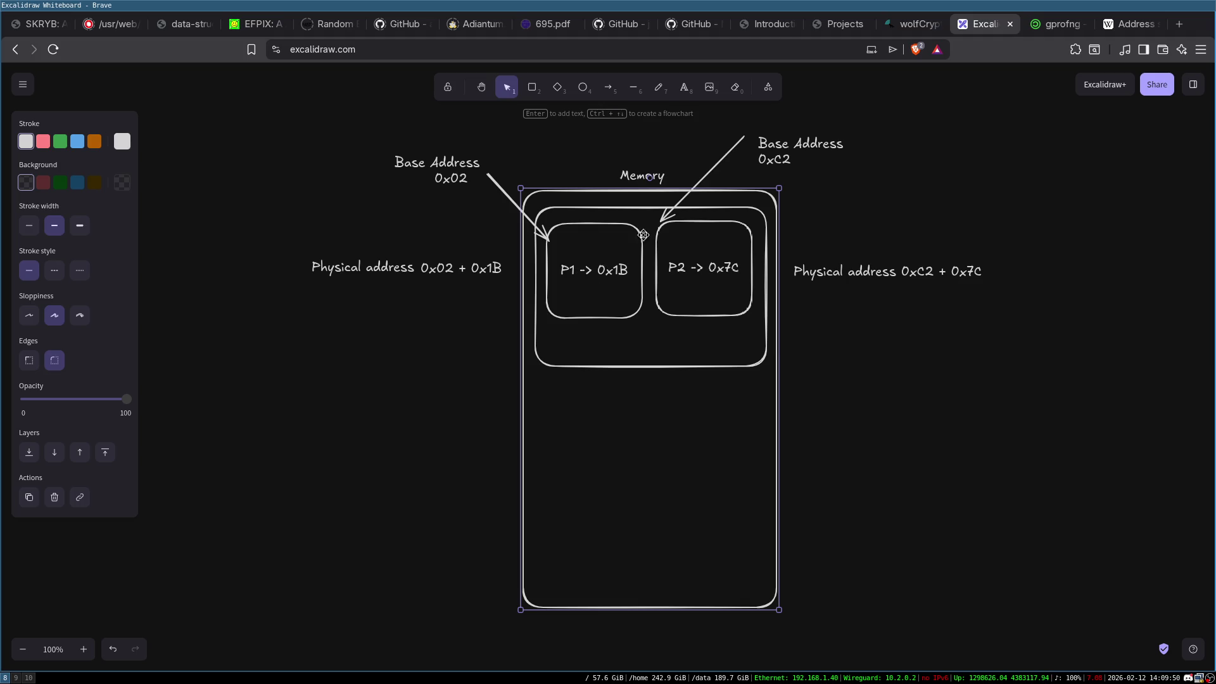
# Read through the ASLR Wikipedia article.
pyautogui.click(1127, 23)
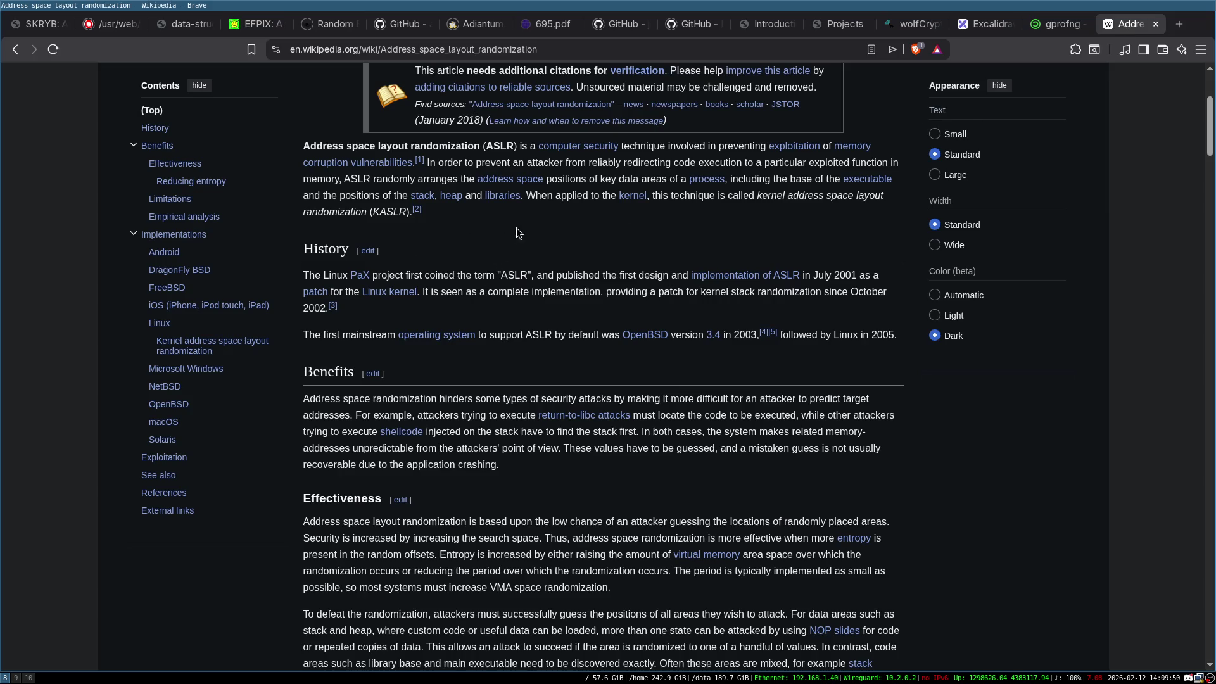
pyautogui.scroll(-10, 541, 226)
pyautogui.scroll(-10, 579, 192)
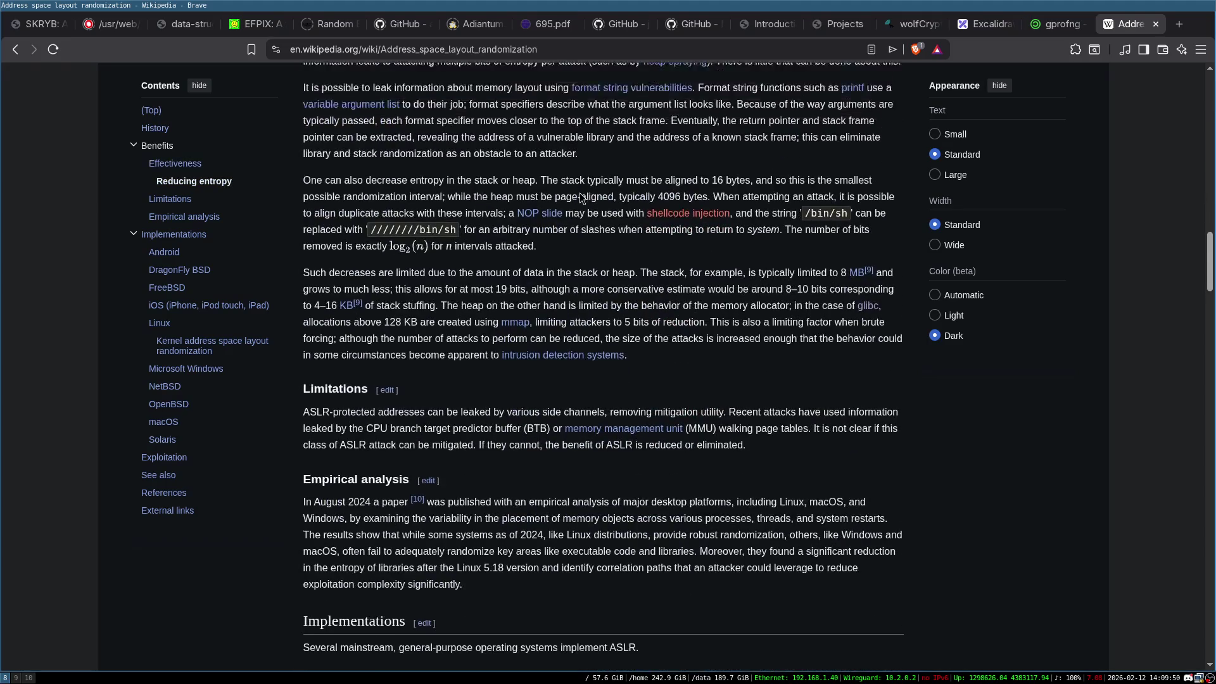
pyautogui.scroll(2, 579, 193)
pyautogui.scroll(-10, 576, 304)
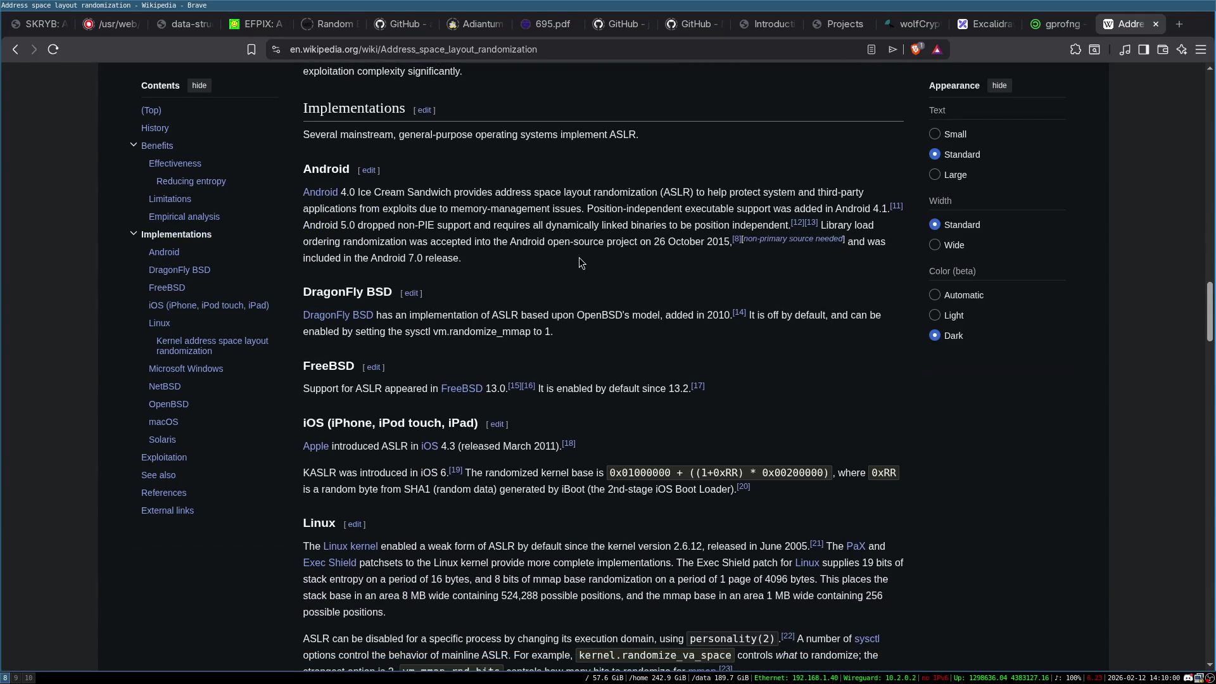
pyautogui.scroll(-5, 579, 257)
pyautogui.scroll(-20, 579, 257)
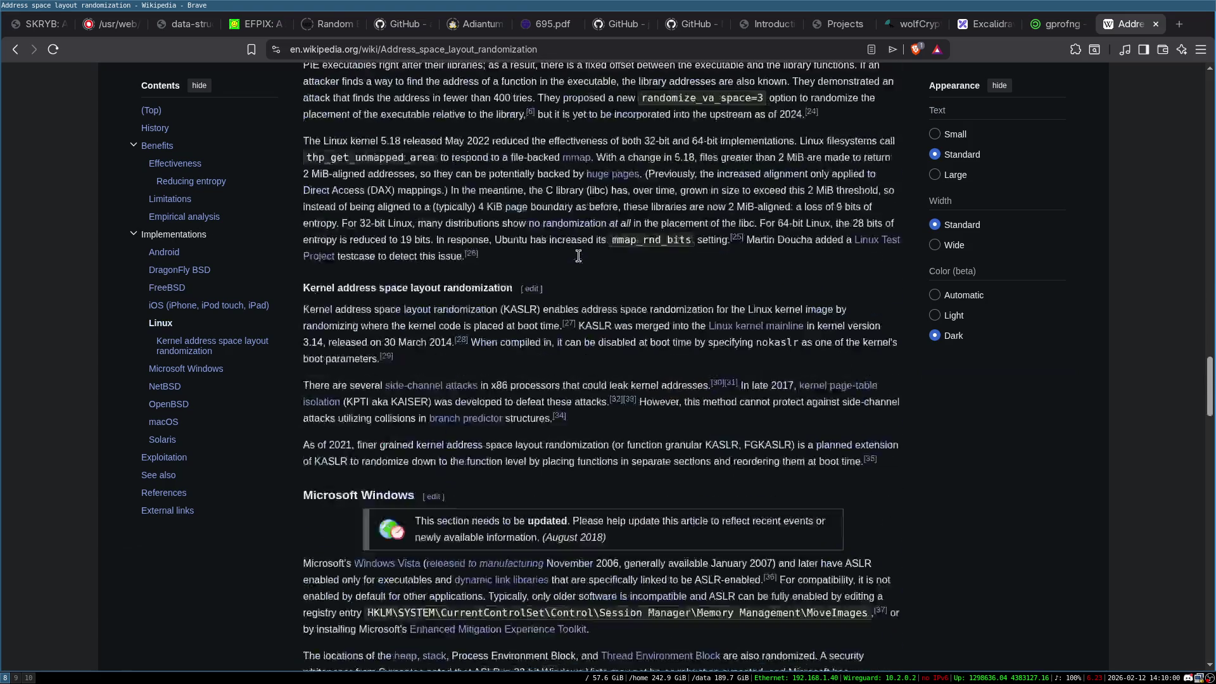
pyautogui.scroll(-7, 579, 256)
pyautogui.scroll(20, 576, 240)
pyautogui.scroll(20, 576, 228)
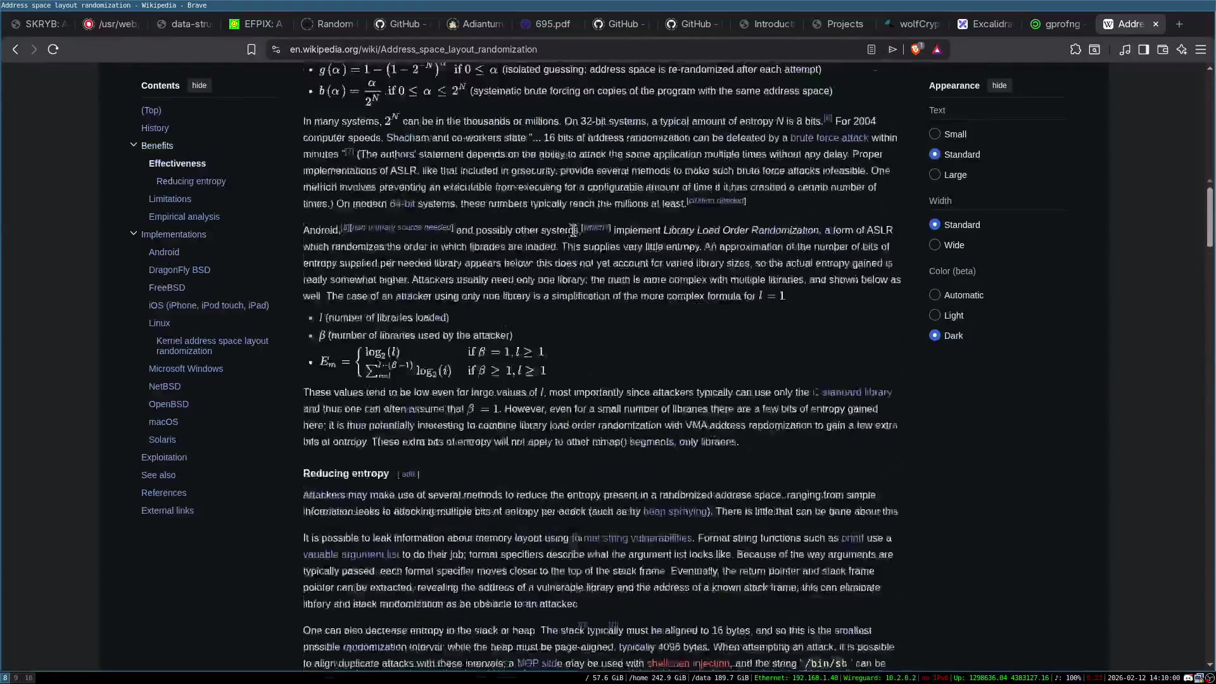
pyautogui.scroll(-8, 571, 231)
pyautogui.scroll(5, 572, 236)
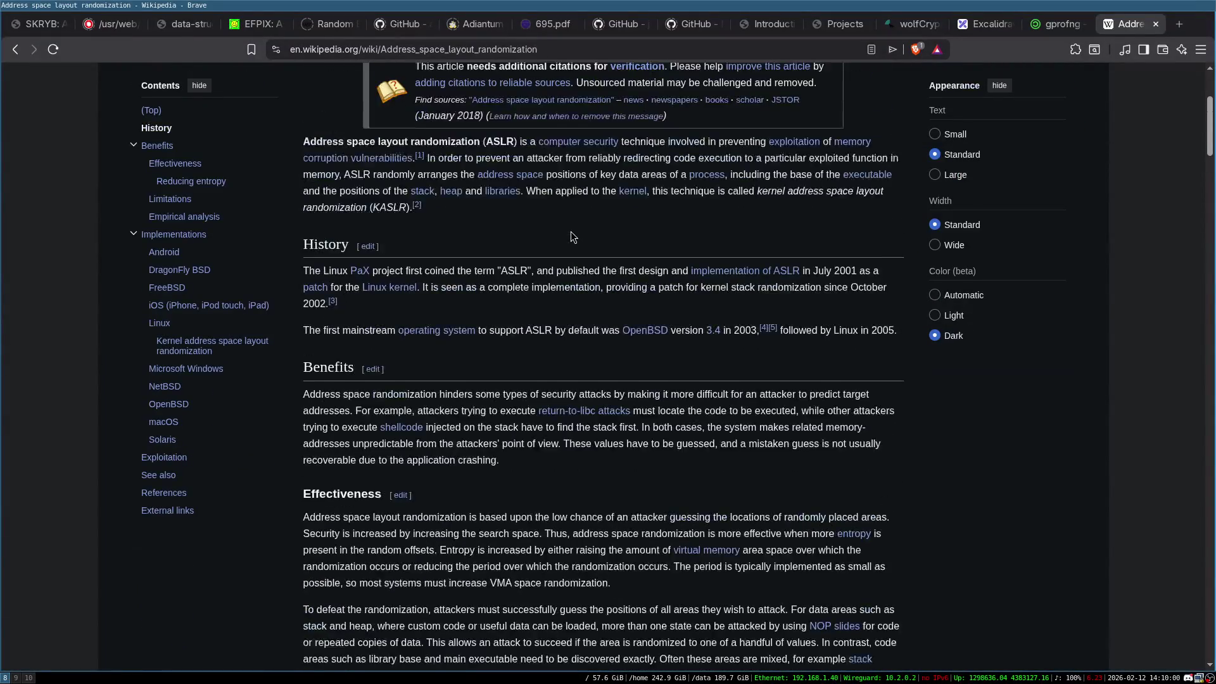
pyautogui.scroll(-5, 561, 341)
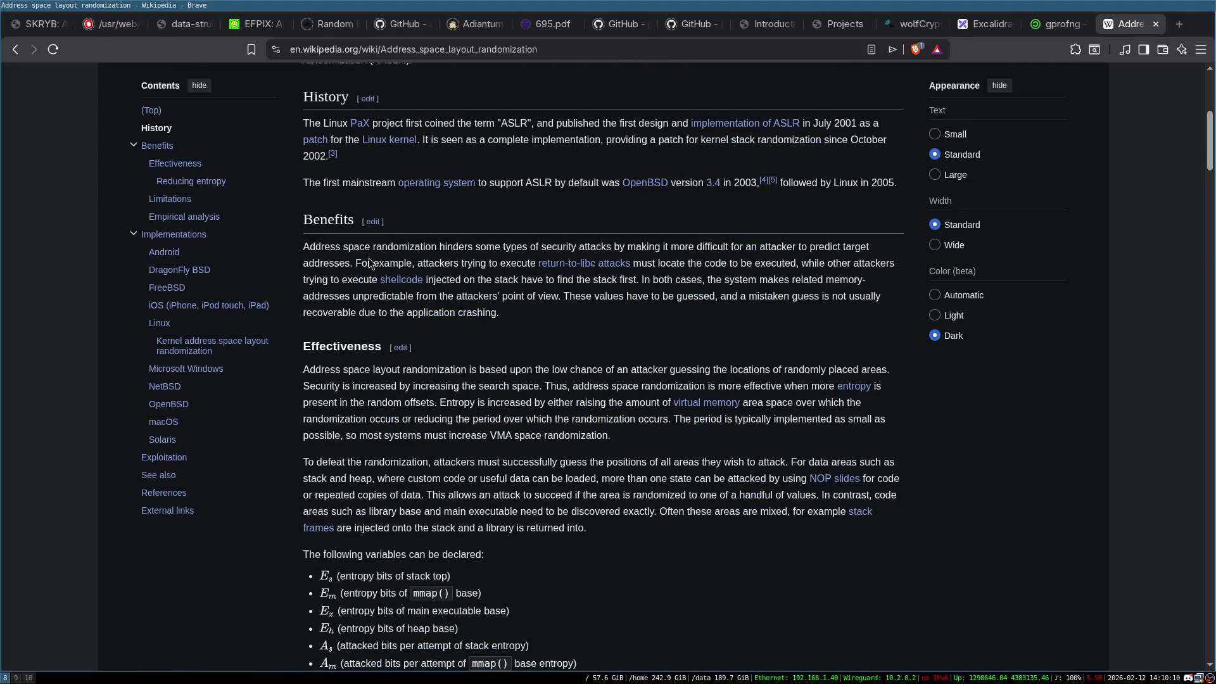
pyautogui.scroll(2, 369, 272)
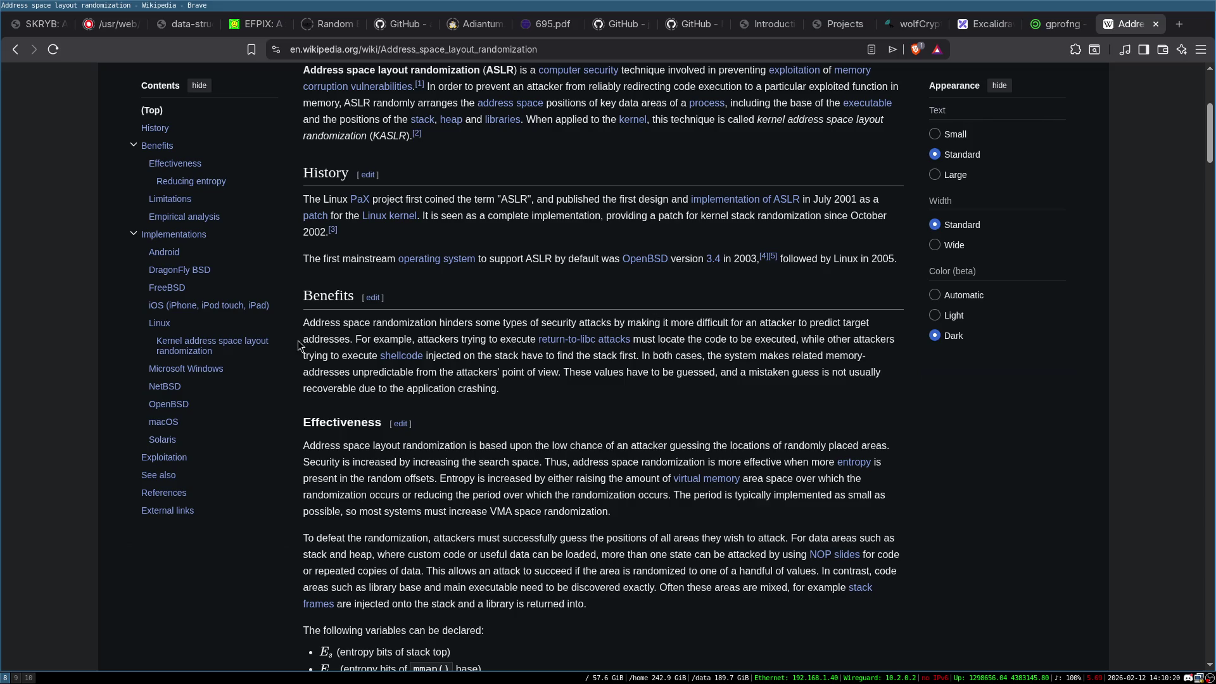
# Back in the memory diagram, select the Base Address 0x02 label, then the P1 box.
pyautogui.click(986, 24)
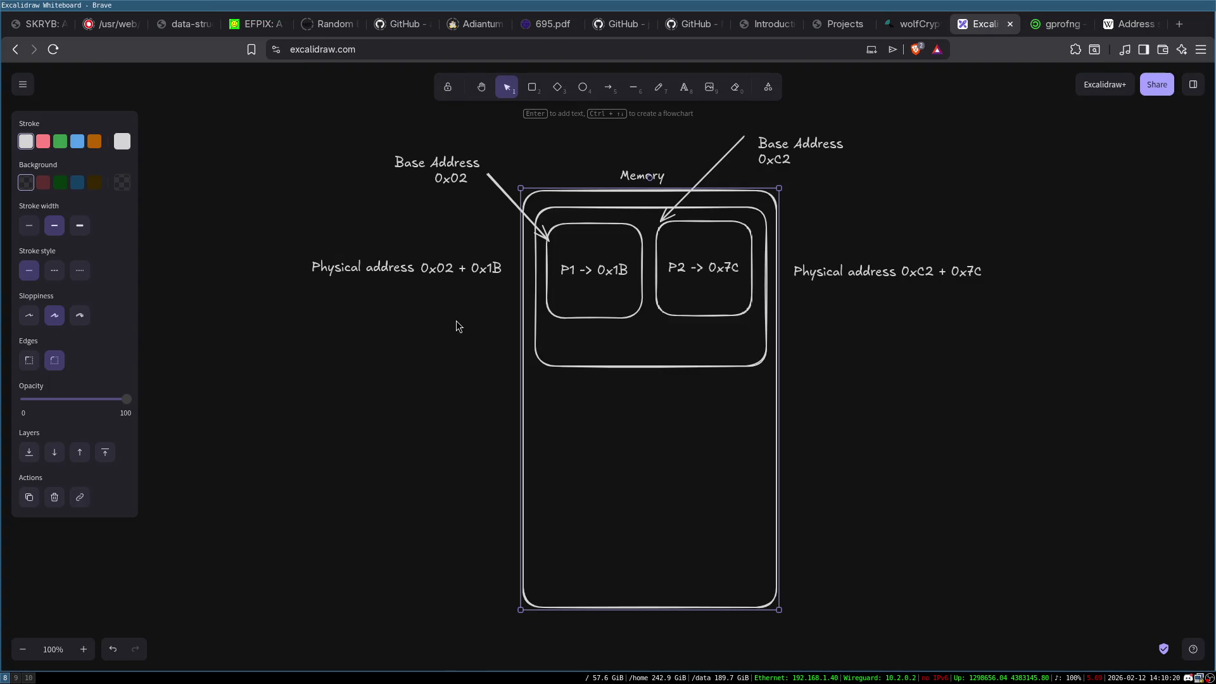
pyautogui.click(518, 286)
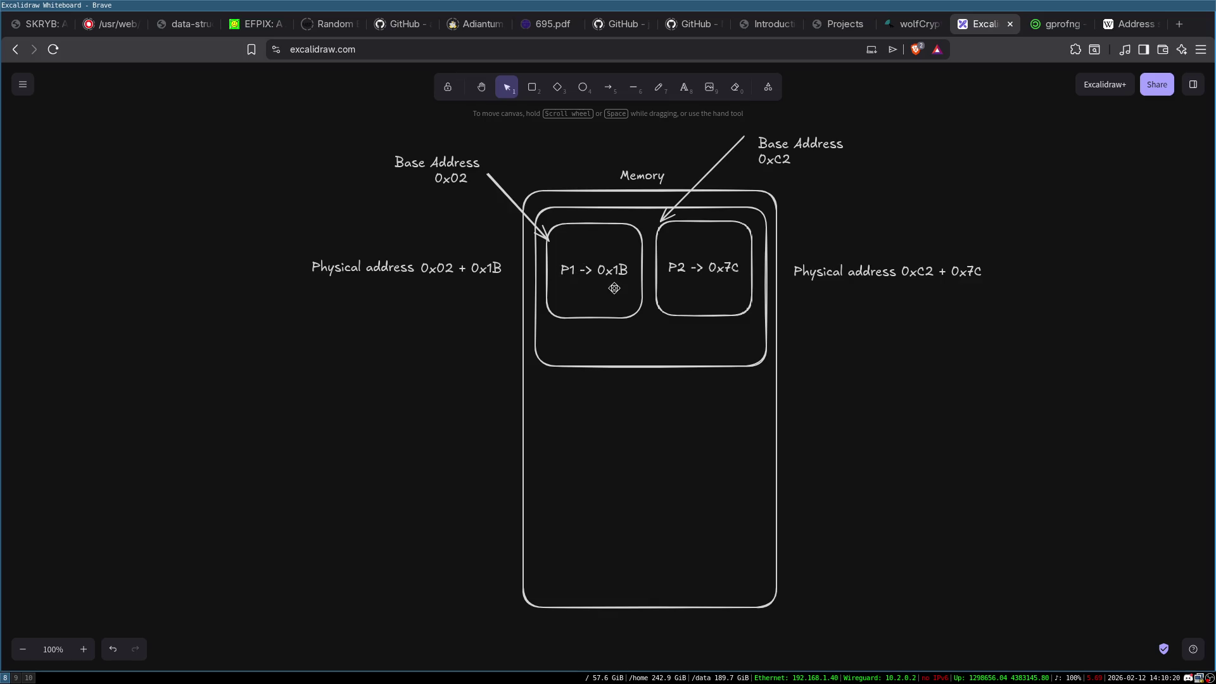
pyautogui.moveTo(374, 145); pyautogui.dragTo(490, 202)
pyautogui.click(442, 199)
pyautogui.moveTo(364, 138); pyautogui.dragTo(491, 199)
pyautogui.moveTo(373, 138); pyautogui.dragTo(509, 215)
pyautogui.click(585, 252)
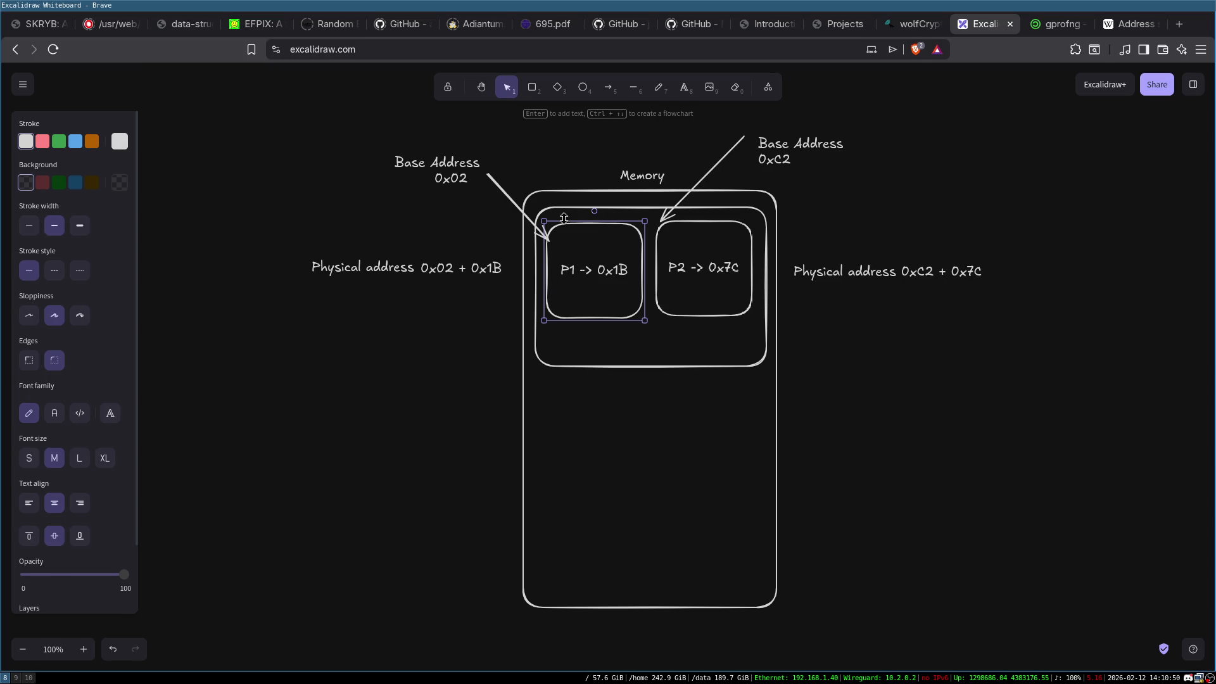
# Draw a wide box left of Memory with a small .text box at its left end.
pyautogui.click(531, 86)
pyautogui.moveTo(190, 319)
pyautogui.mouseDown()
pyautogui.moveTo(391, 412)
pyautogui.moveTo(507, 409)
pyautogui.mouseUp()
pyautogui.click(532, 87)
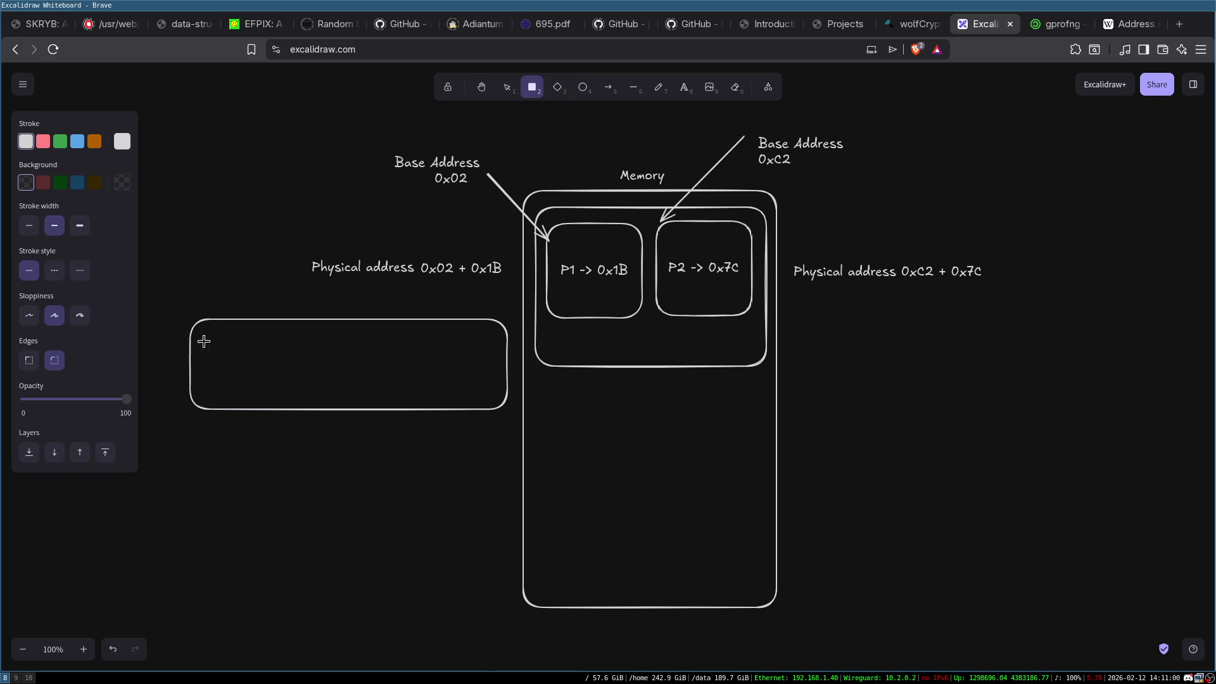
pyautogui.moveTo(198, 332); pyautogui.dragTo(257, 396)
pyautogui.doubleClick(226, 367)
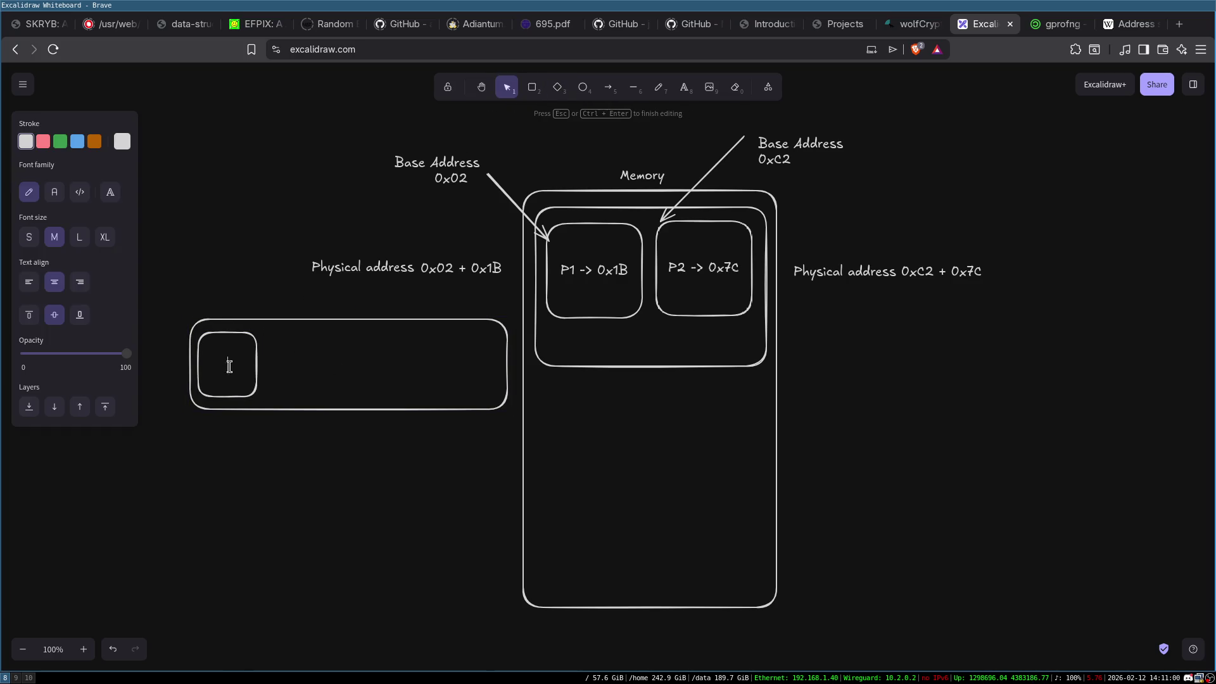
pyautogui.write('.text')
pyautogui.press('Escape')
# Duplicate the .text box to the right end as .data, with a ... label between them.
pyautogui.moveTo(252, 360)
pyautogui.keyDown('alt'); pyautogui.mouseDown()
pyautogui.moveTo(499, 362)
pyautogui.moveTo(482, 359)
pyautogui.mouseUp(); pyautogui.keyUp('alt')
pyautogui.doubleClick(460, 360)
pyautogui.press('BackSpace')
pyautogui.write('.data')
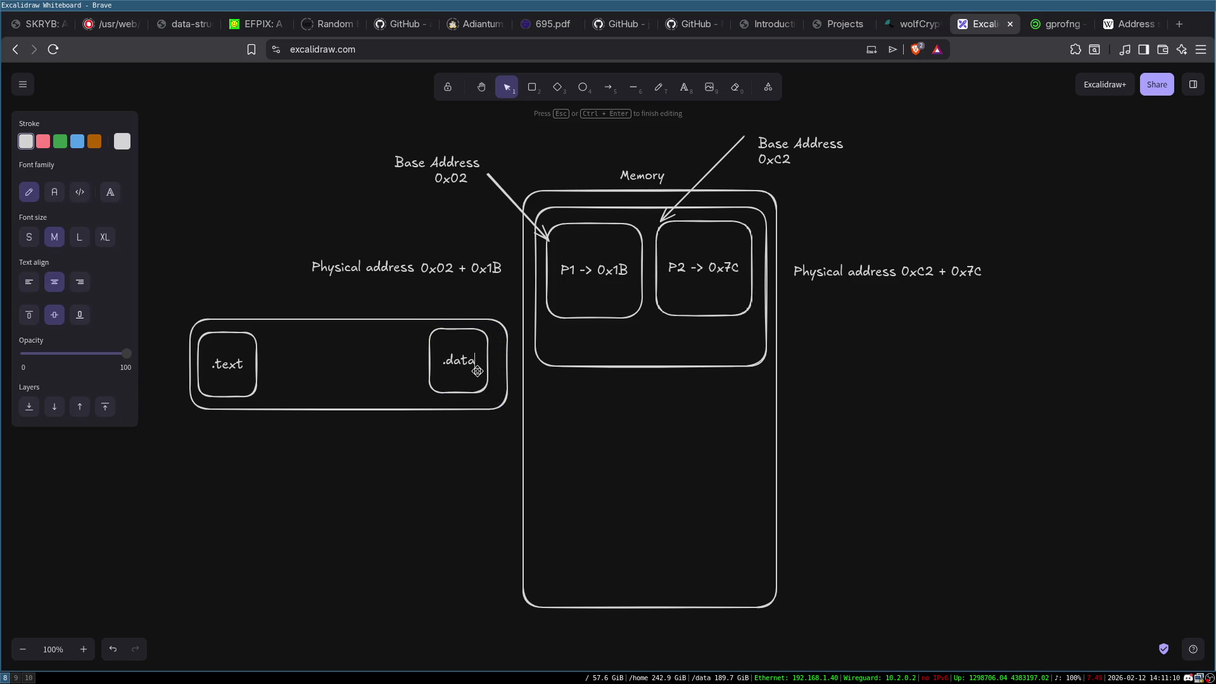
pyautogui.click(292, 364)
pyautogui.doubleClick(310, 370)
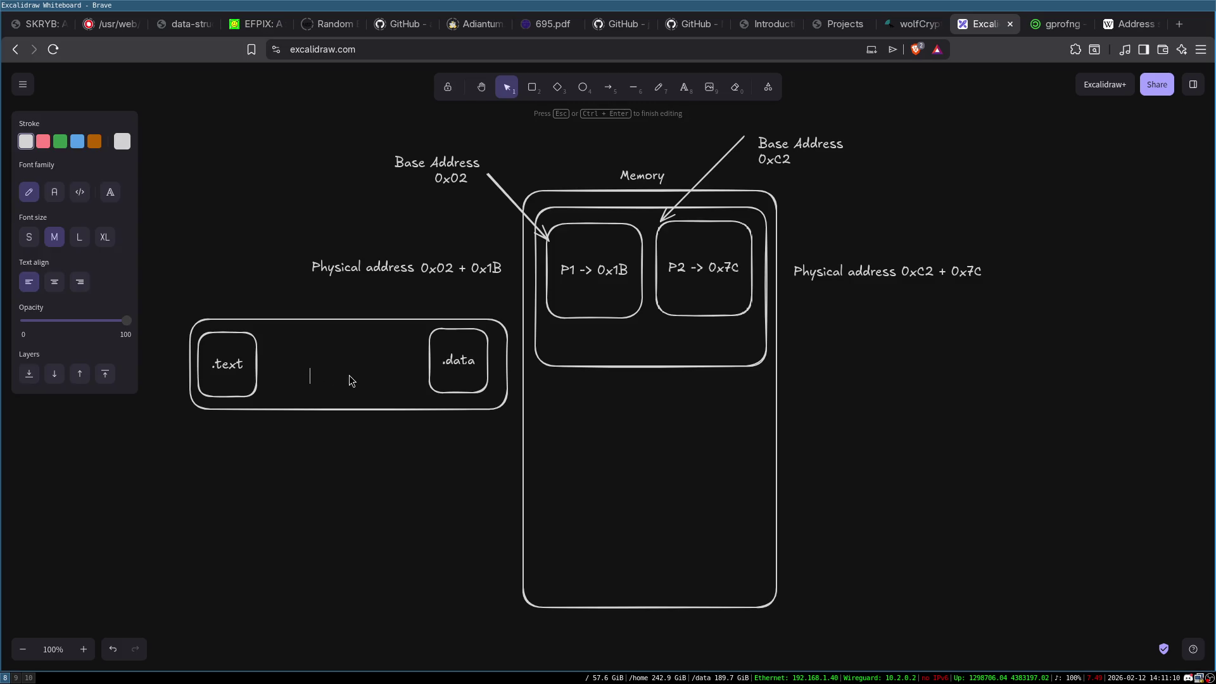
pyautogui.click(351, 448)
# Copy the whole section layout and paste a second copy below the original.
pyautogui.moveTo(177, 295)
pyautogui.mouseDown()
pyautogui.moveTo(407, 393)
pyautogui.moveTo(524, 464)
pyautogui.moveTo(304, 478)
pyautogui.mouseUp()
pyautogui.hotkey('ctrl', 'c')
pyautogui.hotkey('ctrl', 'v')
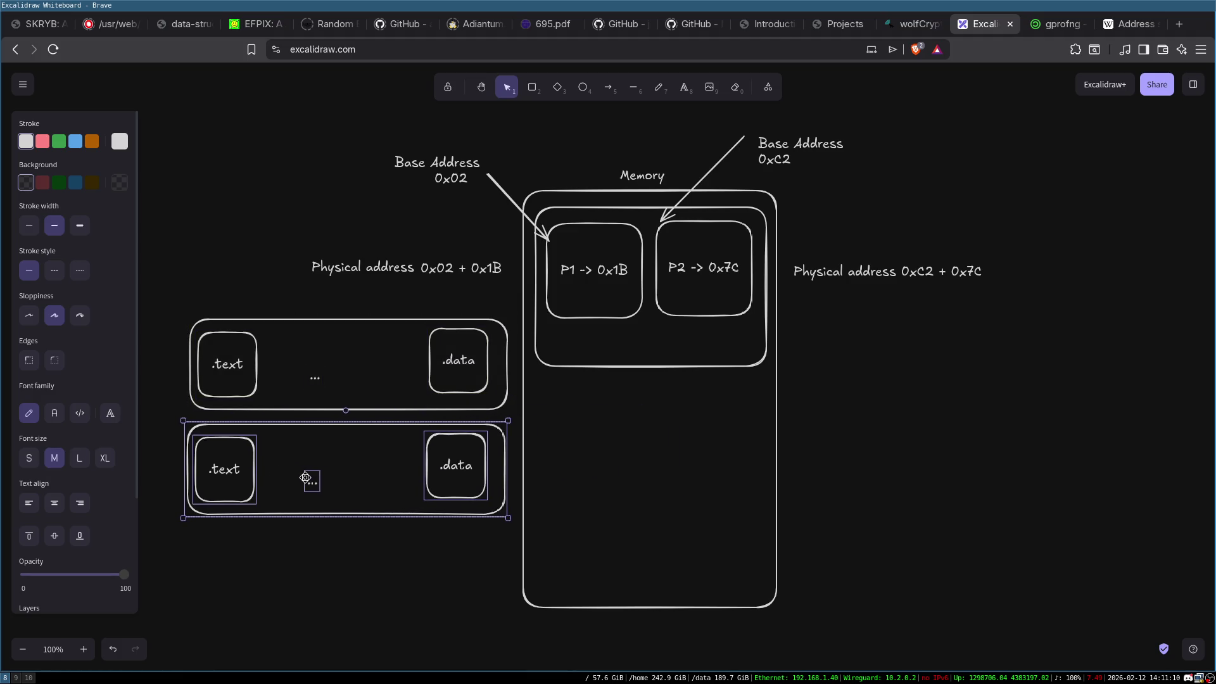
pyautogui.click(321, 563)
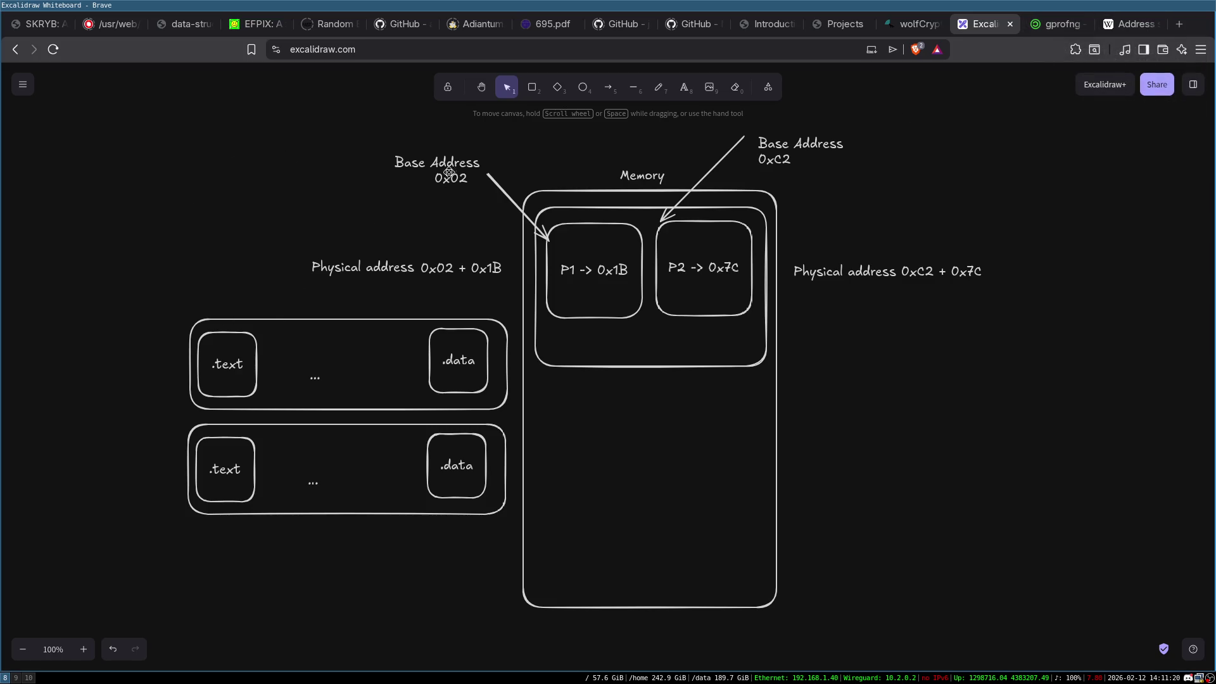
pyautogui.moveTo(378, 140); pyautogui.dragTo(491, 209)
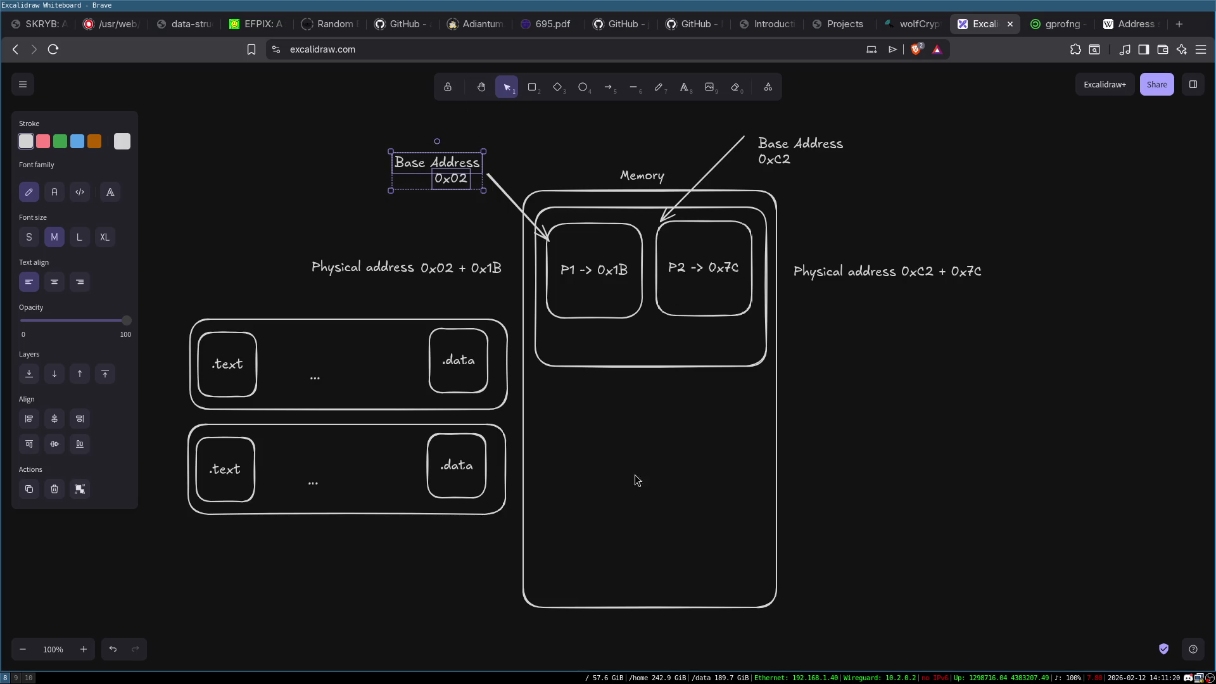
# Rearrange the lower layout as .data, ..., .text inside its container.
pyautogui.click(322, 215)
pyautogui.moveTo(242, 456); pyautogui.dragTo(386, 455)
pyautogui.moveTo(477, 448); pyautogui.dragTo(255, 448)
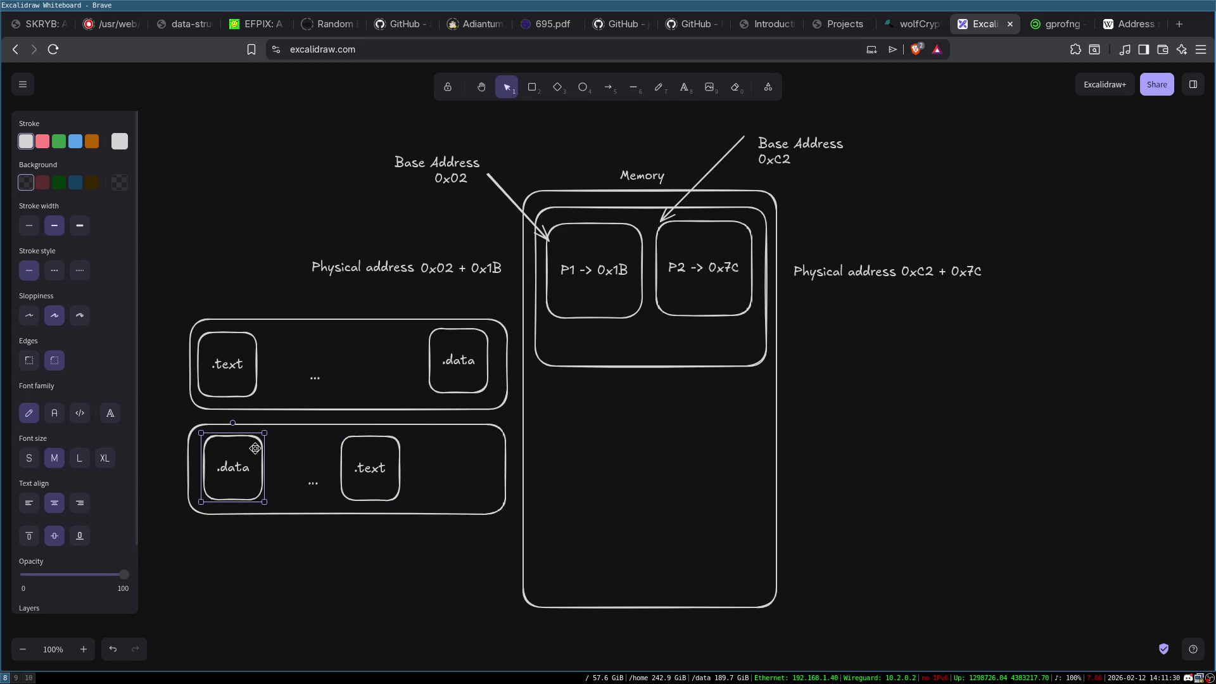
pyautogui.click(394, 540)
pyautogui.click(312, 479)
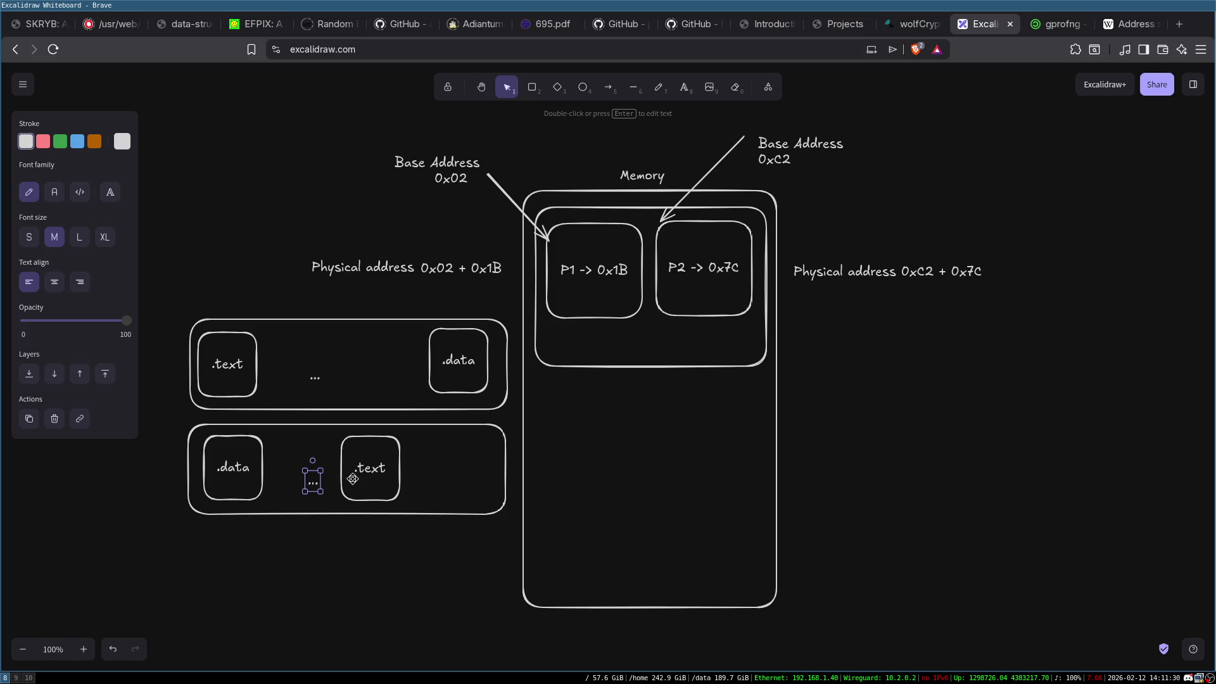
pyautogui.press('Delete')
pyautogui.moveTo(383, 448); pyautogui.dragTo(477, 450)
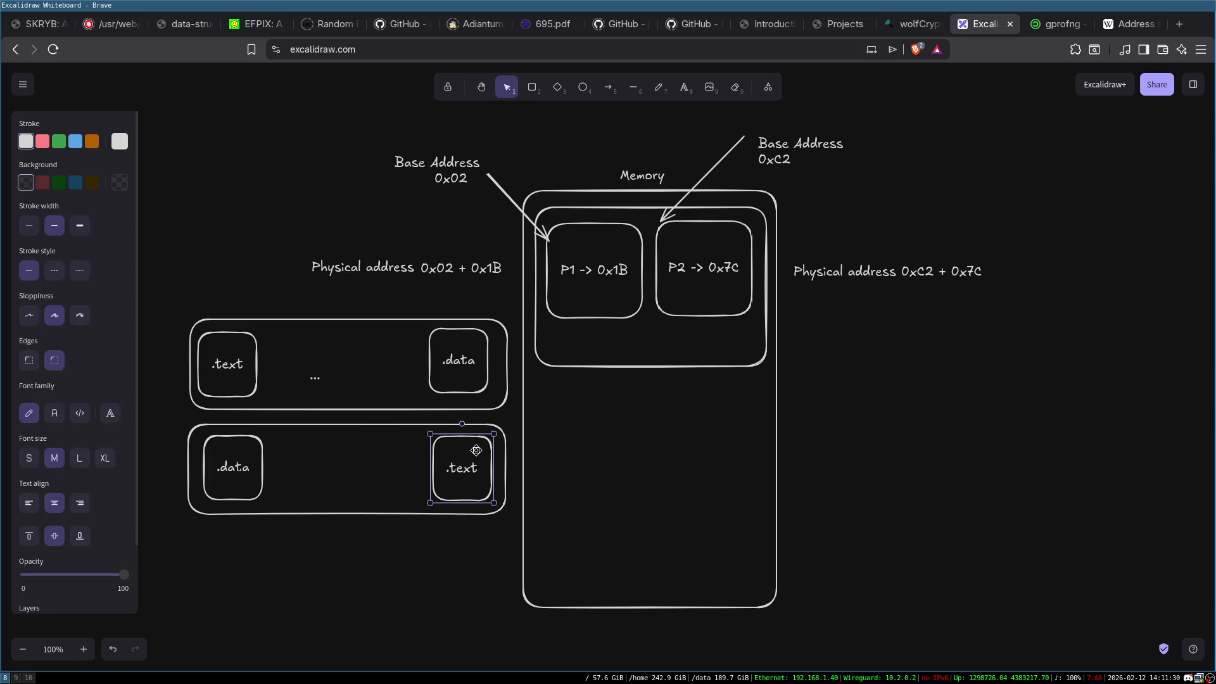
pyautogui.click(344, 465)
pyautogui.hotkey('ctrl', 'v')
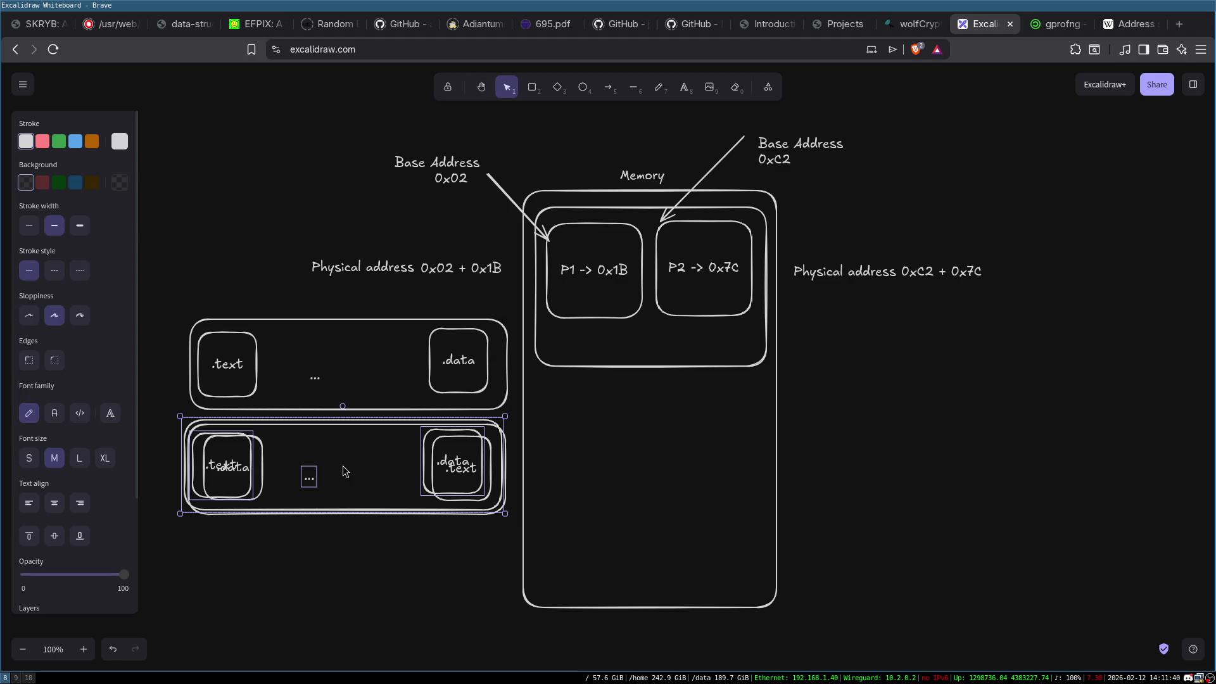
pyautogui.hotkey('ctrl', 'z')
pyautogui.click(317, 380)
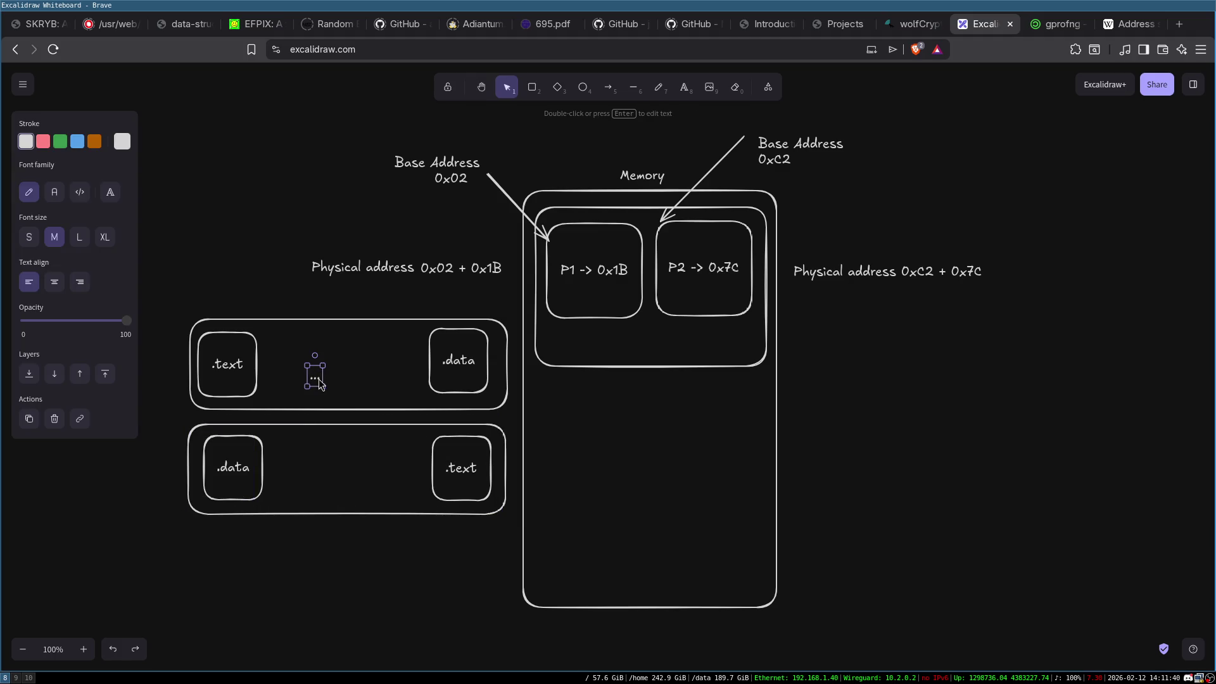
pyautogui.moveTo(318, 383)
pyautogui.keyDown('alt'); pyautogui.mouseDown()
pyautogui.moveTo(339, 476)
pyautogui.moveTo(319, 484)
pyautogui.mouseUp(); pyautogui.keyUp('alt')
# Label the upper container P1 and the lower one P2.
pyautogui.doubleClick(217, 307)
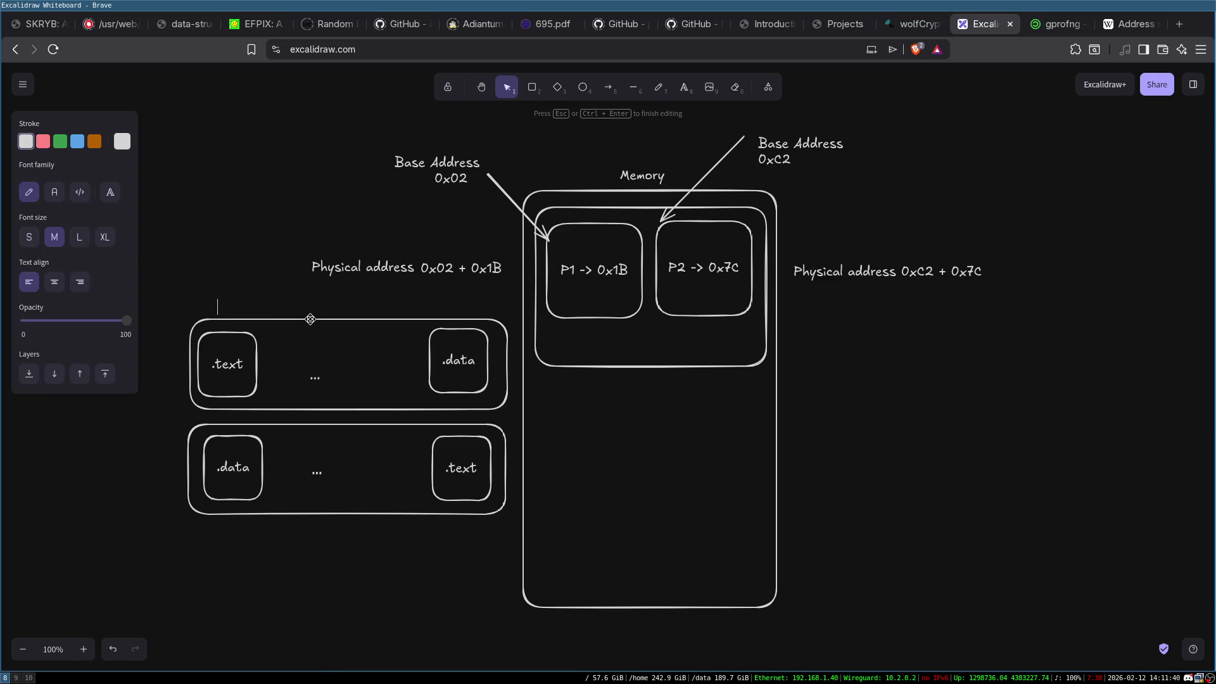
pyautogui.write('1')
pyautogui.click(226, 516)
pyautogui.doubleClick(228, 528)
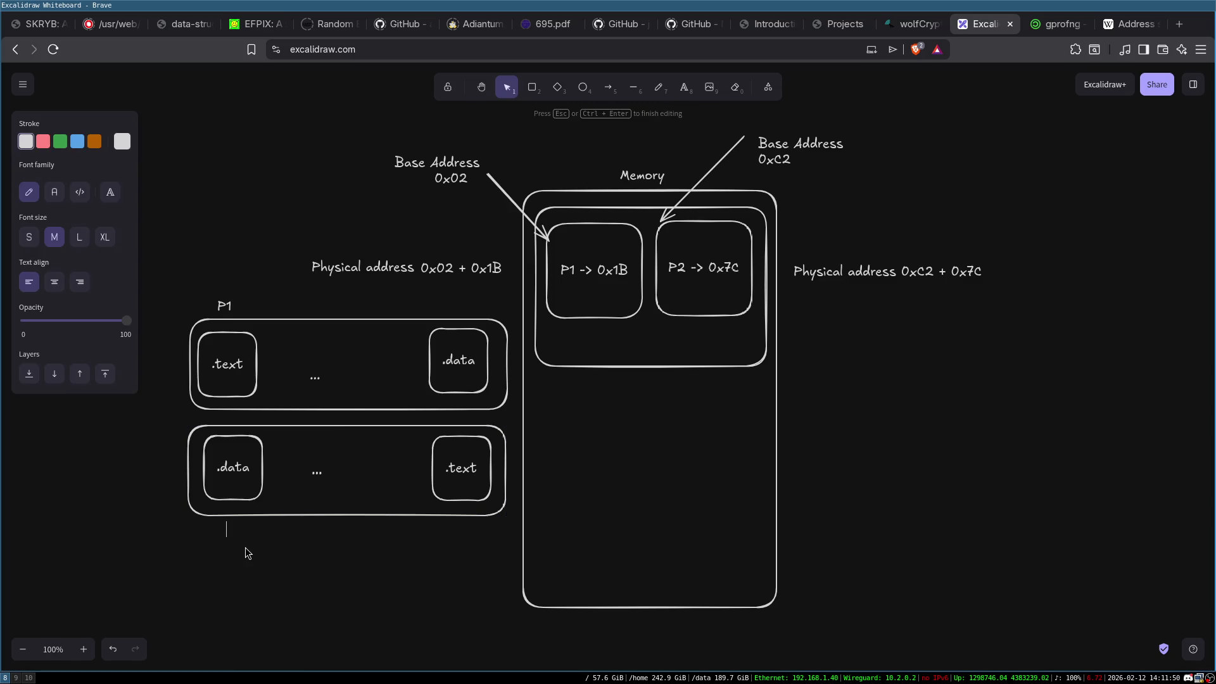
pyautogui.write('2')
pyautogui.click(370, 558)
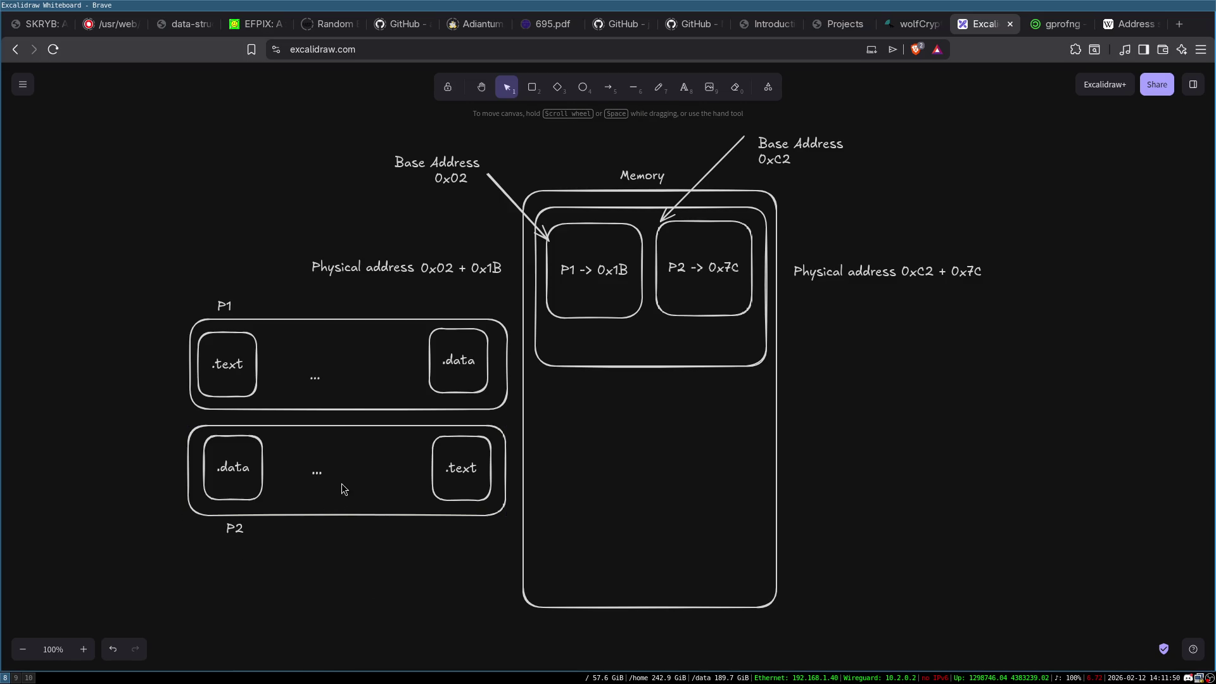
# Shift P2's .text box left and add a trailing ellipsis after it.
pyautogui.moveTo(480, 468); pyautogui.dragTo(397, 466)
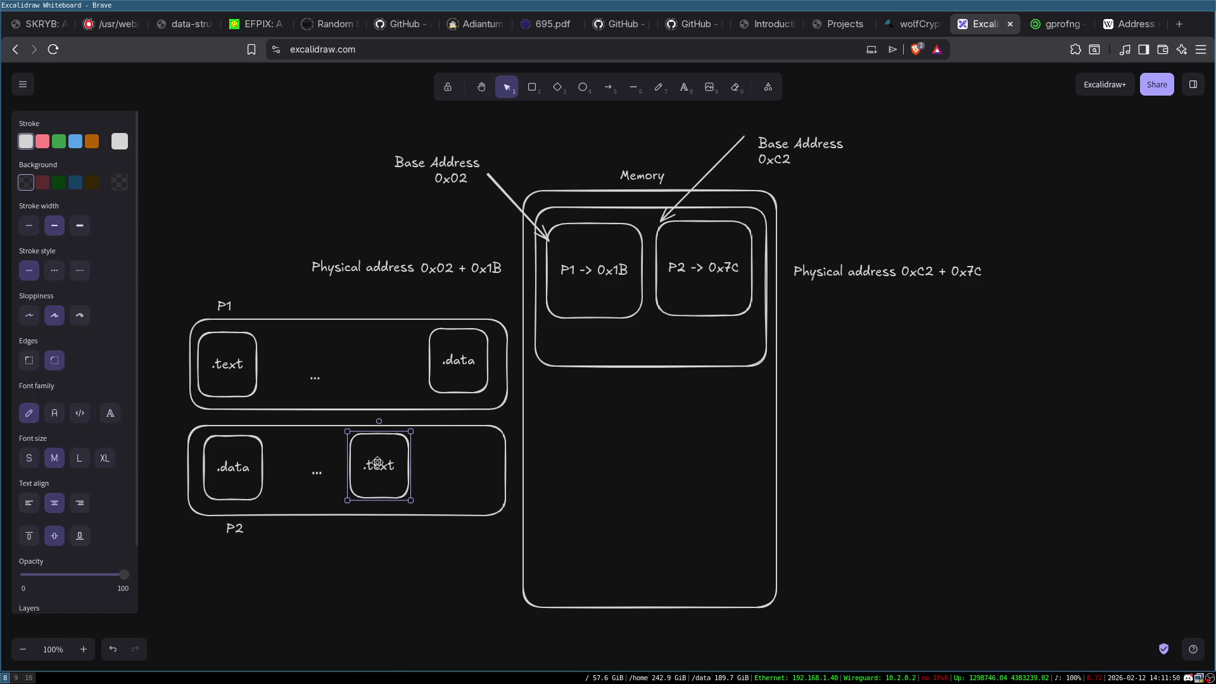
pyautogui.doubleClick(447, 478)
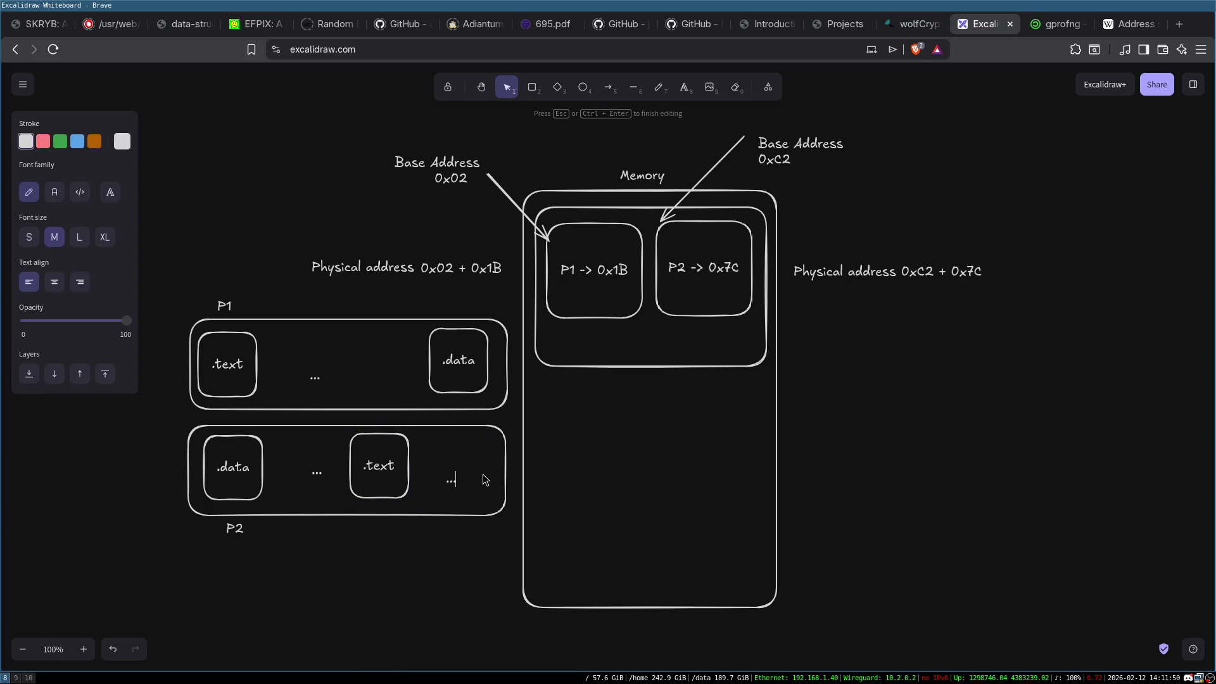
pyautogui.click(434, 546)
pyautogui.click(454, 476)
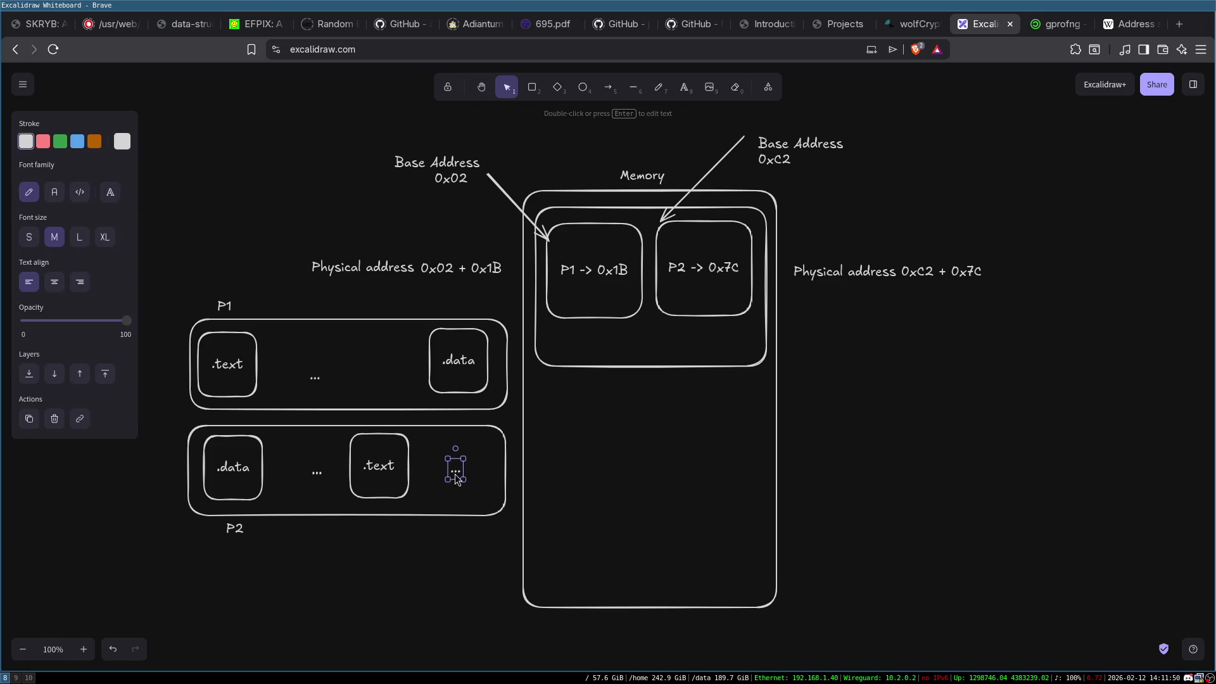
pyautogui.click(441, 534)
pyautogui.click(390, 472)
pyautogui.moveTo(390, 472); pyautogui.dragTo(391, 475)
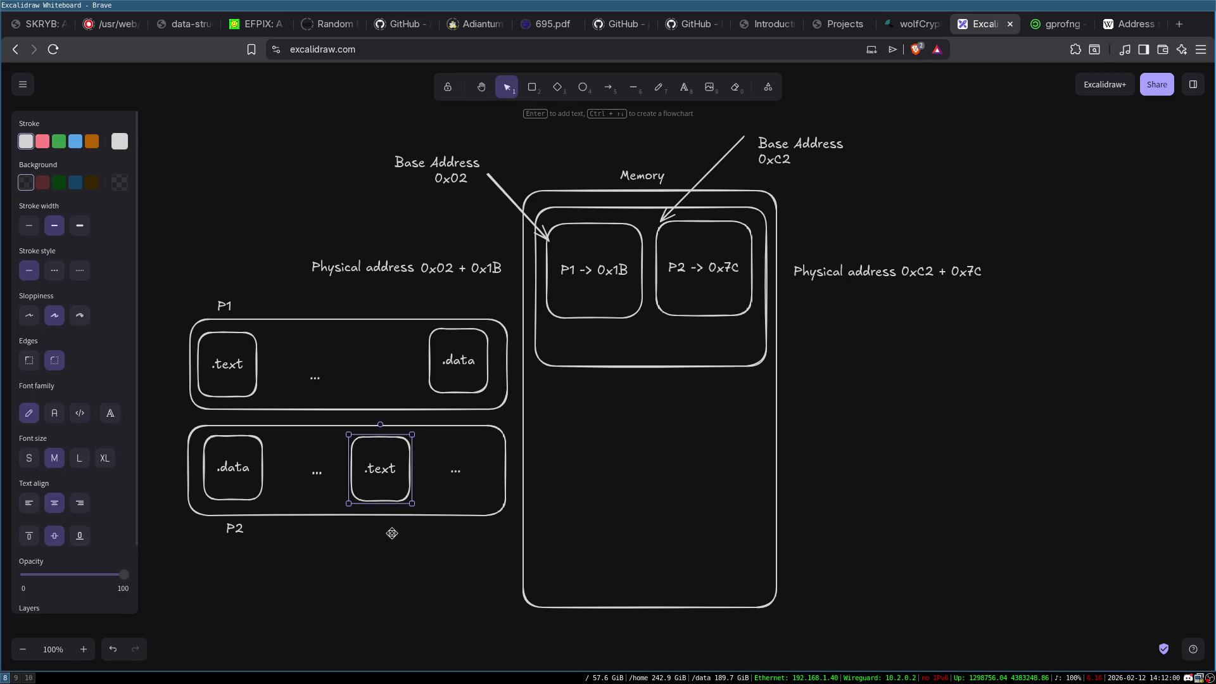
pyautogui.click(388, 532)
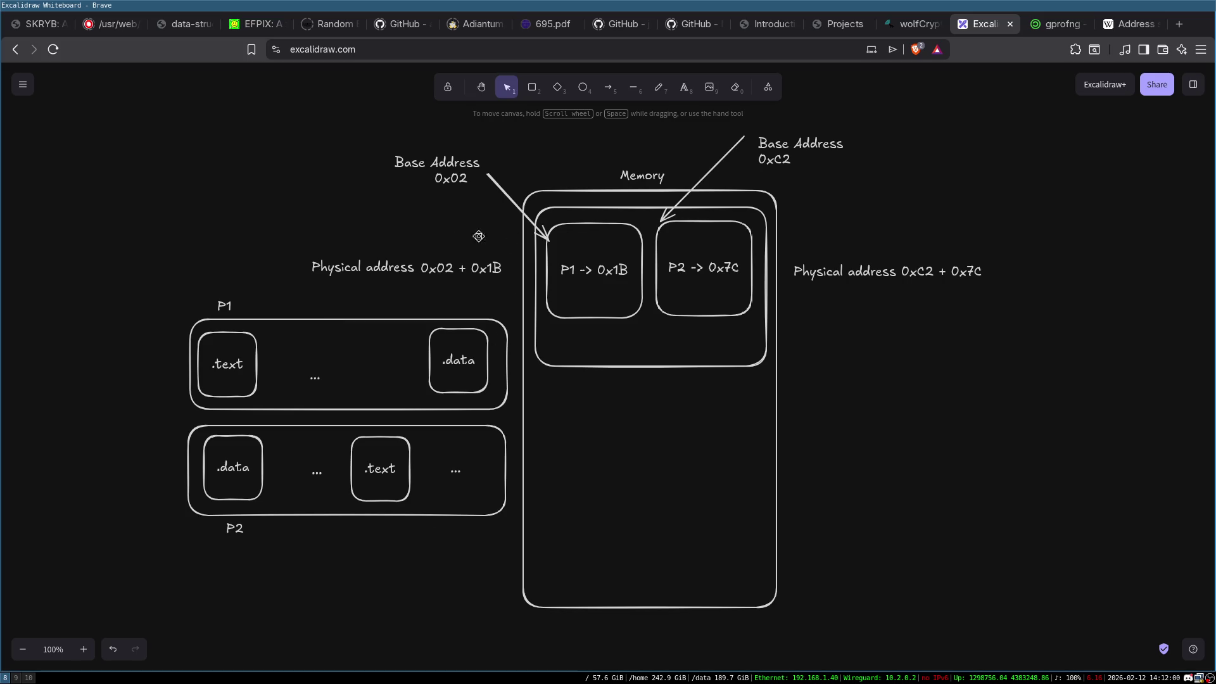
pyautogui.moveTo(380, 139)
pyautogui.mouseDown()
pyautogui.moveTo(452, 164)
pyautogui.moveTo(495, 201)
pyautogui.mouseUp()
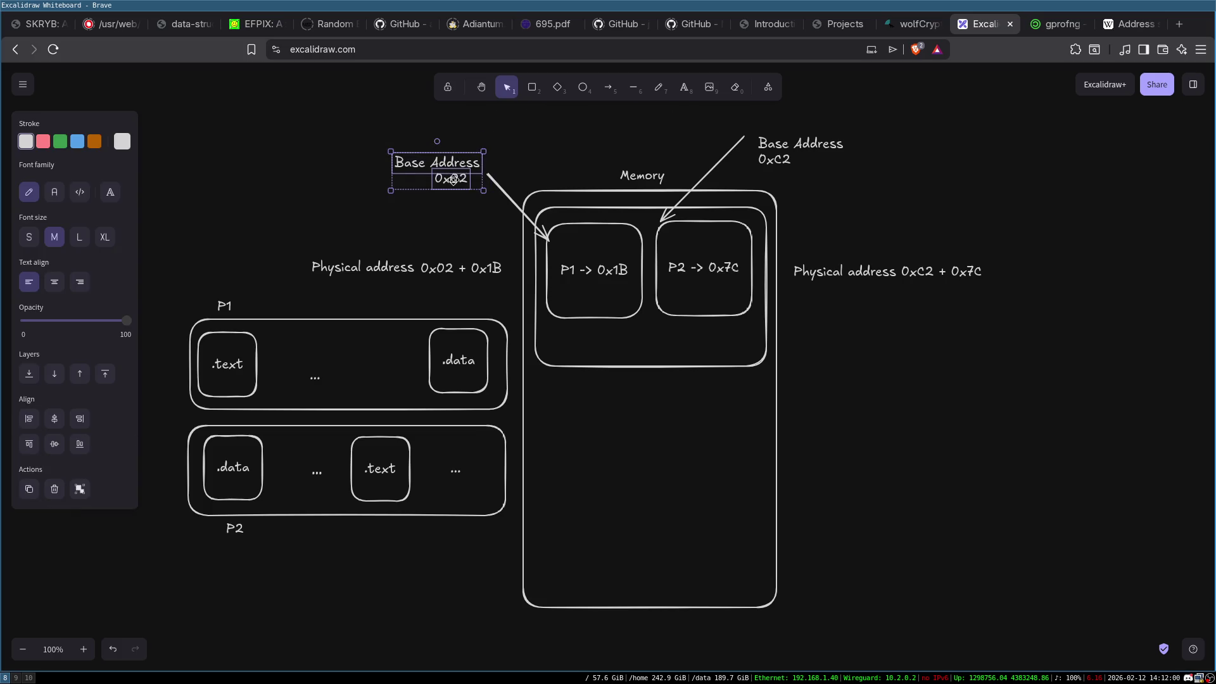
pyautogui.click(444, 143)
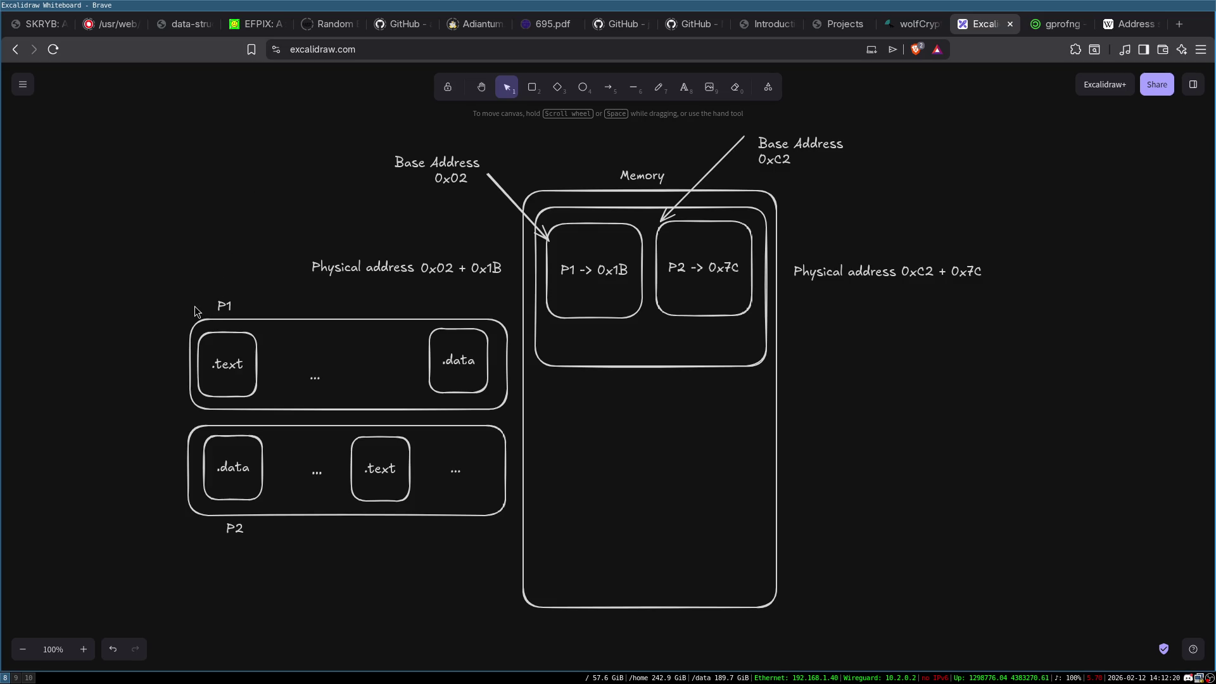
pyautogui.click(235, 353)
pyautogui.click(471, 353)
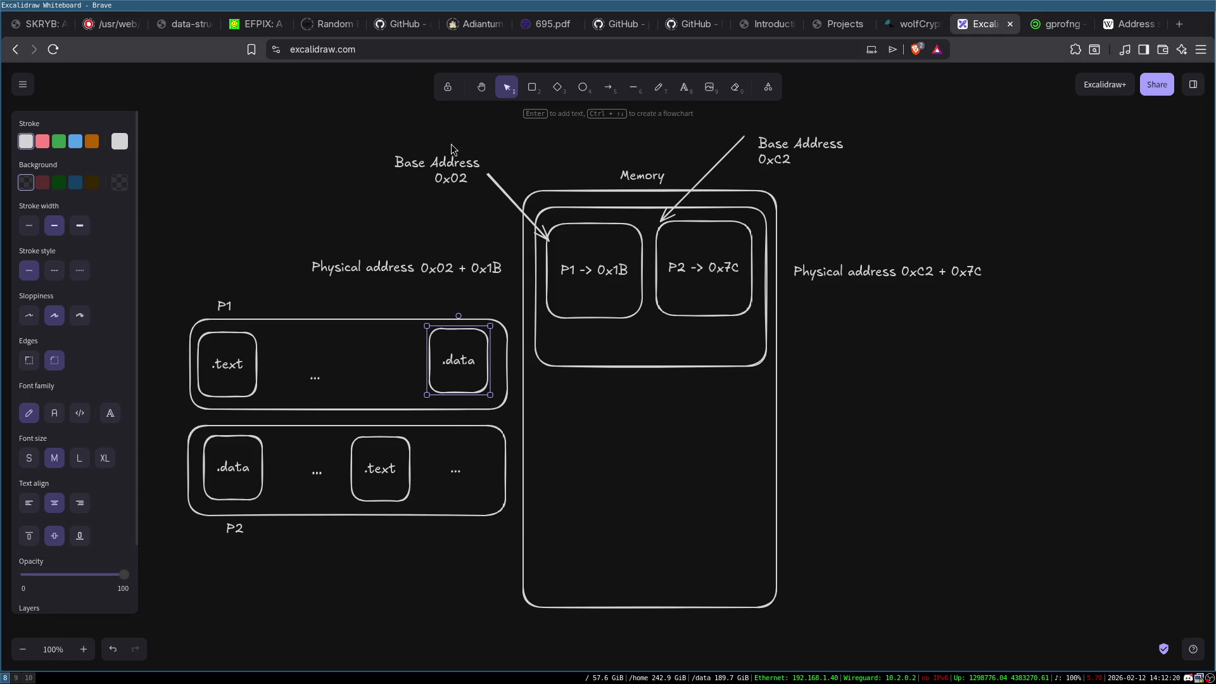
pyautogui.click(425, 164)
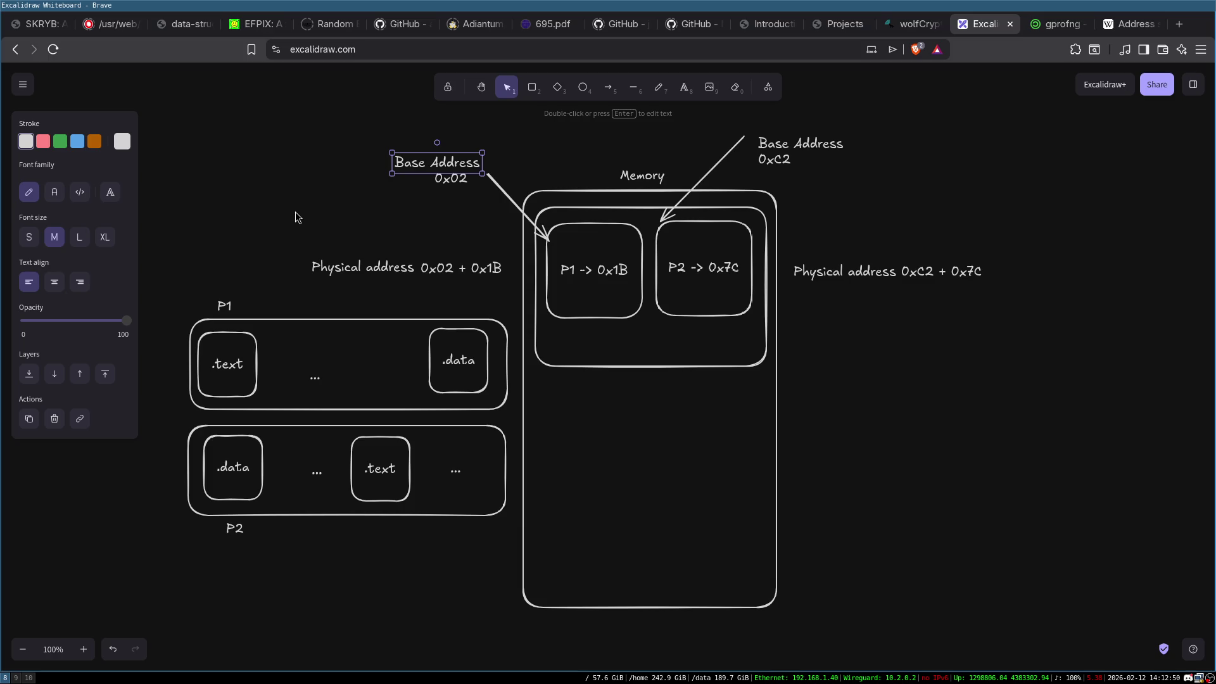
pyautogui.click(405, 233)
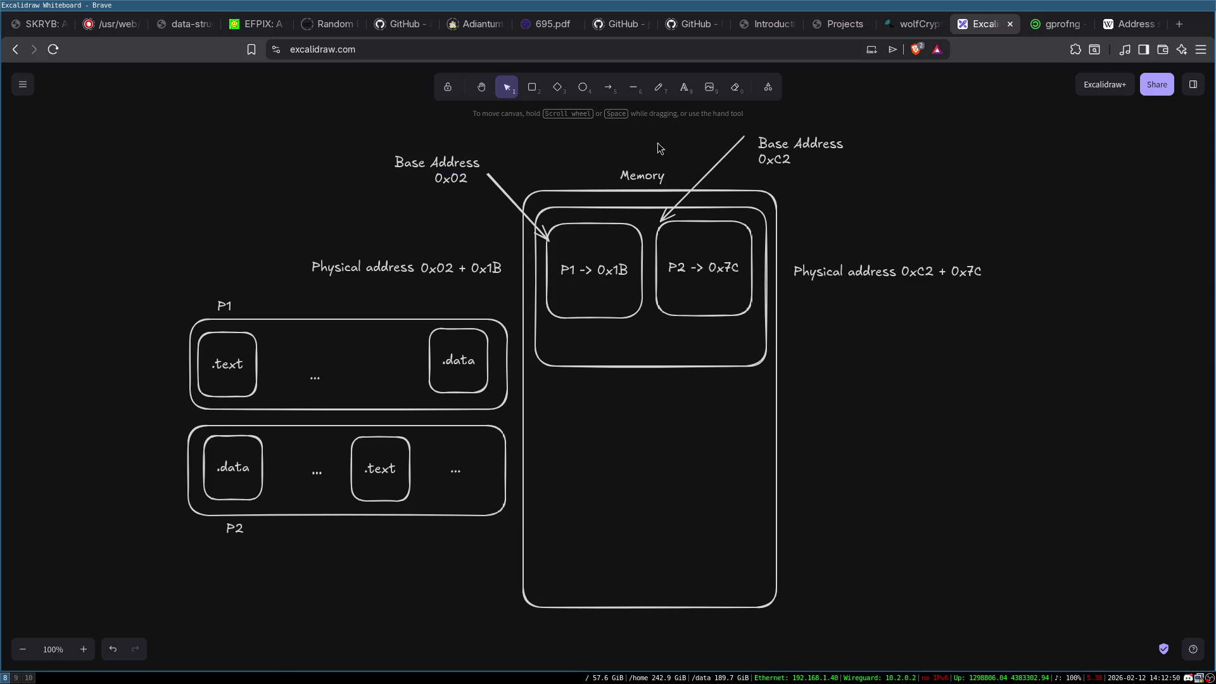
pyautogui.click(1127, 25)
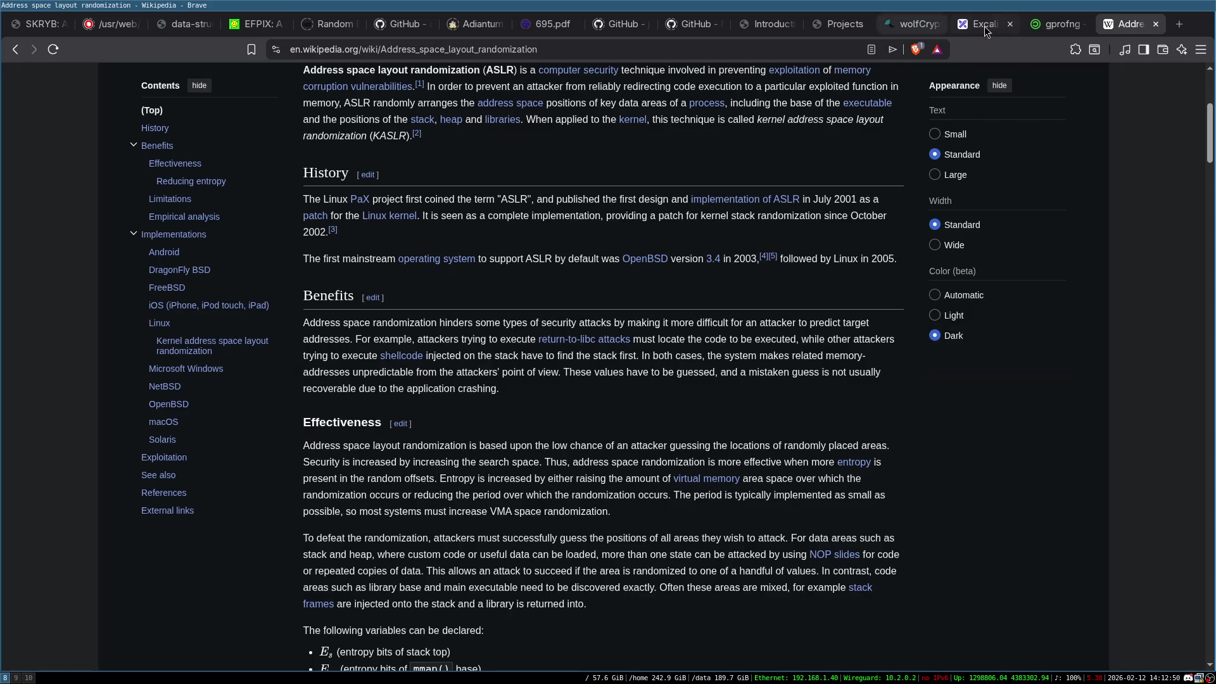
pyautogui.click(984, 28)
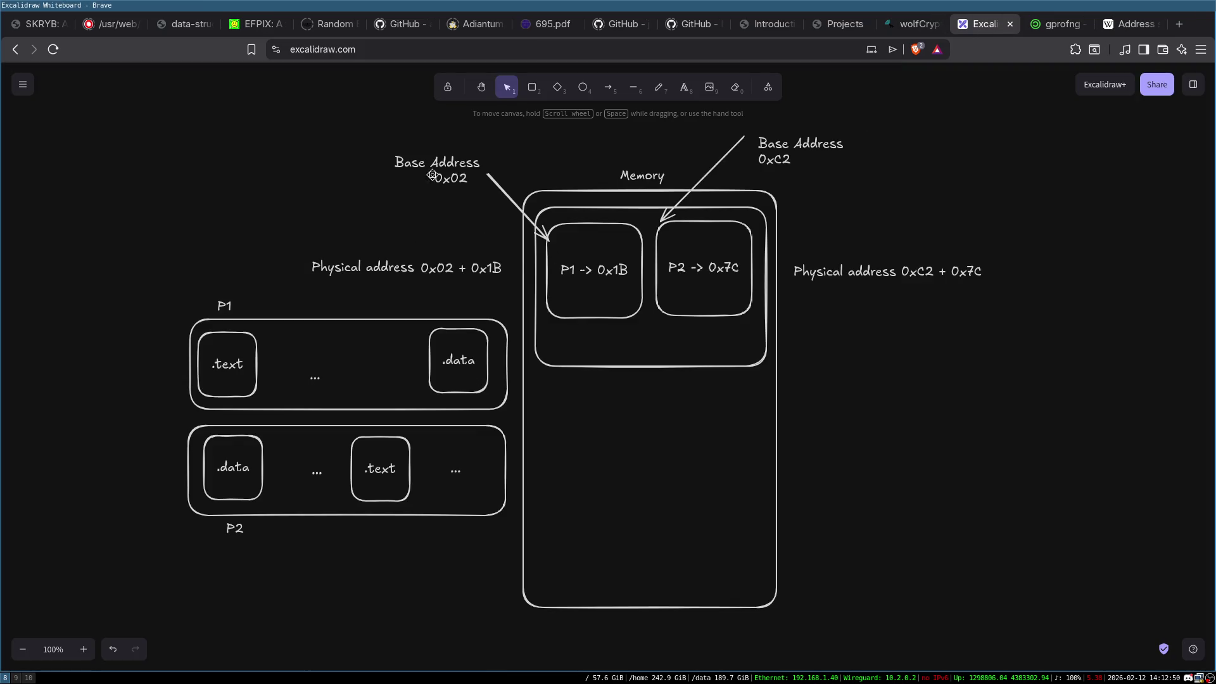
pyautogui.moveTo(378, 125)
pyautogui.mouseDown()
pyautogui.moveTo(922, 614)
pyautogui.moveTo(897, 588)
pyautogui.mouseUp()
pyautogui.click(932, 416)
pyautogui.moveTo(157, 151)
pyautogui.mouseDown()
pyautogui.moveTo(339, 190)
pyautogui.moveTo(1001, 561)
pyautogui.moveTo(1008, 627)
pyautogui.mouseUp()
pyautogui.click(1001, 410)
pyautogui.click(225, 362)
pyautogui.click(290, 340)
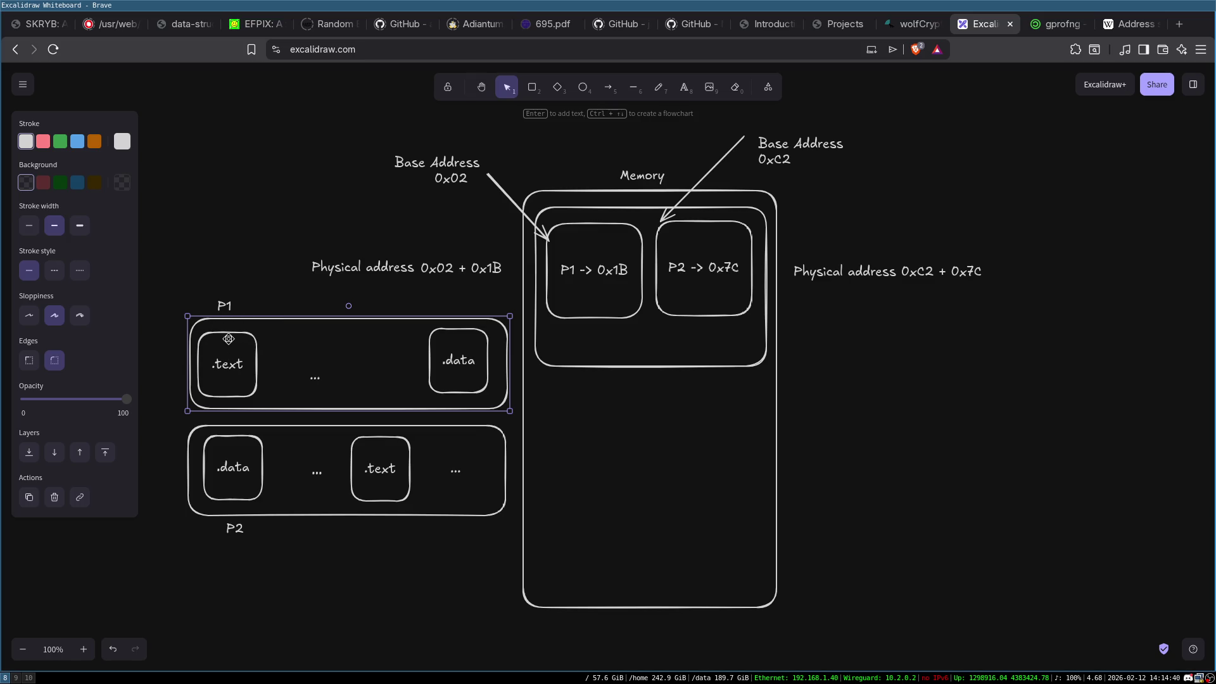
pyautogui.click(224, 365)
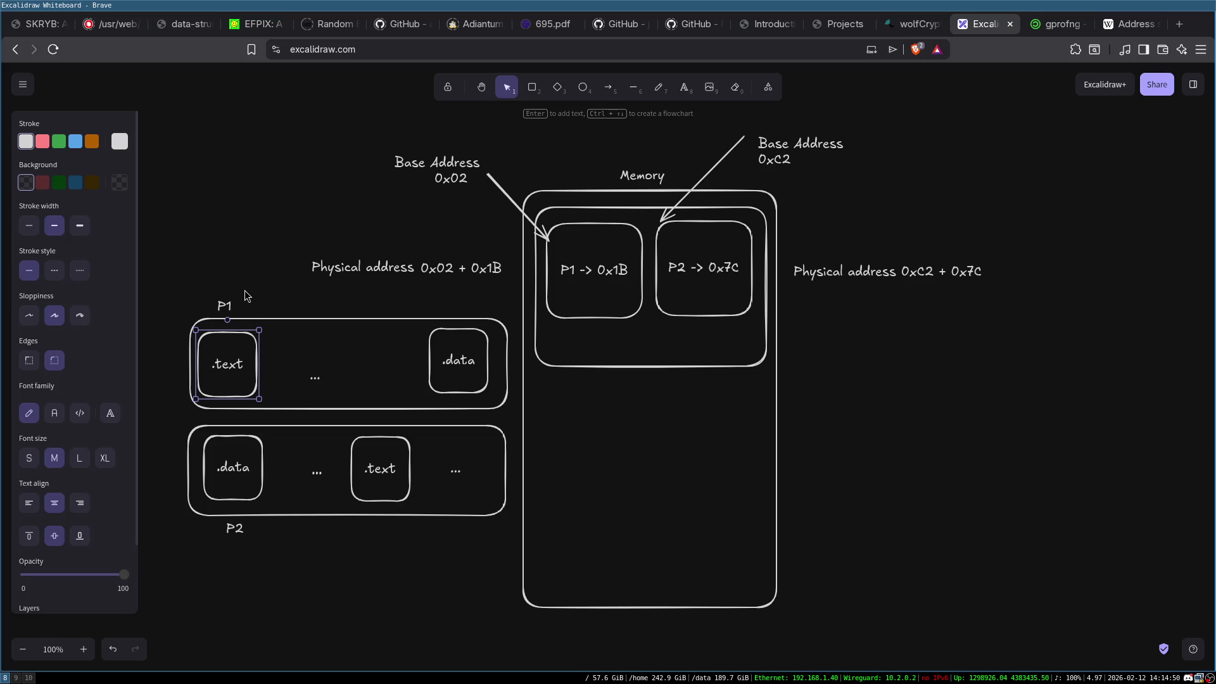
pyautogui.press('super+ctrl+1')
# In a new terminal, ssh into shiva and list the project3331 folder.
pyautogui.press('super+Return')
pyautogui.write('ssh shiva')
pyautogui.press('Return')
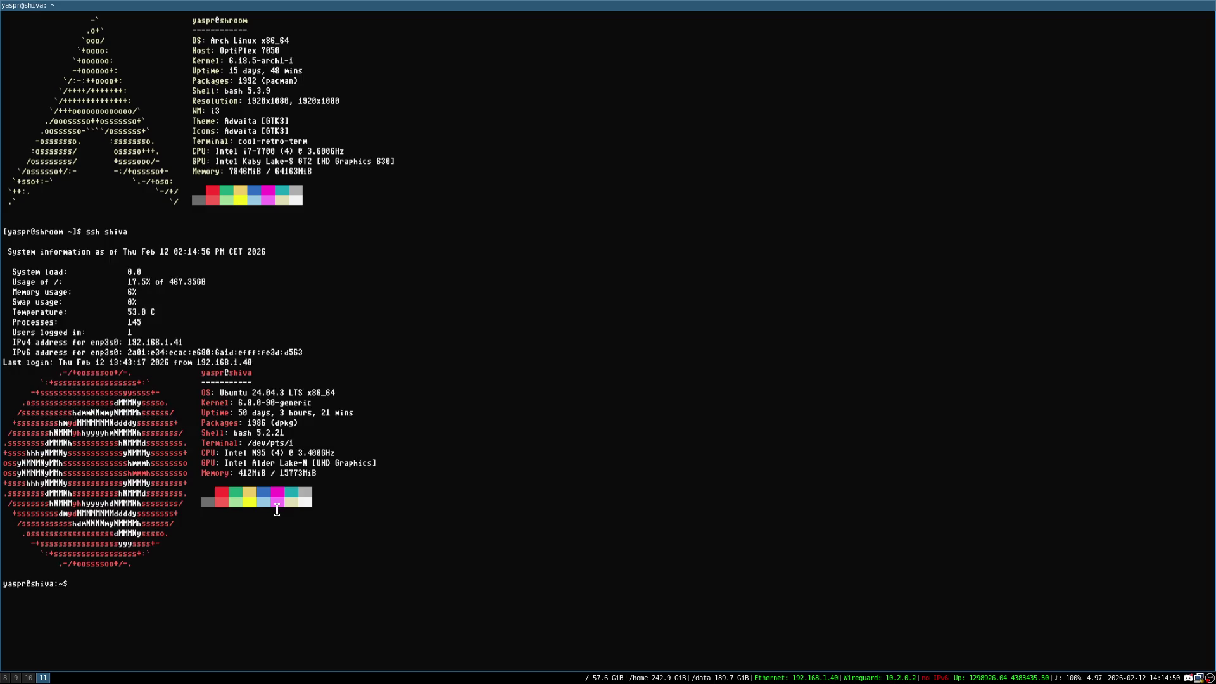
pyautogui.write('cd p')
pyautogui.press('Tab')
pyautogui.write('pro')
pyautogui.press('Tab')
pyautogui.press('Return')
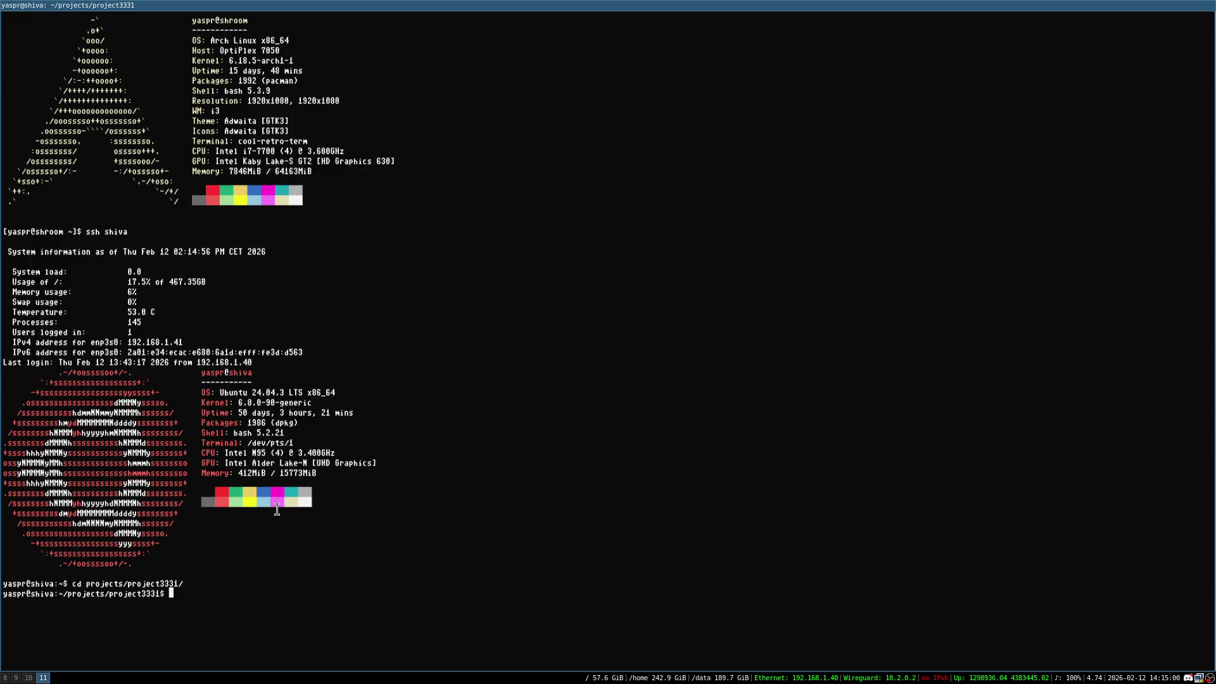
pyautogui.hotkey('ctrl', 'l')
pyautogui.write('ls')
pyautogui.press('Return')
# List the contents of the v3 and v2 folders.
pyautogui.write('cd v3')
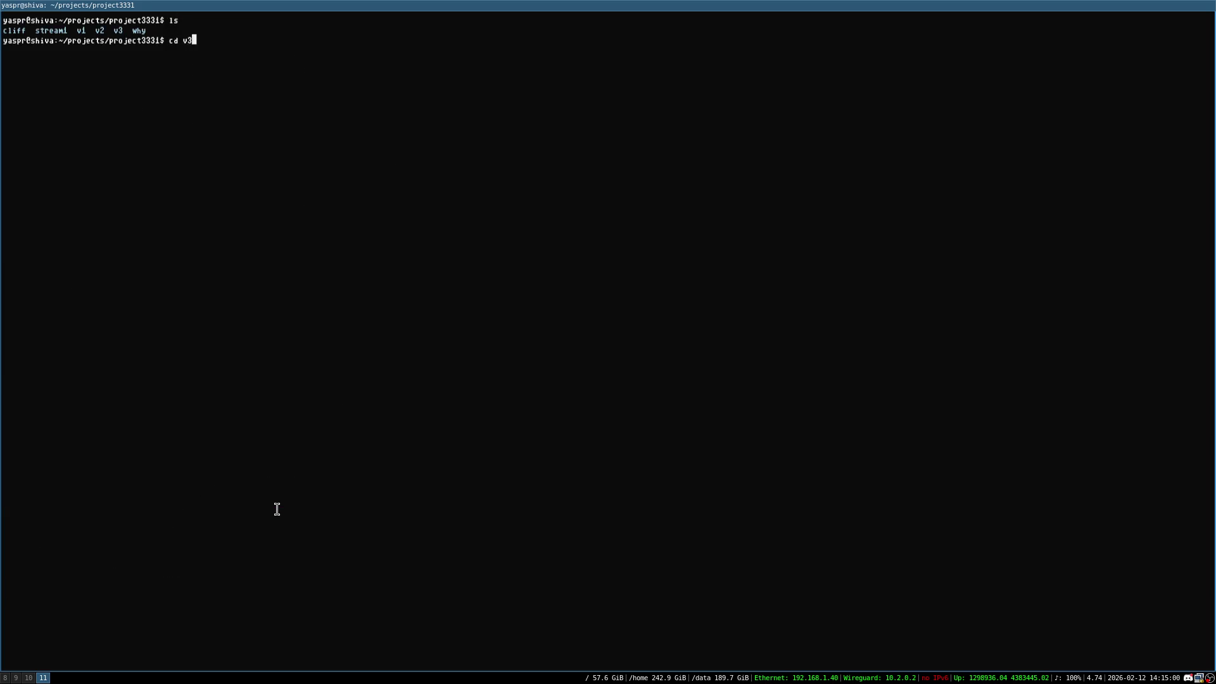
pyautogui.press('Return')
pyautogui.write('ls')
pyautogui.press('Return')
pyautogui.write('cd ..')
pyautogui.press('Return')
pyautogui.write('cd v2')
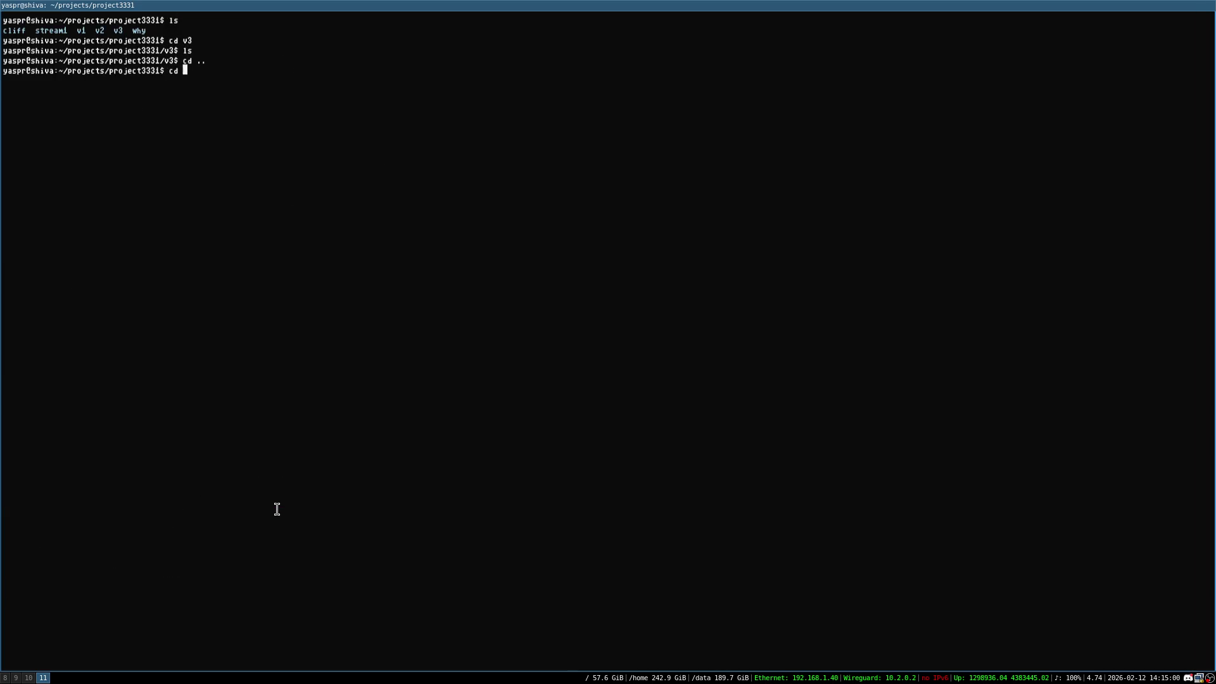
pyautogui.press('Return')
pyautogui.write('ls')
pyautogui.press('Return')
# Navigate into yrcc/ELFjam/v3 and list its files.
pyautogui.write('cd yrcc/')
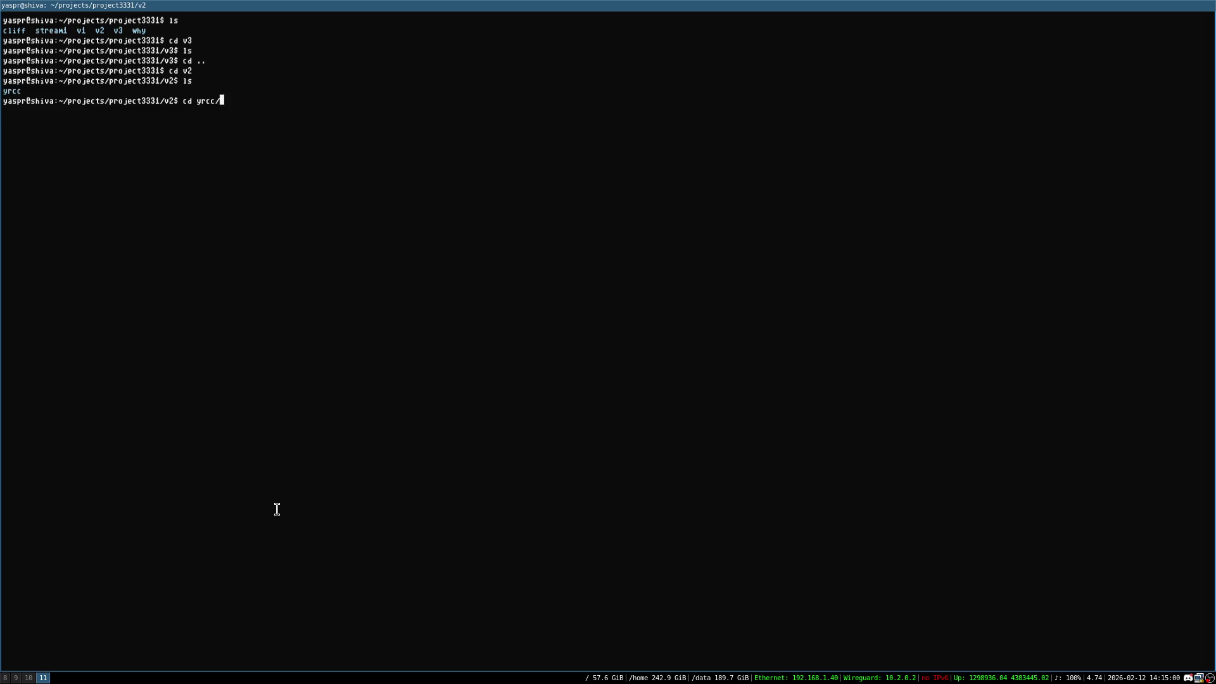
pyautogui.press('Return')
pyautogui.write('ls')
pyautogui.press('Return')
pyautogui.write('cd ELFjam/')
pyautogui.press('Return')
pyautogui.hotkey('ctrl', 'l')
pyautogui.write('ls')
pyautogui.press('Return')
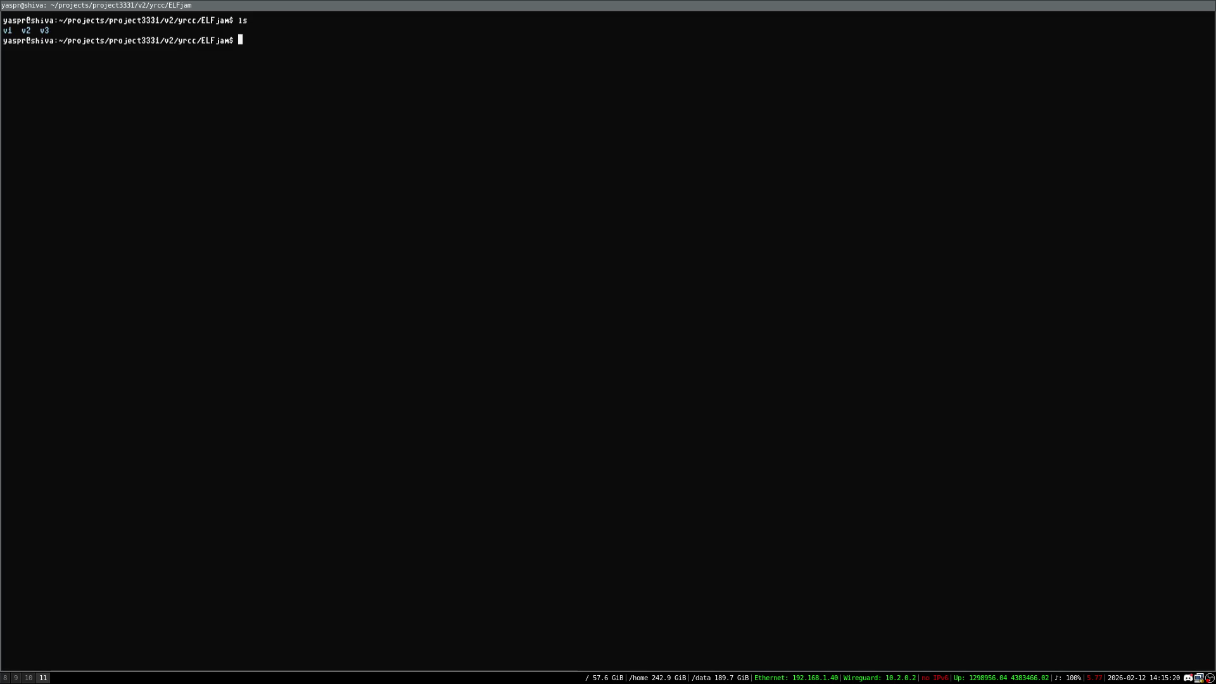
pyautogui.write('cd v3')
pyautogui.press('Return')
pyautogui.hotkey('ctrl', 'l')
pyautogui.write('ls')
pyautogui.press('Return')
# Run ps to check running processes, then relist the v3 files.
pyautogui.hotkey('ctrl', 'c')
pyautogui.hotkey('ctrl', 'l')
pyautogui.write('ps')
pyautogui.press('Return')
pyautogui.hotkey('ctrl', 'l')
pyautogui.write('ls')
pyautogui.press('Return')
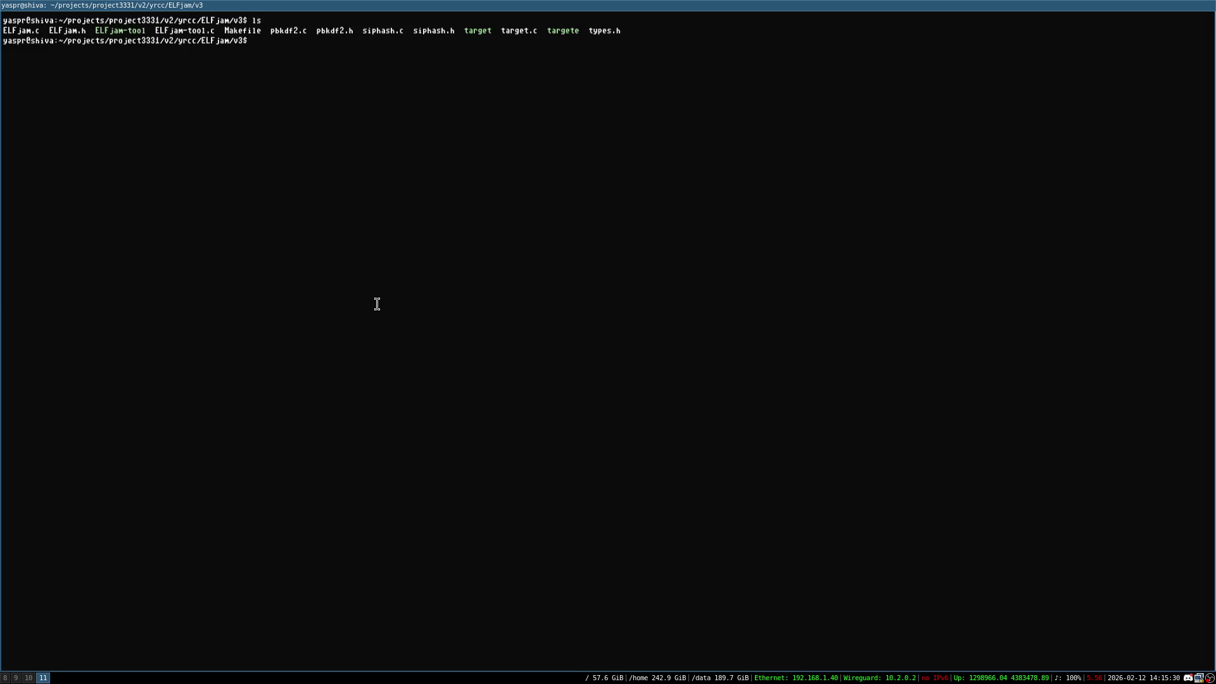
# Open the v3 ELFjam.c in Emacs, skim it, and quit.
pyautogui.write('emacs E')
pyautogui.write('LFjam.c')
pyautogui.press('Return')
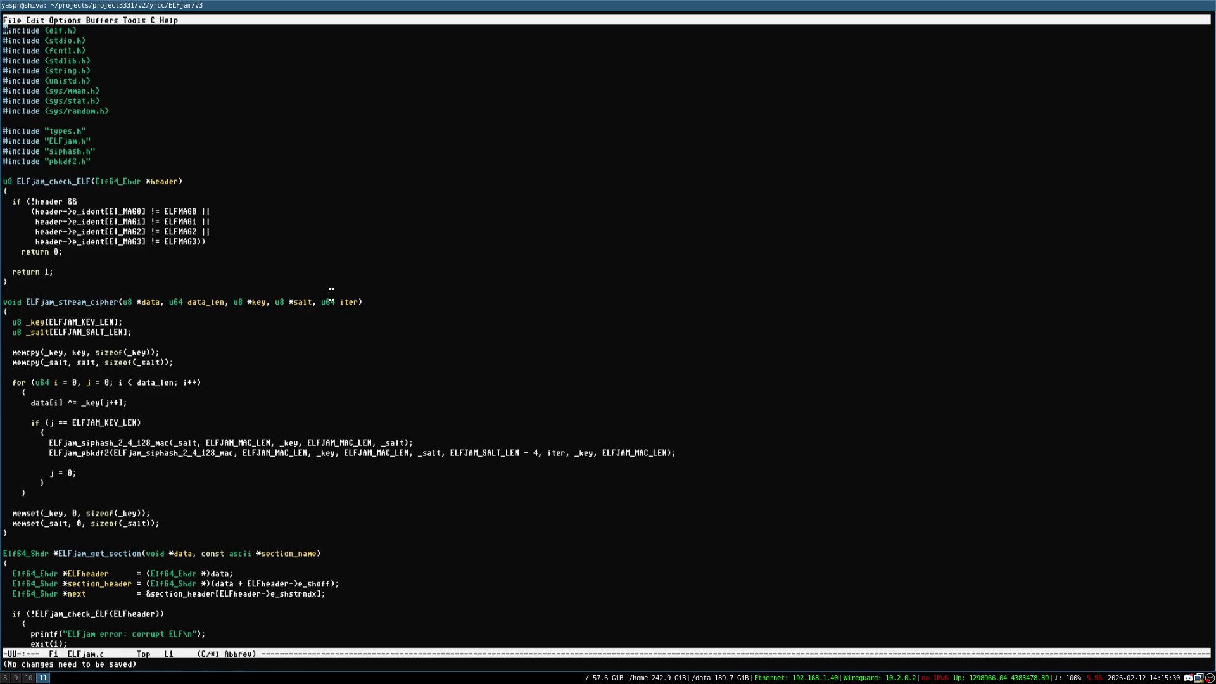
pyautogui.press('pagedown')
pyautogui.press('pageup')
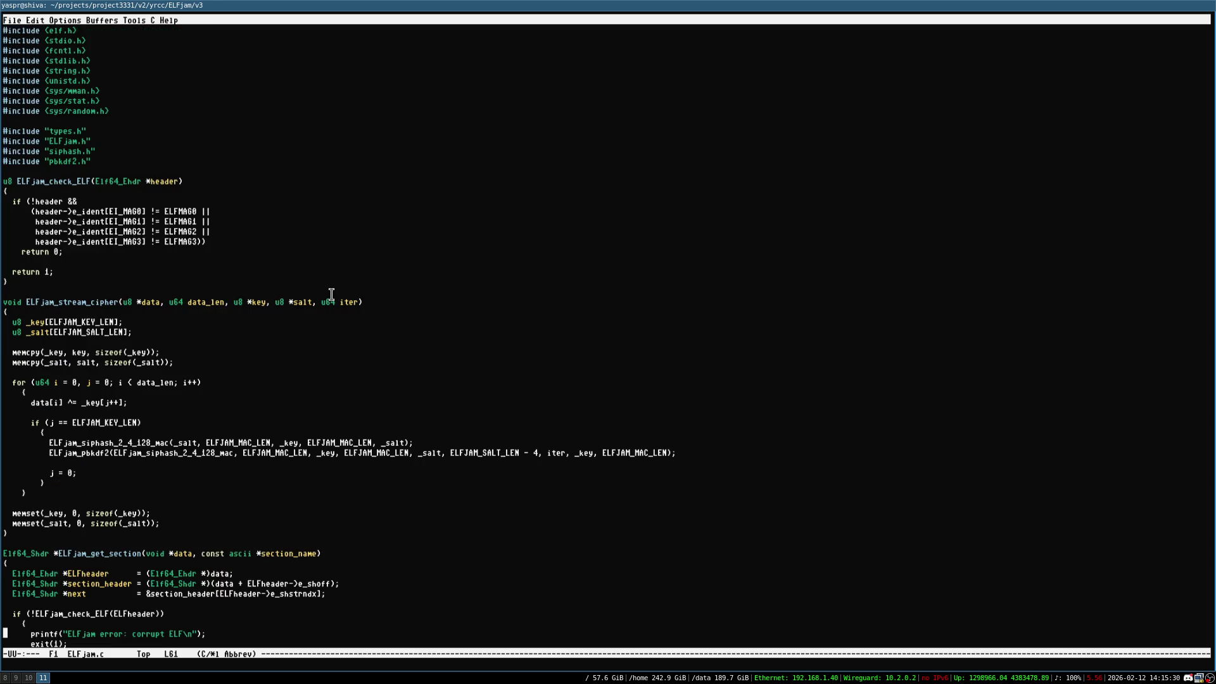
pyautogui.hotkey('ctrl', 'x')
pyautogui.hotkey('ctrl', 'c')
# Move to the v1 folder, list its files, and run emacs ELFjam.c.
pyautogui.write('cd ..')
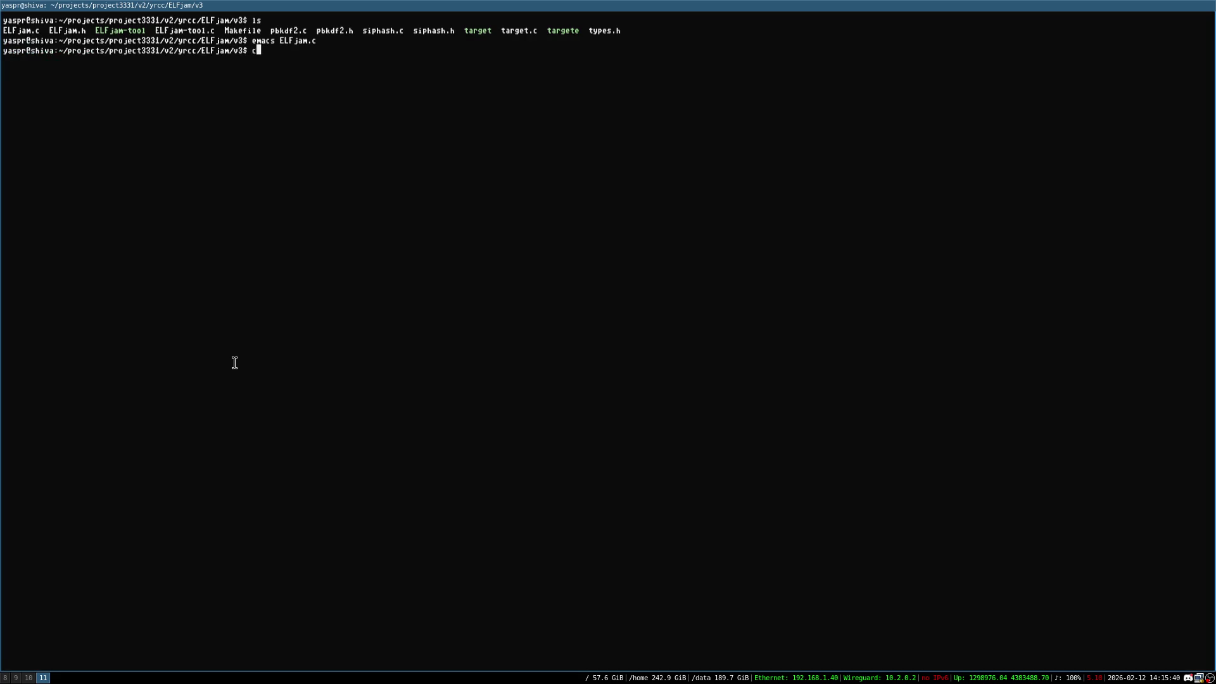
pyautogui.press('Return')
pyautogui.write('cd v1')
pyautogui.press('Return')
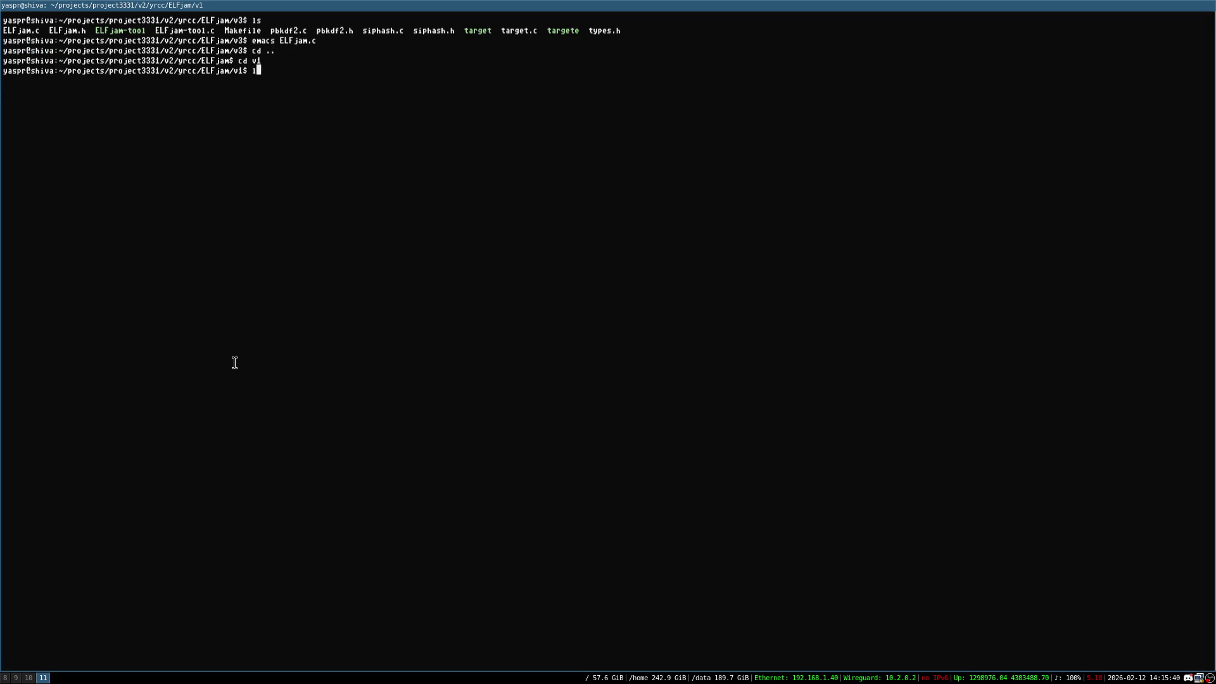
pyautogui.write('ls')
pyautogui.press('Return')
pyautogui.write('emacs ELFjam')
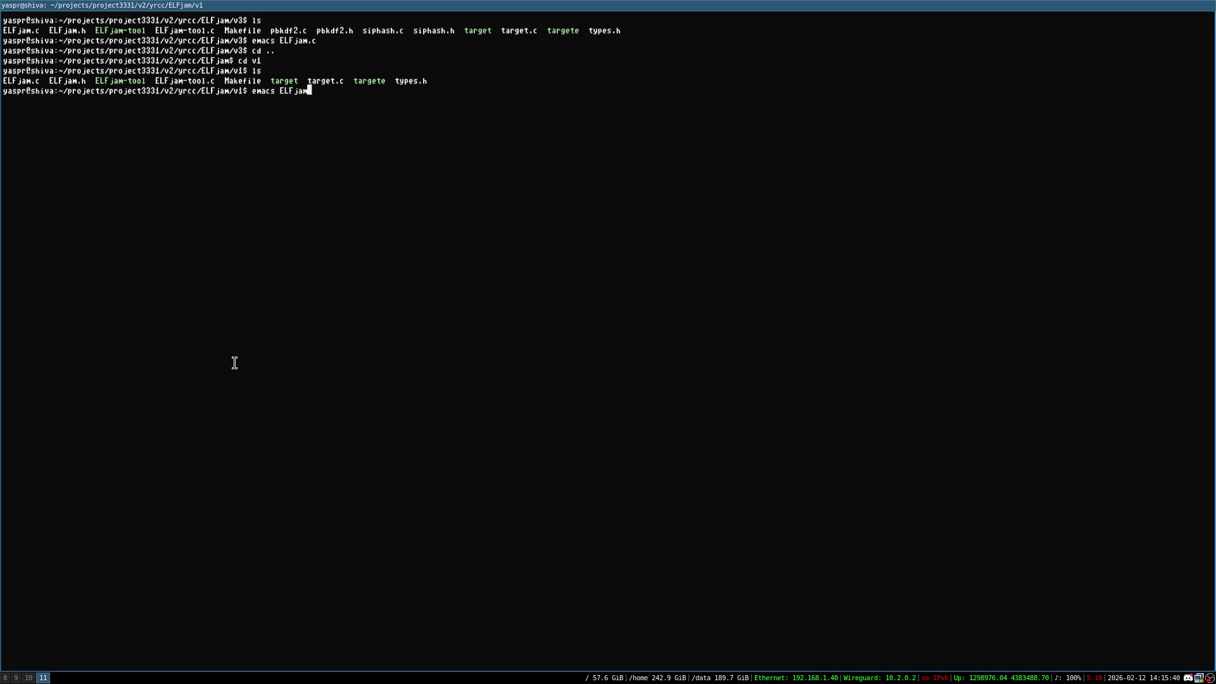
pyautogui.write('.c')
pyautogui.press('Return')
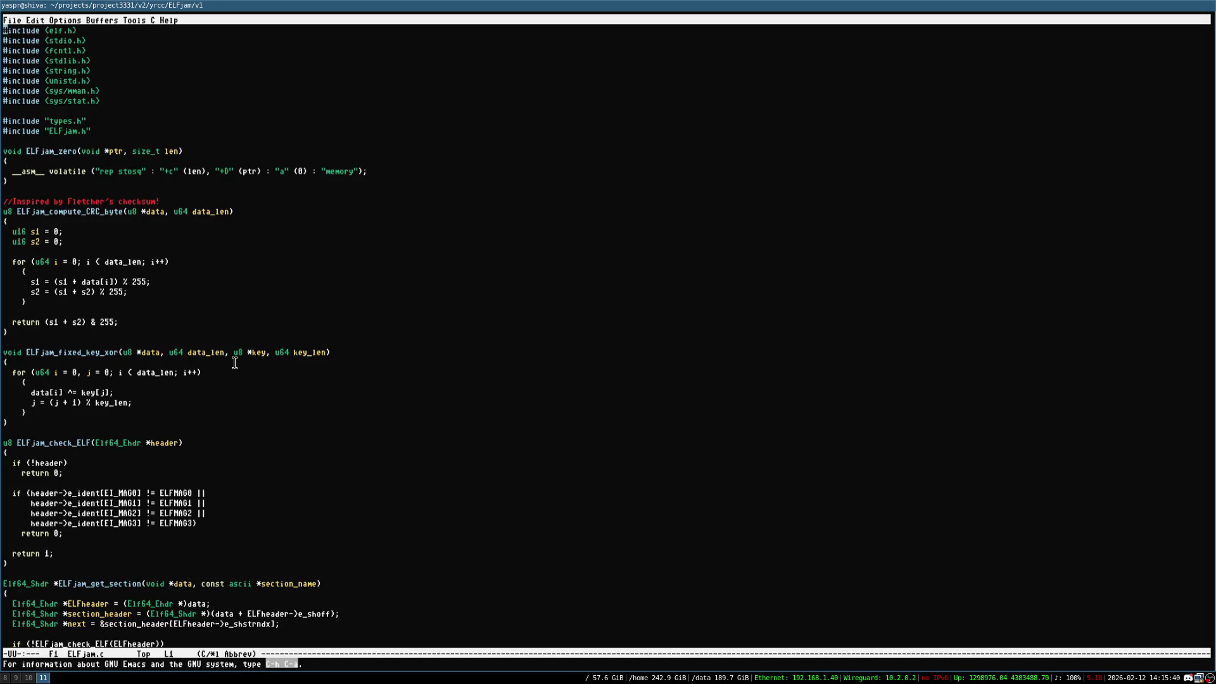
# Page through ELFjam.c to the ELFjam_decrypt function and its encrypted_section lines.
pyautogui.press('pagedown')
pyautogui.press('pagedown')
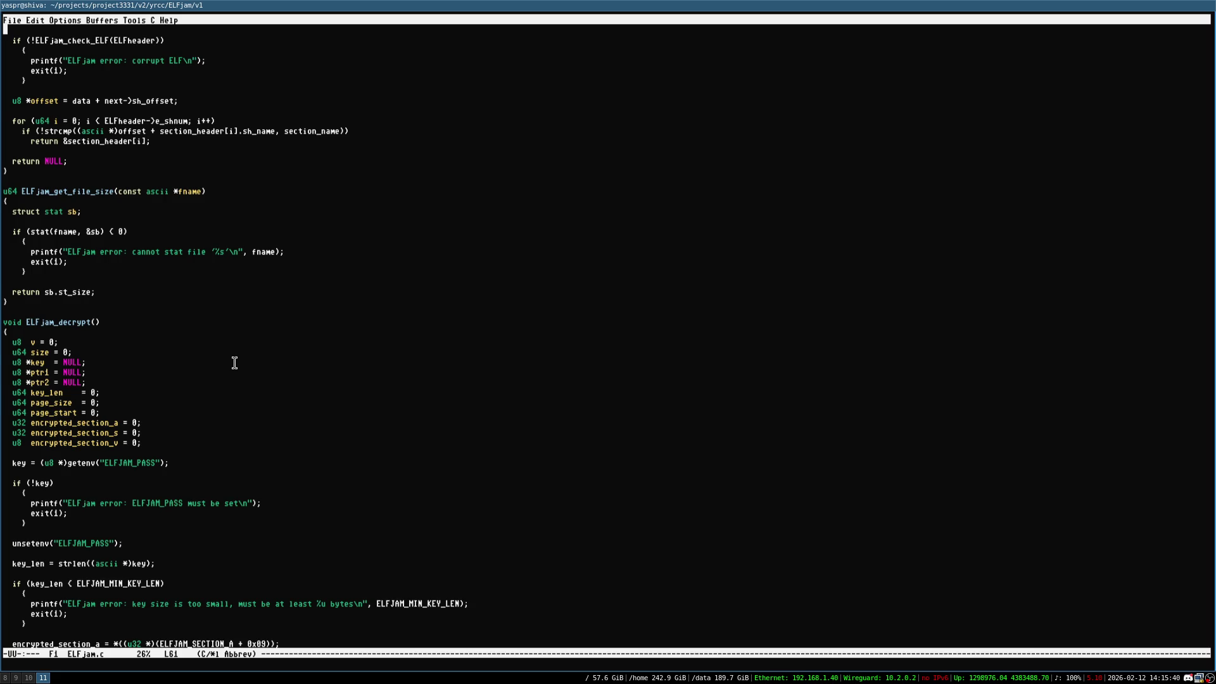
pyautogui.press('pagedown')
pyautogui.press('pageup')
pyautogui.press('pageup')
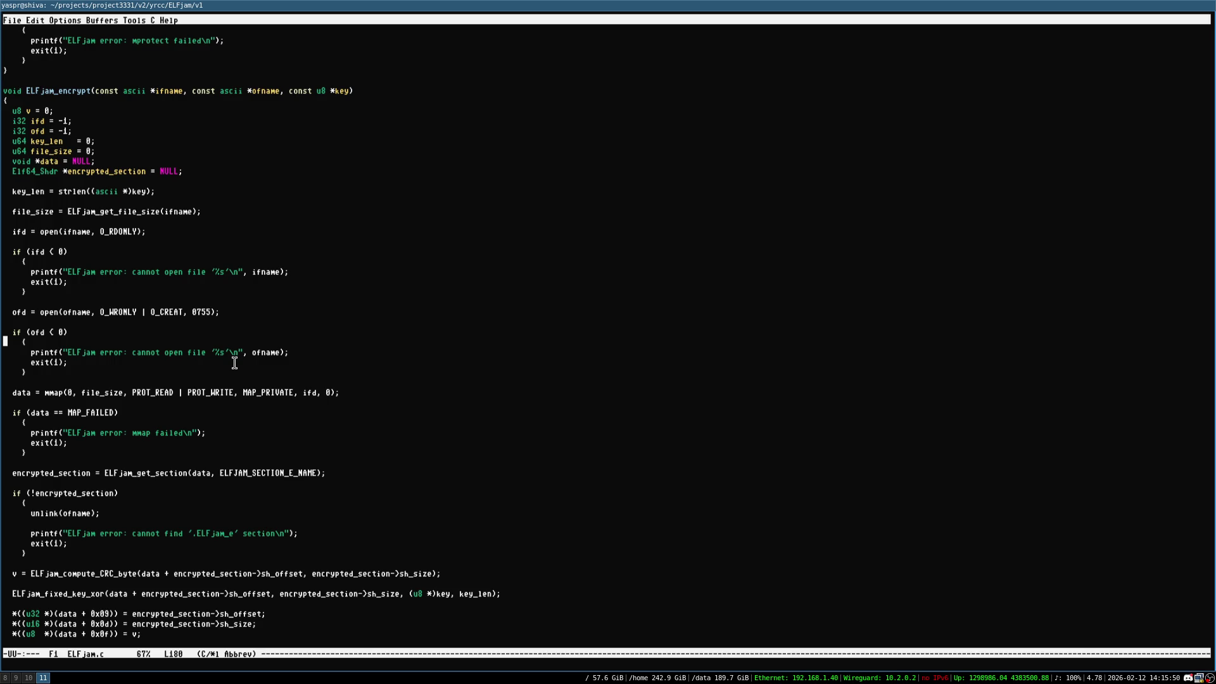
pyautogui.press('pageup')
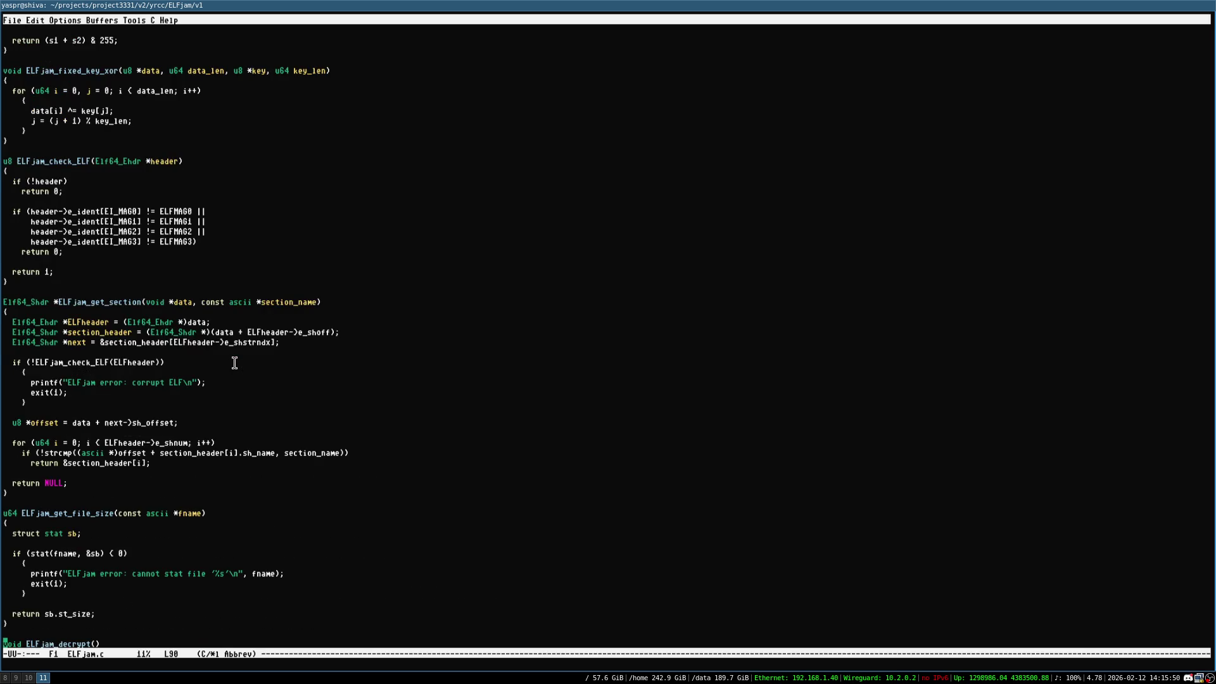
pyautogui.hotkey('ctrl', 'l')
pyautogui.press('pagedown')
pyautogui.press('pageup')
pyautogui.press('Down')
pyautogui.press('Down')
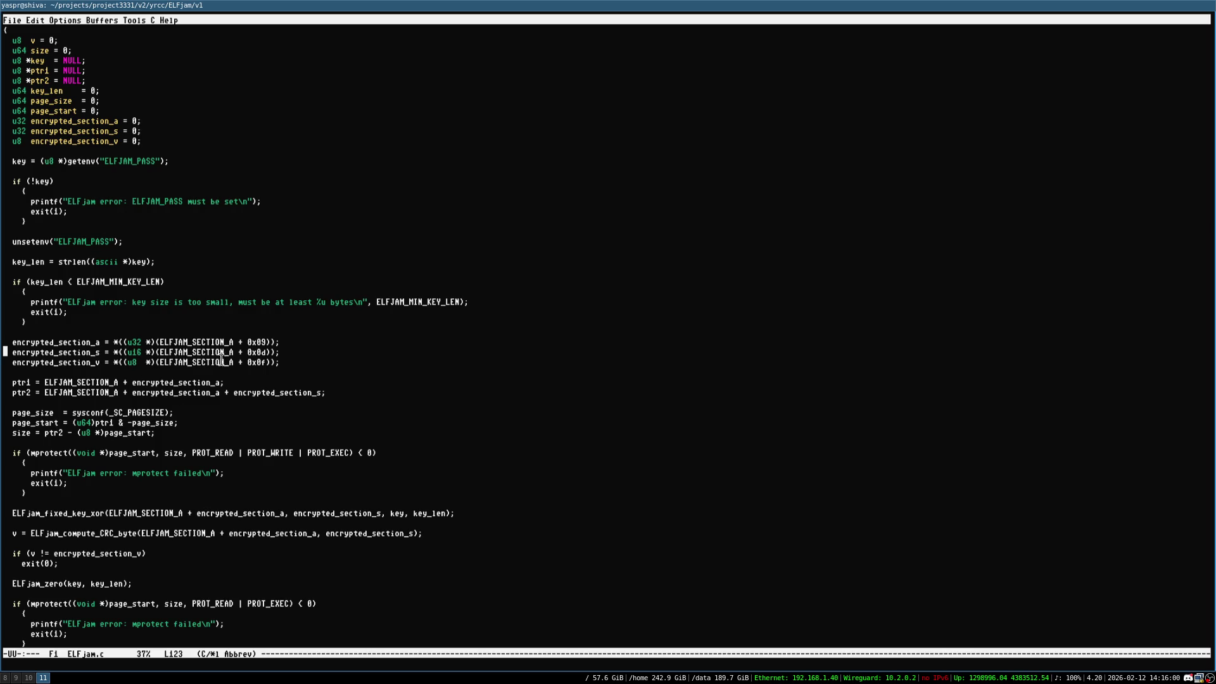
# Inspect ELFJAM_SECTION_A, save ELFjam.c, and page down to ELFjam_encrypt.
pyautogui.doubleClick(200, 341)
pyautogui.click(201, 342)
pyautogui.hotkey('ctrl', 'x')
pyautogui.hotkey('ctrl', 's')
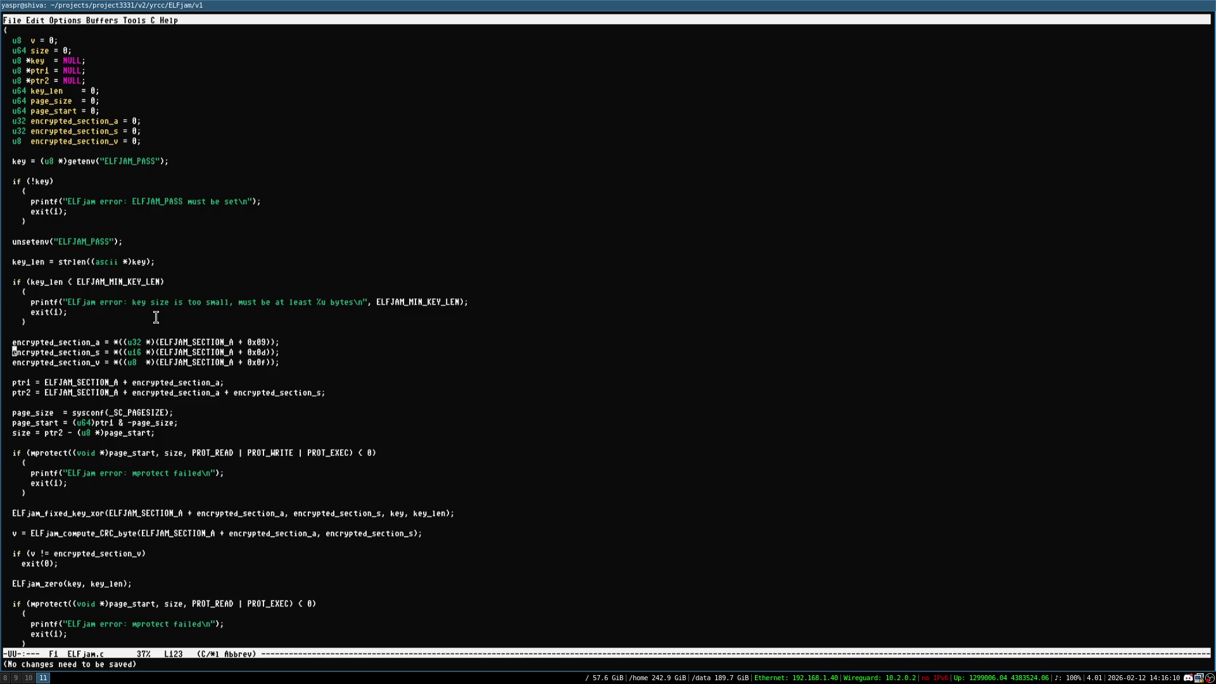
pyautogui.press('pagedown')
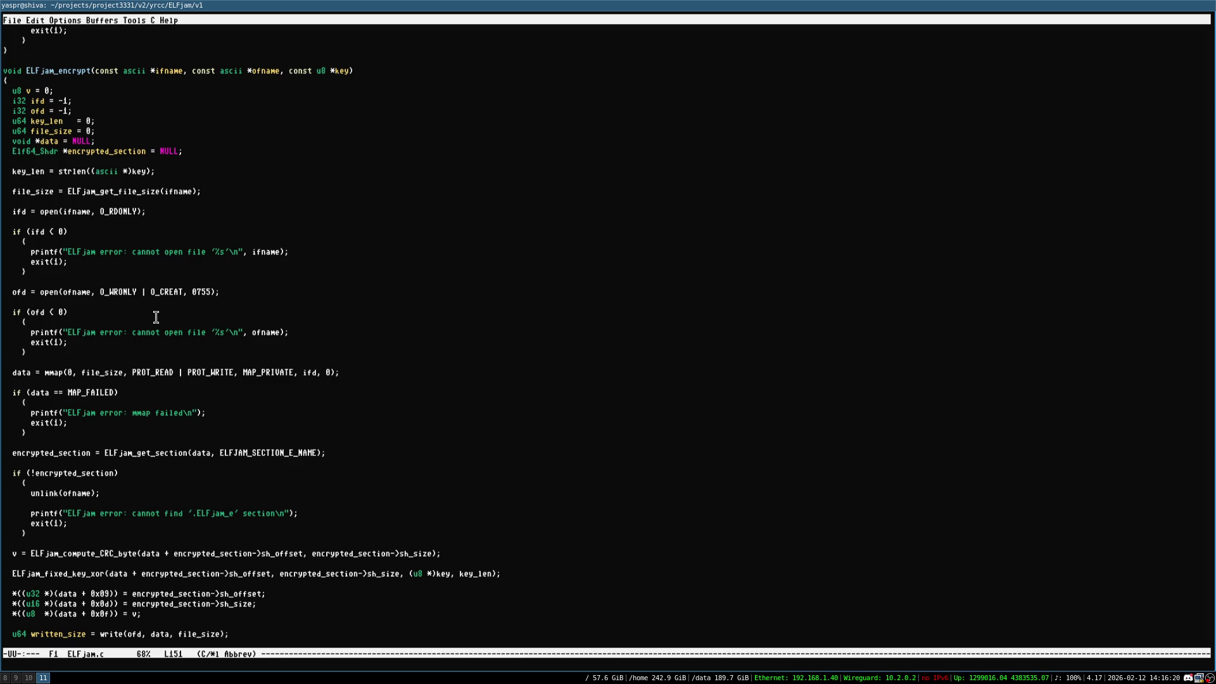
# Inspect the mmap line in ELFjam_encrypt and its file_size argument.
pyautogui.hotkey('ctrl', 'Down')
pyautogui.hotkey('ctrl', 'Down')
pyautogui.hotkey('ctrl', 'Down')
pyautogui.tripleClick(55, 373)
pyautogui.click(174, 372)
pyautogui.doubleClick(101, 372)
pyautogui.click(77, 373)
# Inspect the ofd = open line and the ifd = open(ifname, O_RDONLY) line.
pyautogui.tripleClick(19, 292)
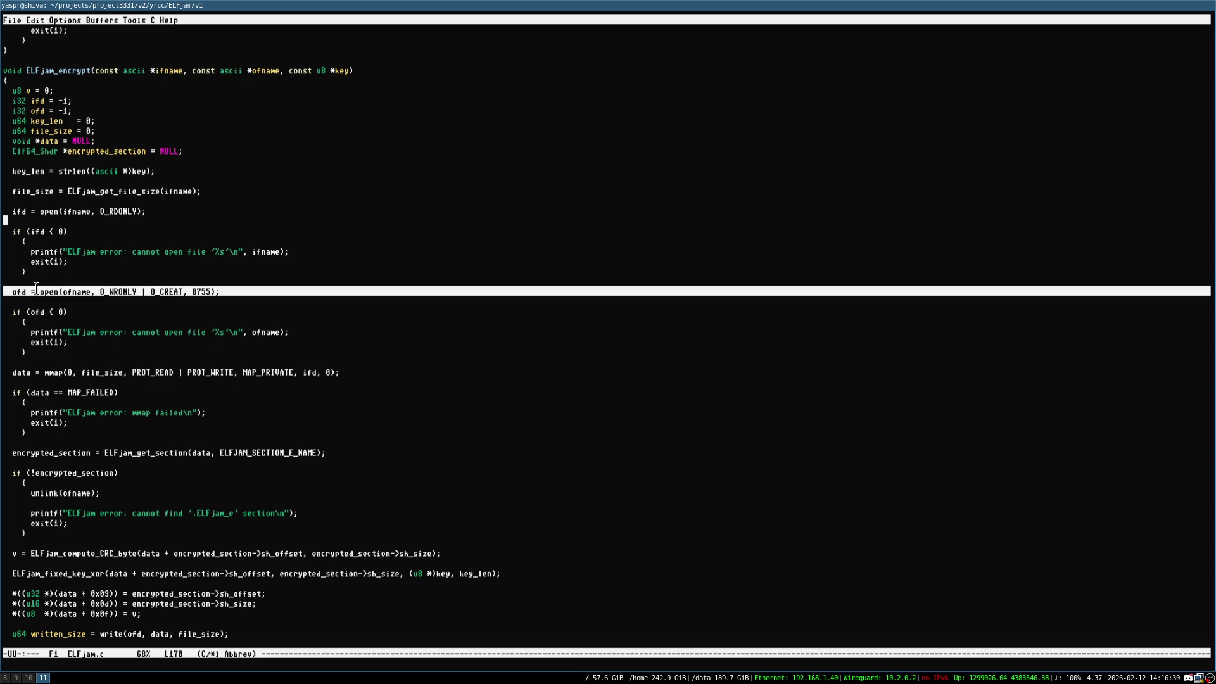
pyautogui.click(72, 296)
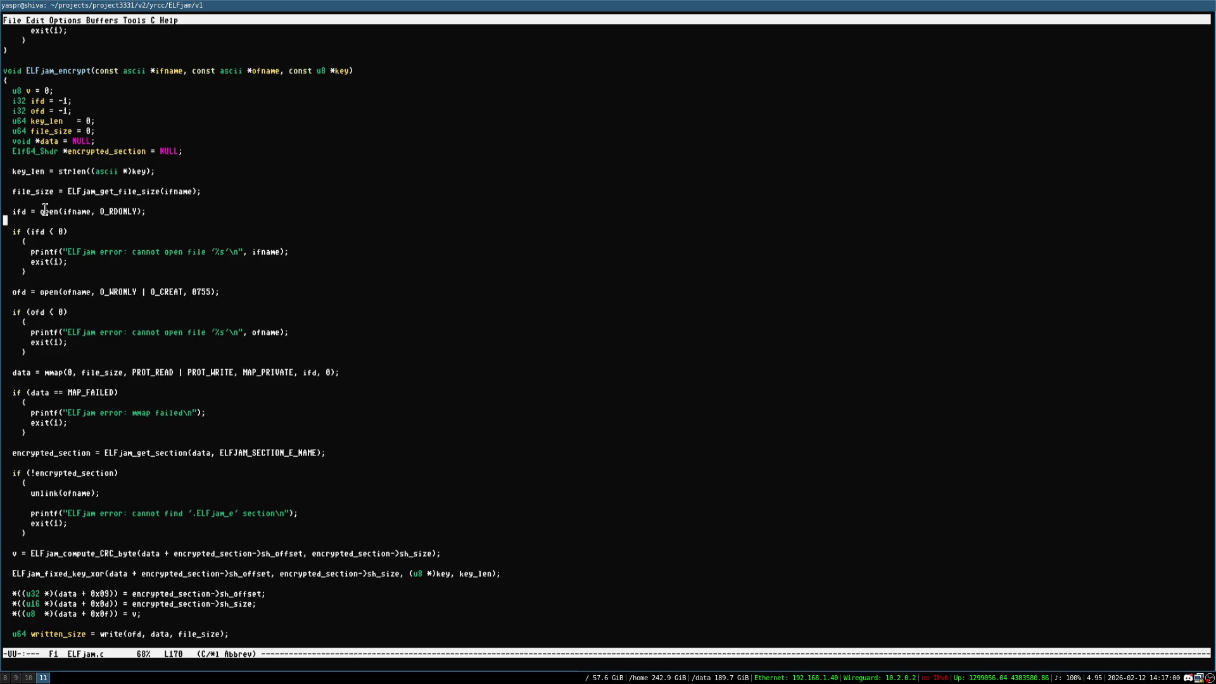
pyautogui.moveTo(12, 211); pyautogui.dragTo(150, 213)
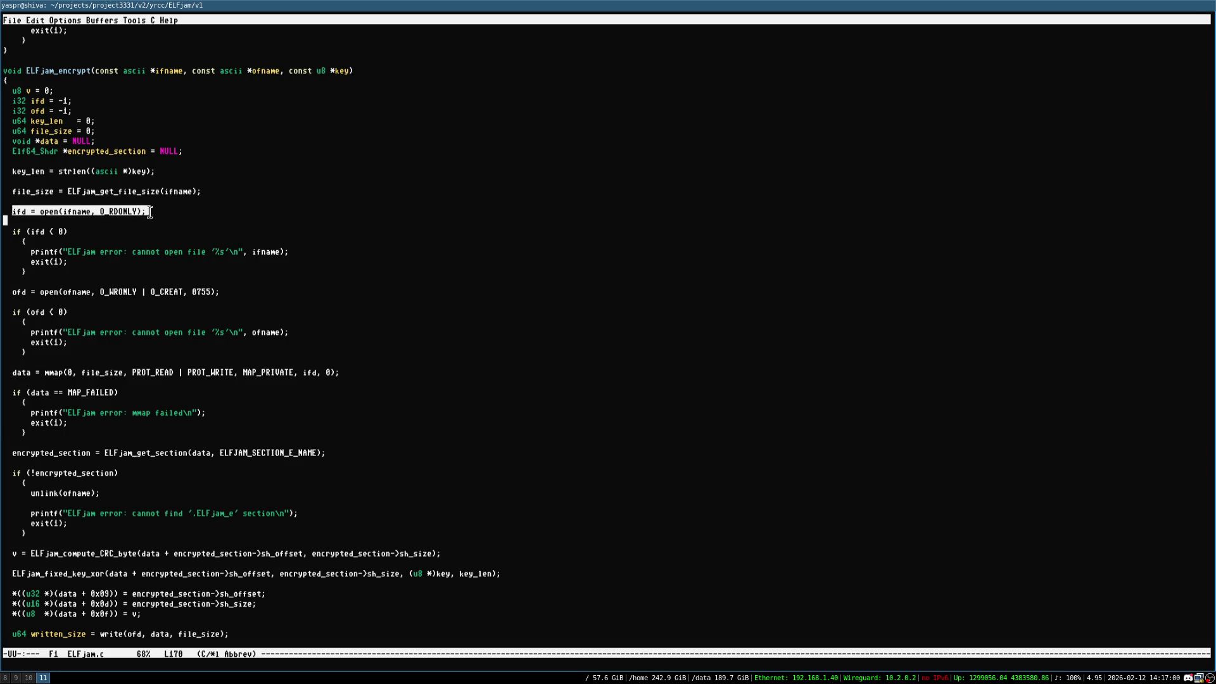
pyautogui.hotkey('alt', 'w')
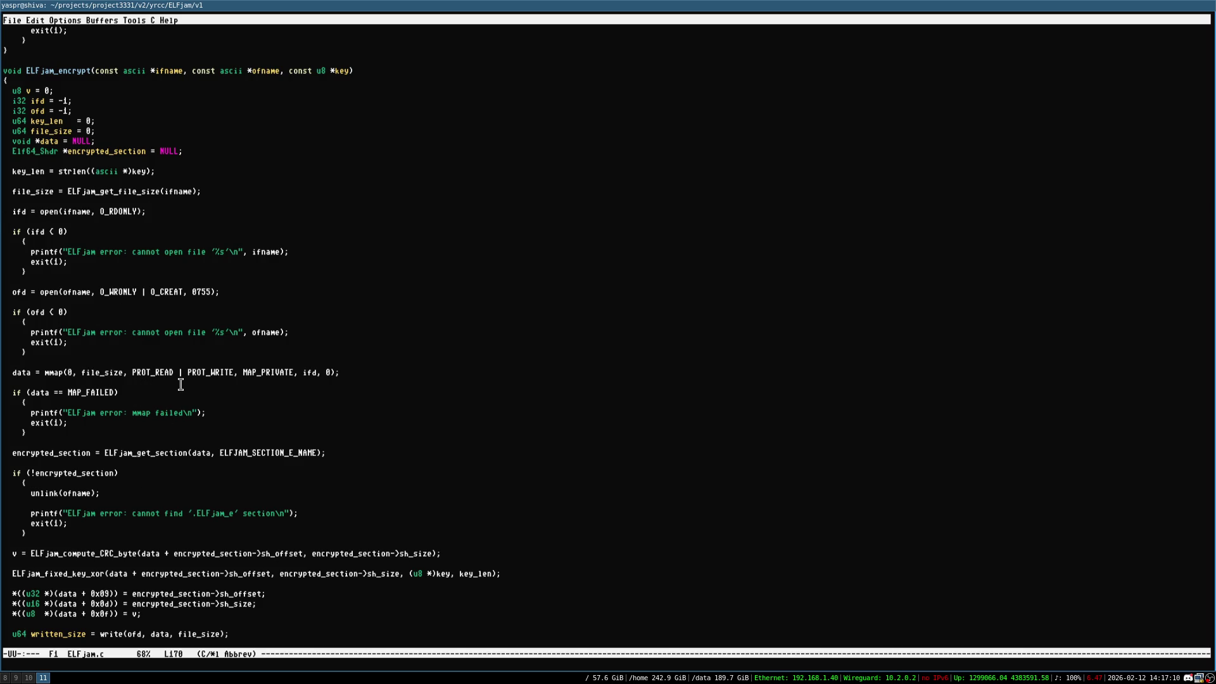
# Scroll back up and begin finding another file in the v1 folder.
pyautogui.scroll(20, 180, 385)
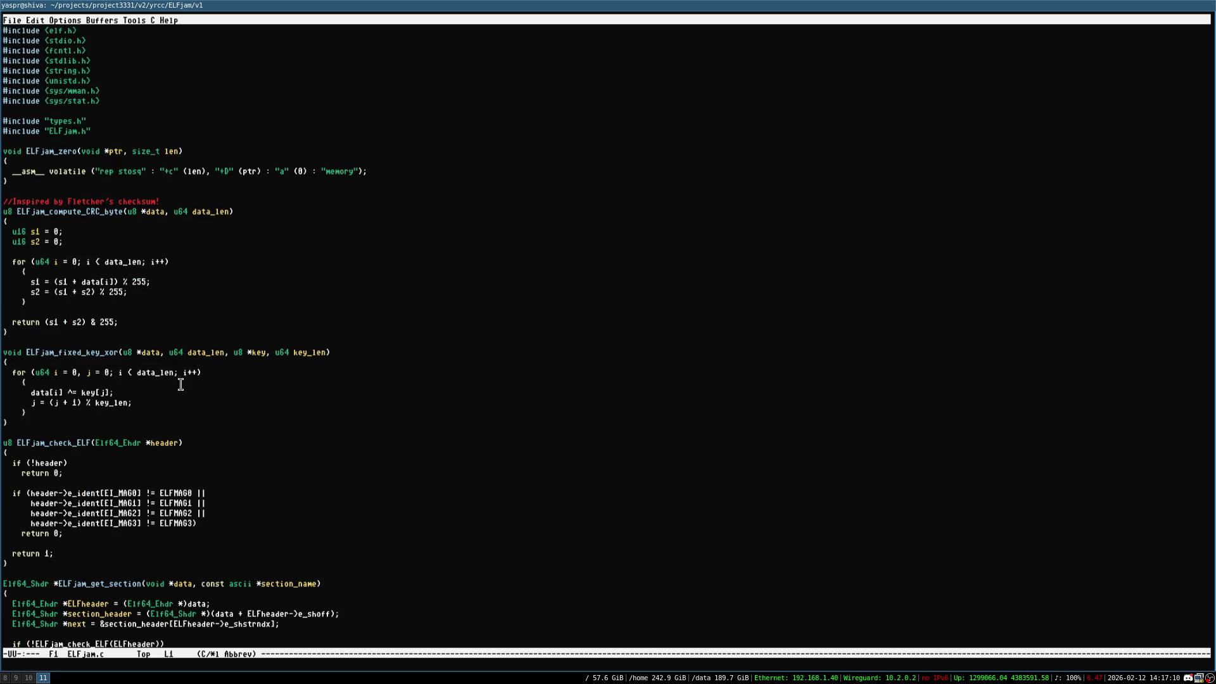
pyautogui.hotkey('ctrl', 'x')
pyautogui.hotkey('ctrl', 'f')
# Open ELFjam.h from the v1 folder.
pyautogui.write('ELFjam.')
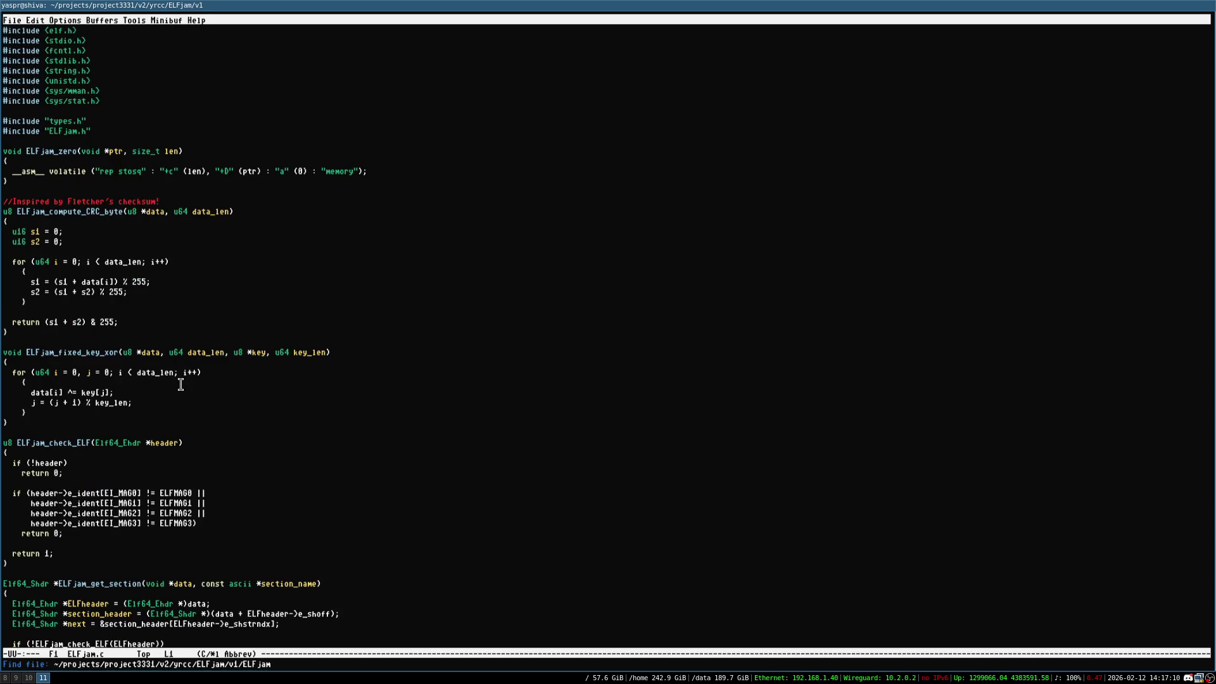
pyautogui.write('h')
pyautogui.press('Tab')
pyautogui.press('Return')
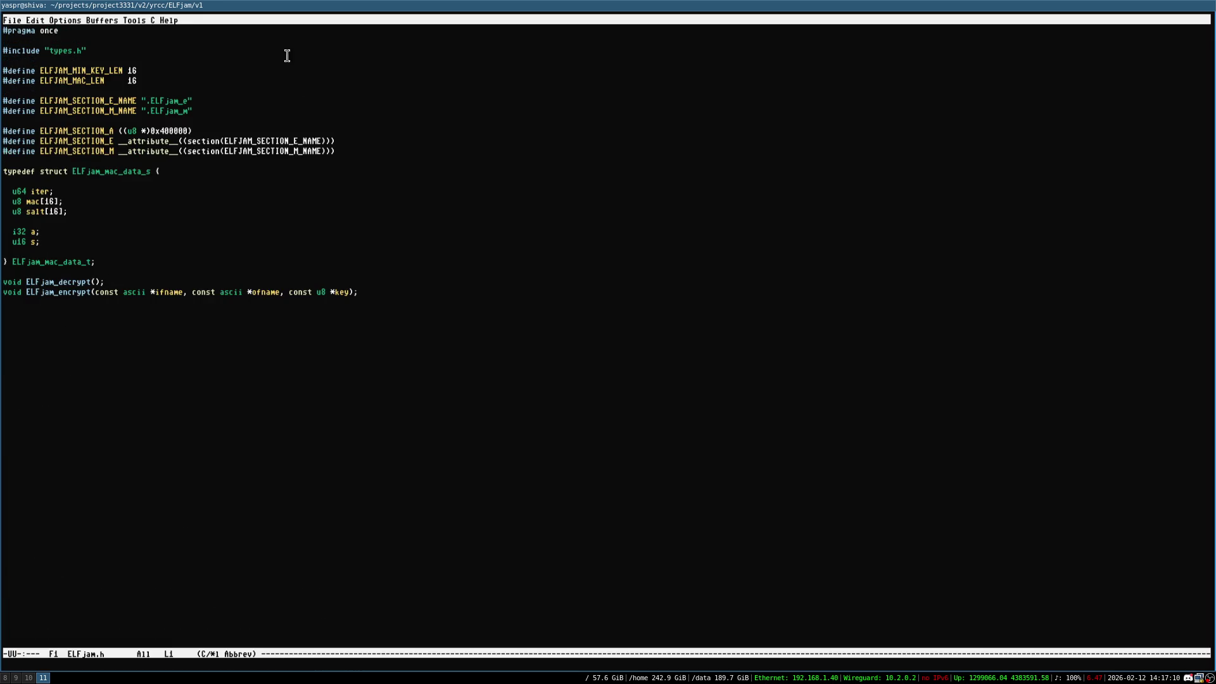
# Inspect the attribute keyword, the .ELFjam_e and .ELFjam_m section names, and the 0x400000 address.
pyautogui.doubleClick(150, 141)
pyautogui.click(178, 142)
pyautogui.moveTo(146, 101)
pyautogui.mouseDown()
pyautogui.moveTo(185, 101)
pyautogui.moveTo(186, 112)
pyautogui.mouseUp()
pyautogui.click(177, 96)
pyautogui.doubleClick(165, 98)
pyautogui.click(171, 100)
pyautogui.doubleClick(169, 111)
pyautogui.click(169, 110)
pyautogui.doubleClick(167, 101)
pyautogui.click(188, 107)
pyautogui.moveTo(152, 130); pyautogui.dragTo(185, 130)
pyautogui.click(185, 130)
# Open the v1 Makefile.
pyautogui.hotkey('ctrl', 'x')
pyautogui.hotkey('ctrl', 'f')
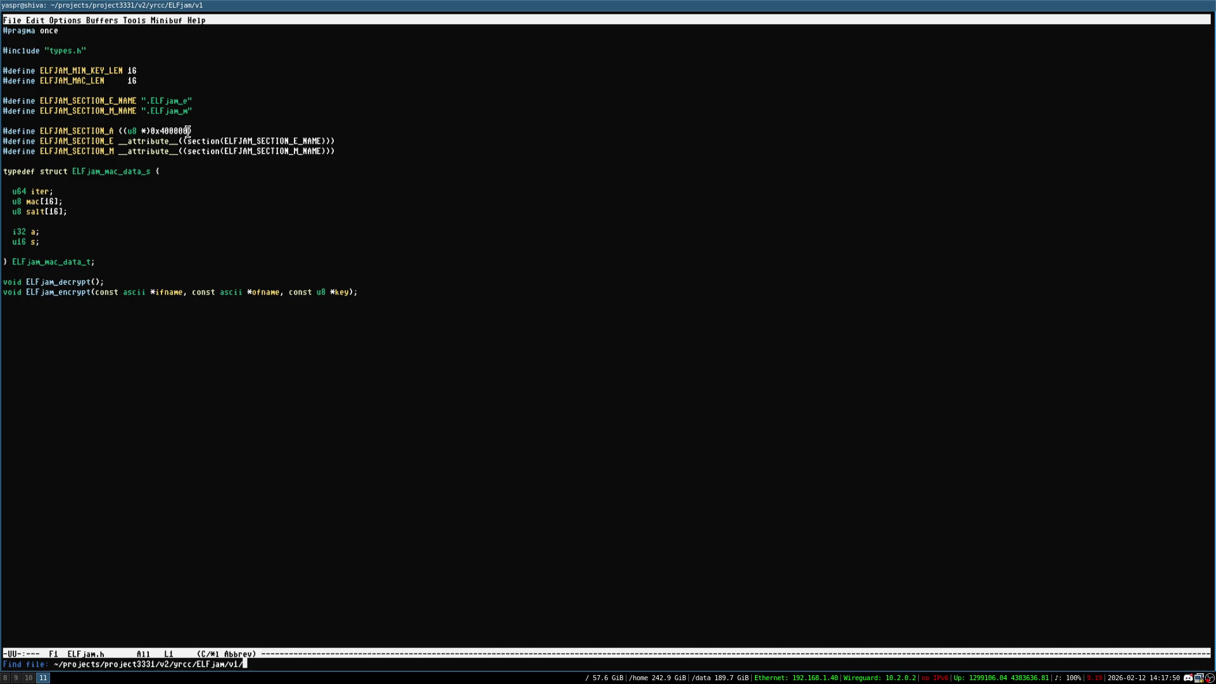
pyautogui.press('Tab')
pyautogui.press('Return')
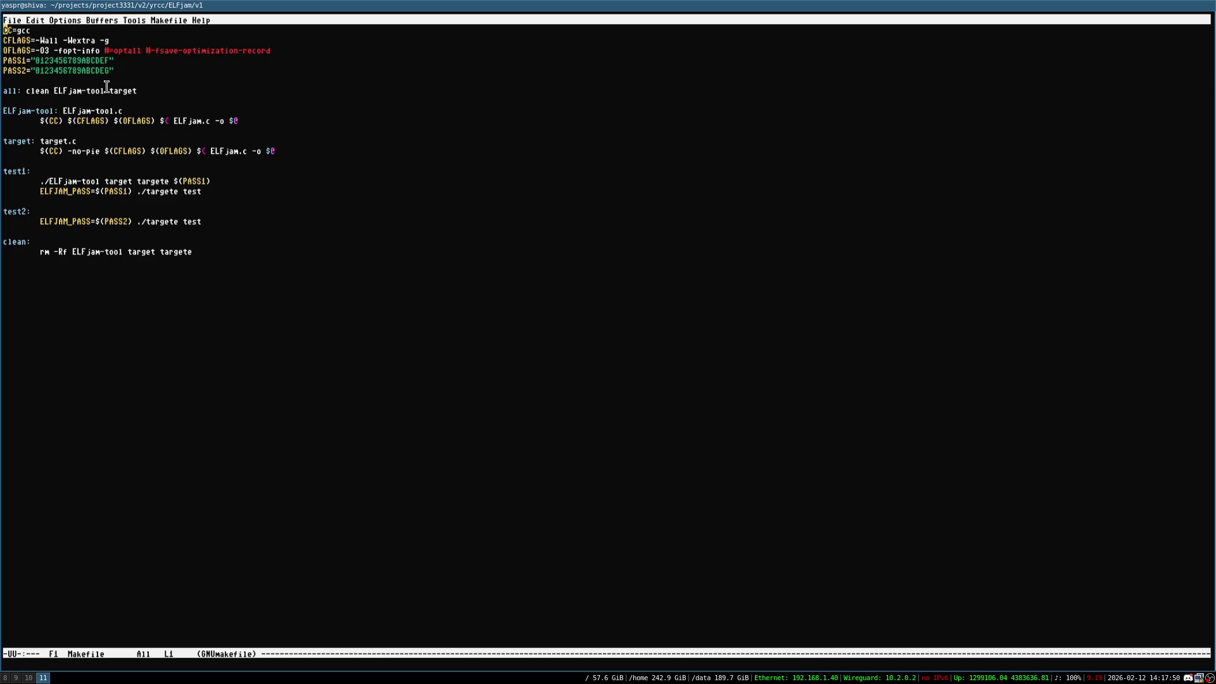
# Inspect the -no-pie flag in the Makefile, then return to ELFjam.h.
pyautogui.doubleClick(86, 152)
pyautogui.click(85, 152)
pyautogui.hotkey('ctrl', 'x')
pyautogui.press('b')
pyautogui.press('Return')
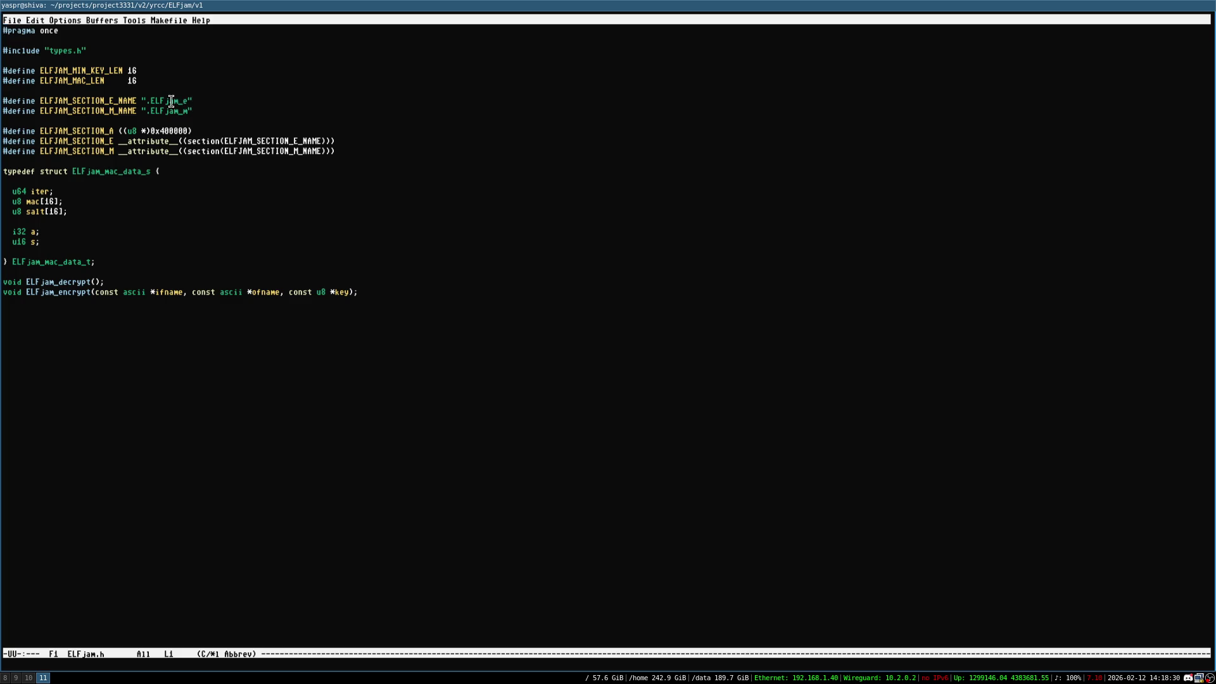
# Note the 0x400000 address, then page through ELFjam.c and return to its top.
pyautogui.doubleClick(171, 130)
pyautogui.hotkey('ctrl', 'x')
pyautogui.press('b')
pyautogui.press('Return')
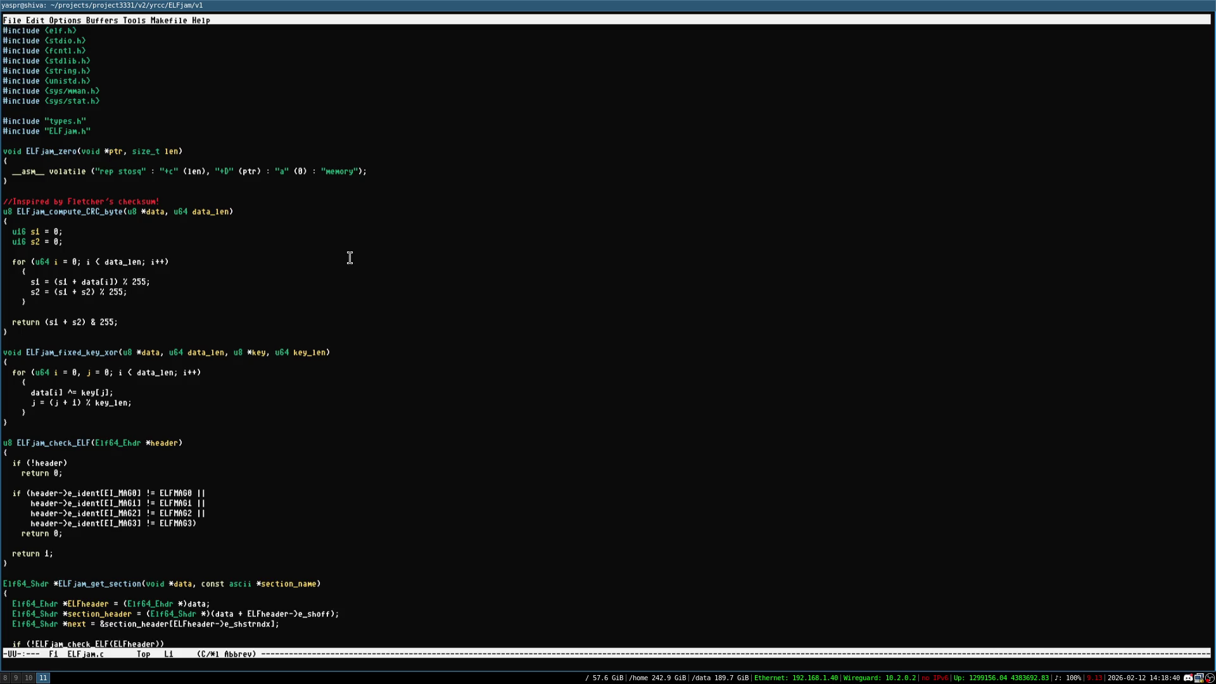
pyautogui.hotkey('ctrl', 'v')
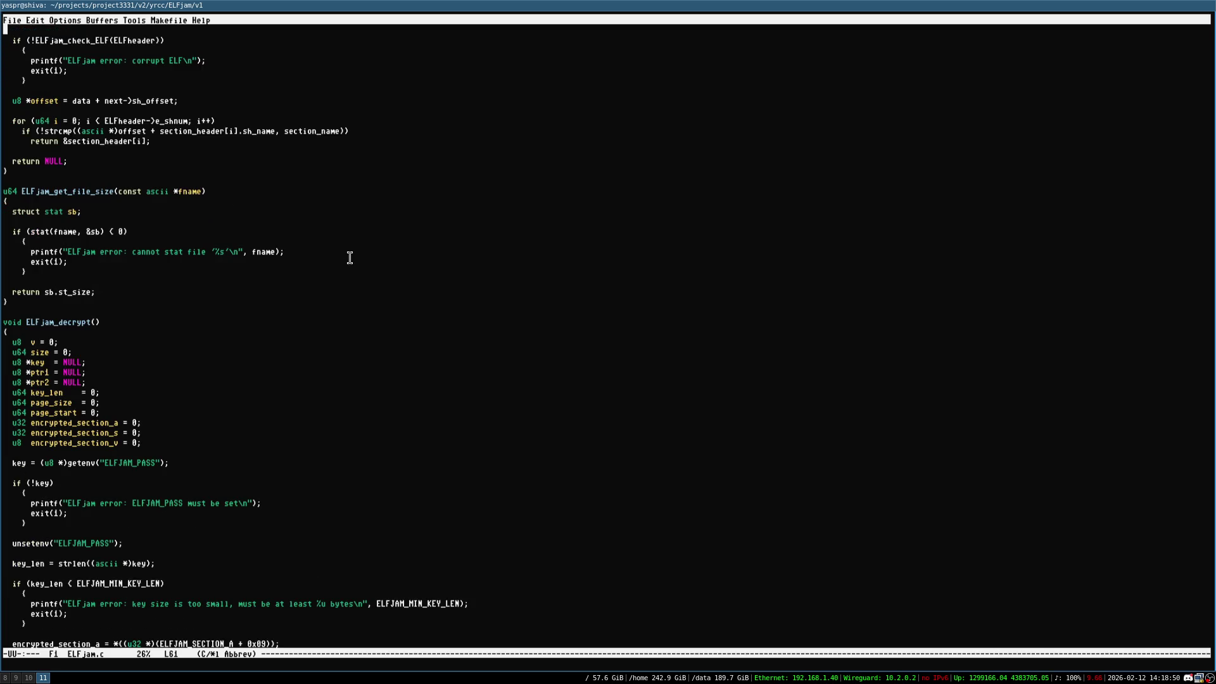
pyautogui.hotkey('alt', 'v')
pyautogui.hotkey('alt', 'v')
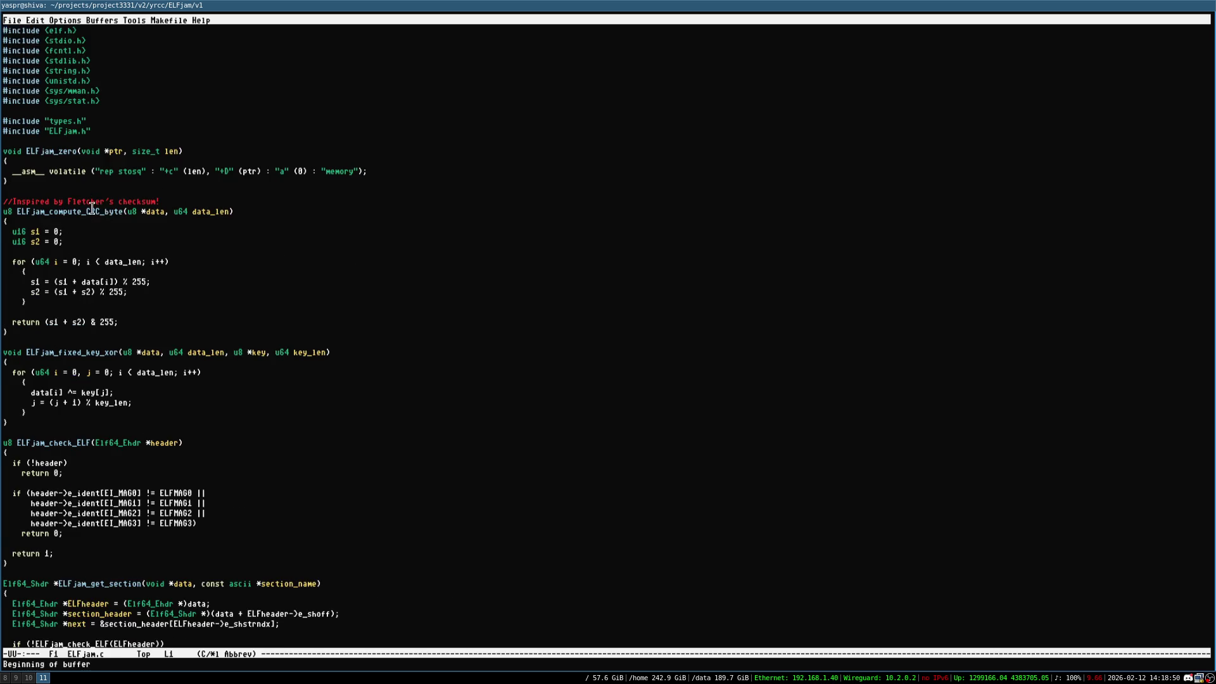
# Go back to ELFjam.h and inspect the .ELFjam_m section name.
pyautogui.hotkey('ctrl', 'x')
pyautogui.press('b')
pyautogui.press('Return')
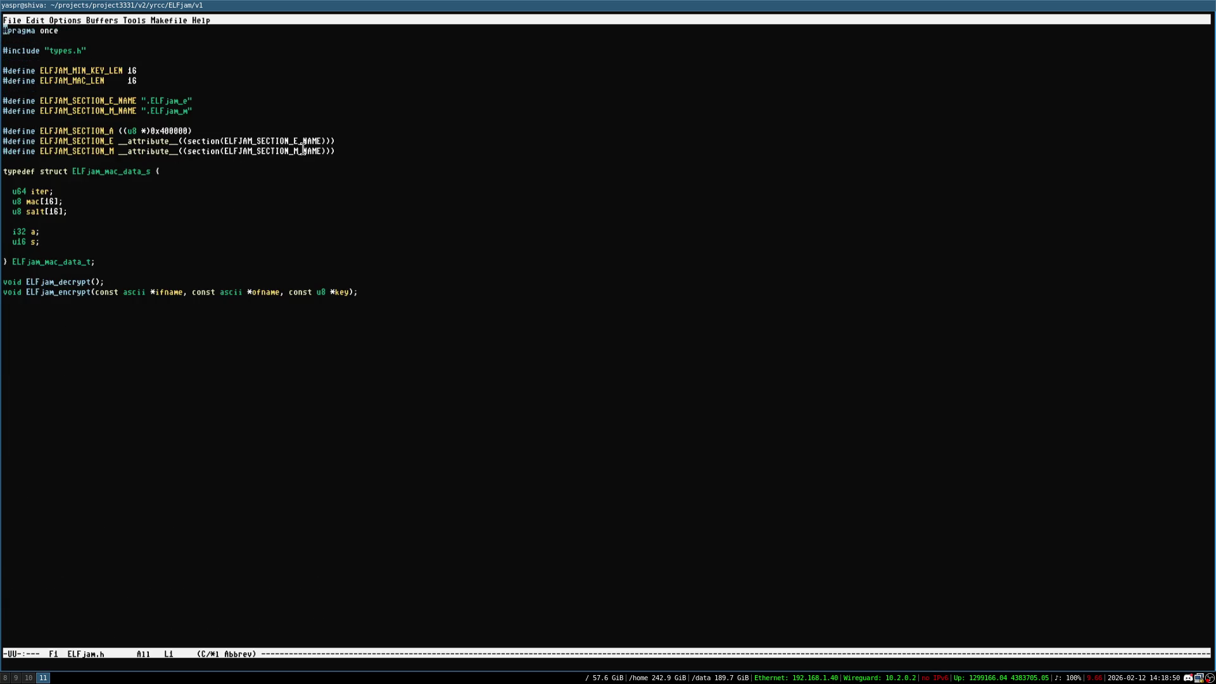
pyautogui.doubleClick(188, 111)
pyautogui.click(166, 111)
# Return to ELFjam.c and move into ELFjam_decrypt near key = getenv and if (!key).
pyautogui.hotkey('ctrl', 'x')
pyautogui.press('b')
pyautogui.press('Return')
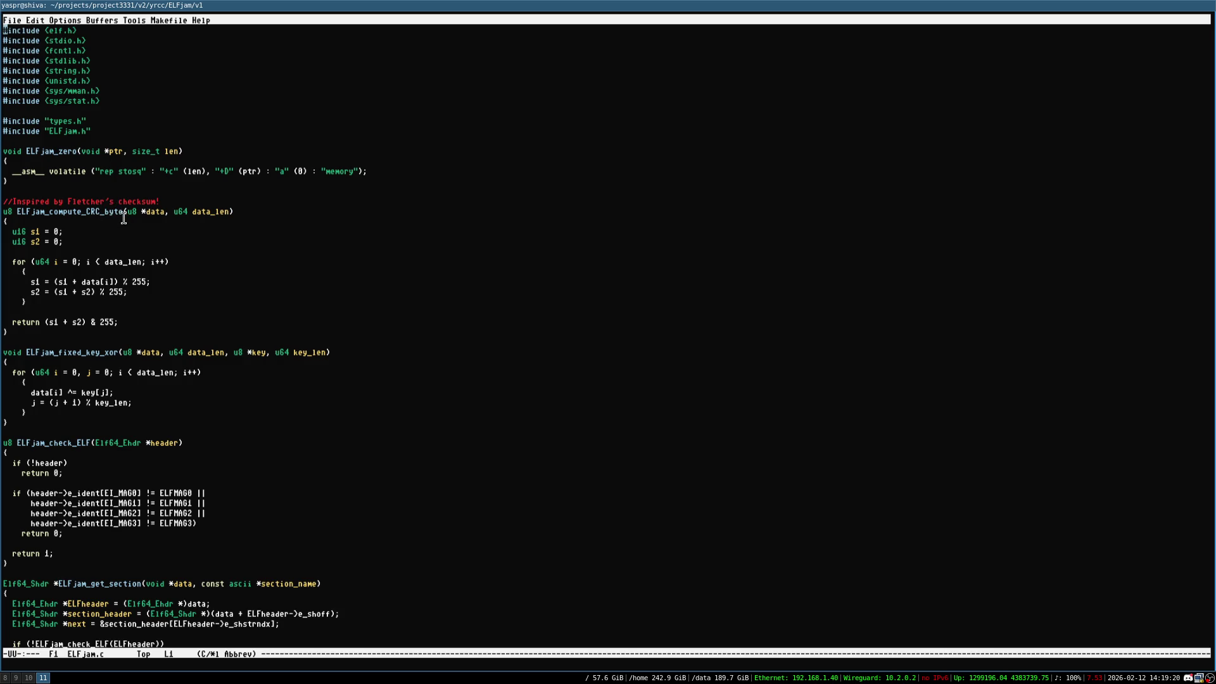
pyautogui.press('Down')
pyautogui.press('Down')
pyautogui.press('Down')
pyautogui.press('Down')
pyautogui.press('Down')
pyautogui.press('Down')
pyautogui.press('Down')
pyautogui.press('Down')
pyautogui.press('Down')
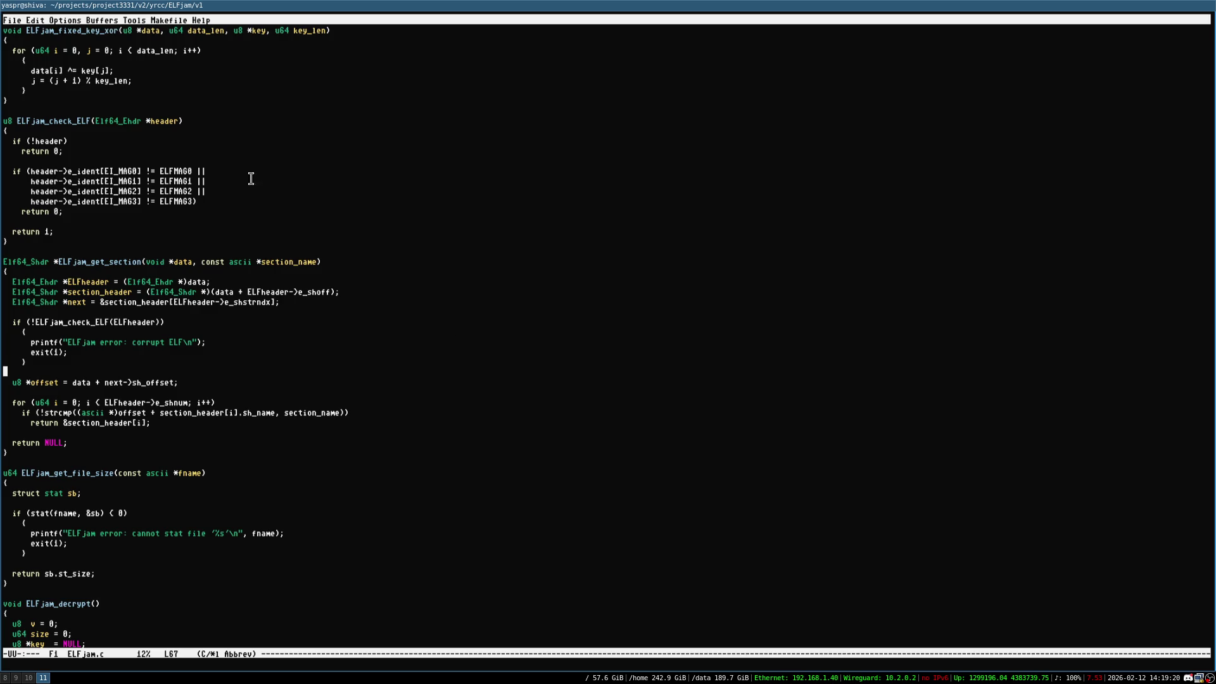
pyautogui.press('Down')
pyautogui.press('Down')
pyautogui.press('Down')
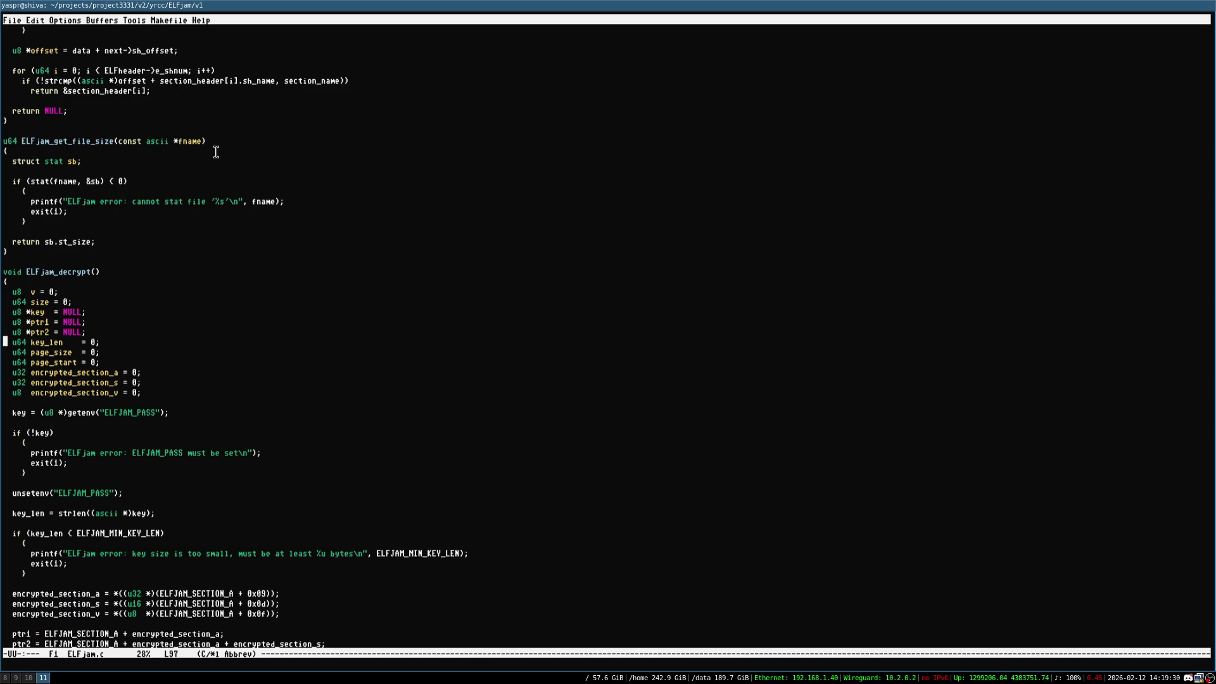
pyautogui.press('Down')
pyautogui.press('Down')
pyautogui.press('Down')
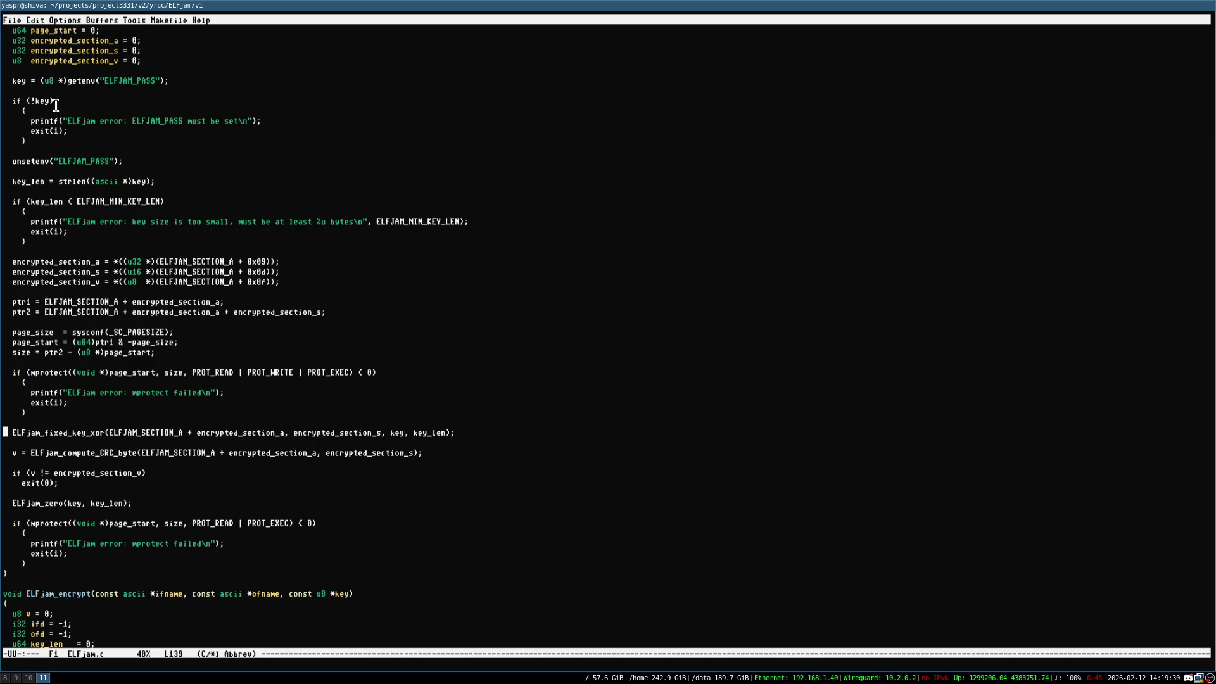
pyautogui.click(128, 100)
pyautogui.press('Up')
pyautogui.press('Up')
pyautogui.press('Up')
pyautogui.press('Up')
pyautogui.press('Up')
pyautogui.press('Up')
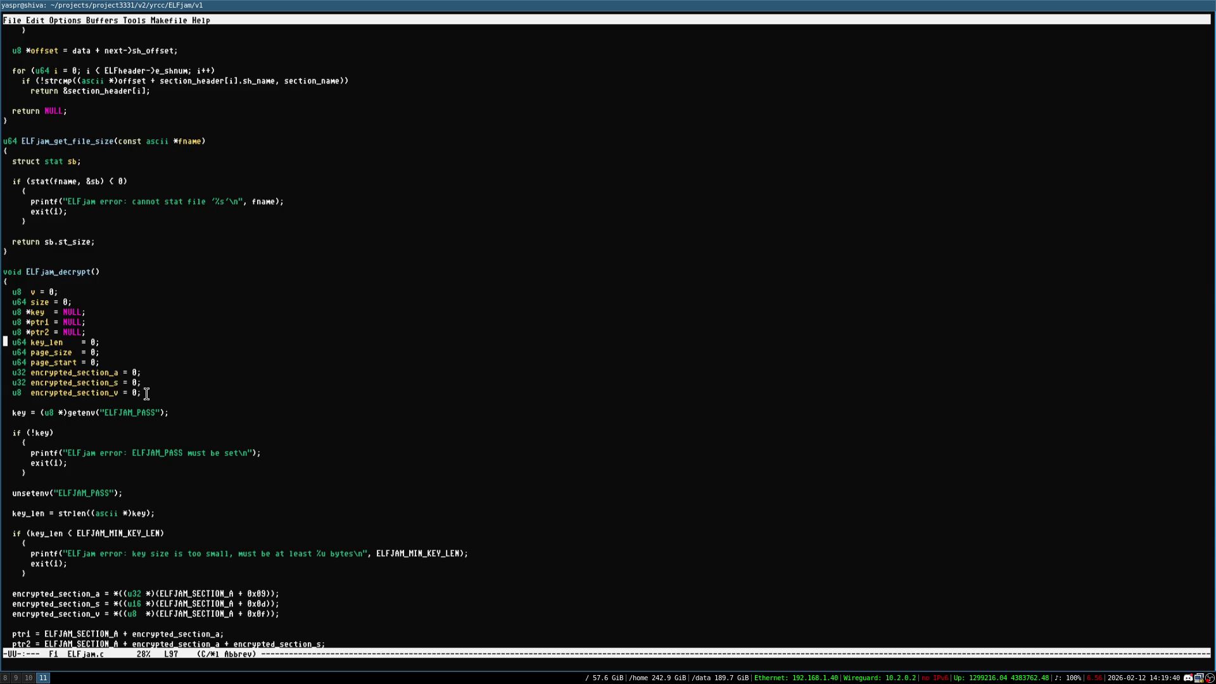
# Switch to the Makefile.
pyautogui.hotkey('ctrl', 'x')
pyautogui.hotkey('ctrl', 'f')
pyautogui.write('Makefile')
pyautogui.press('Return')
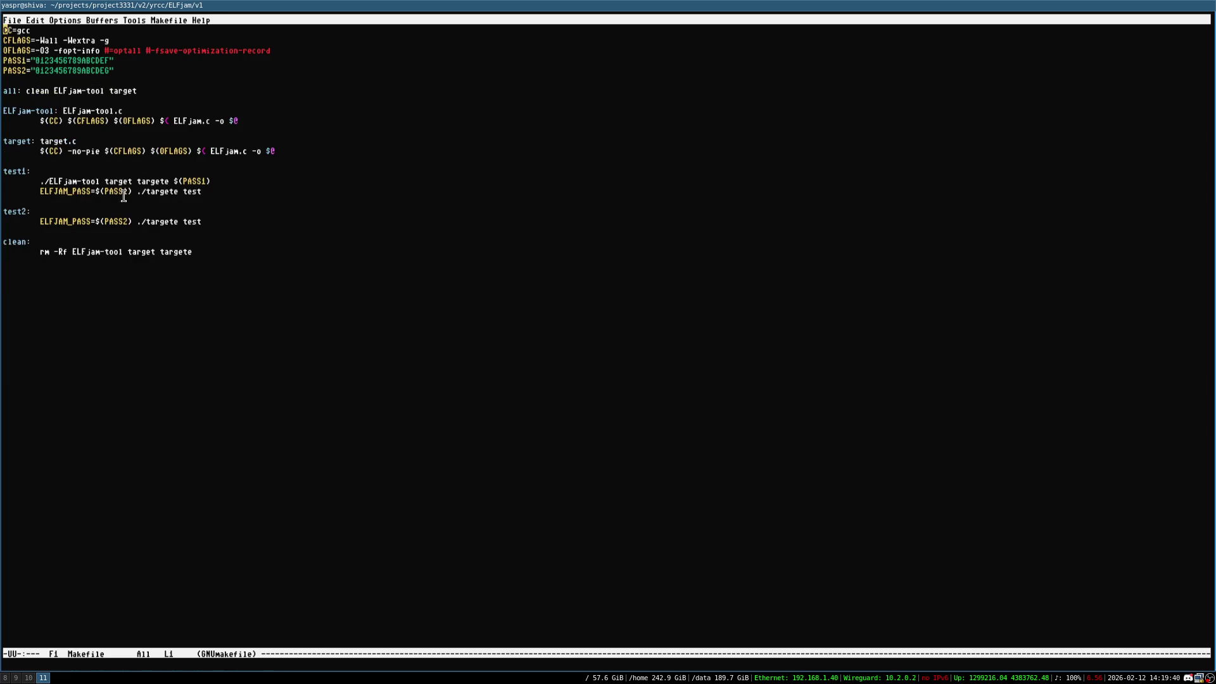
pyautogui.hotkey('ctrl', 'x')
pyautogui.press('b')
pyautogui.press('Return')
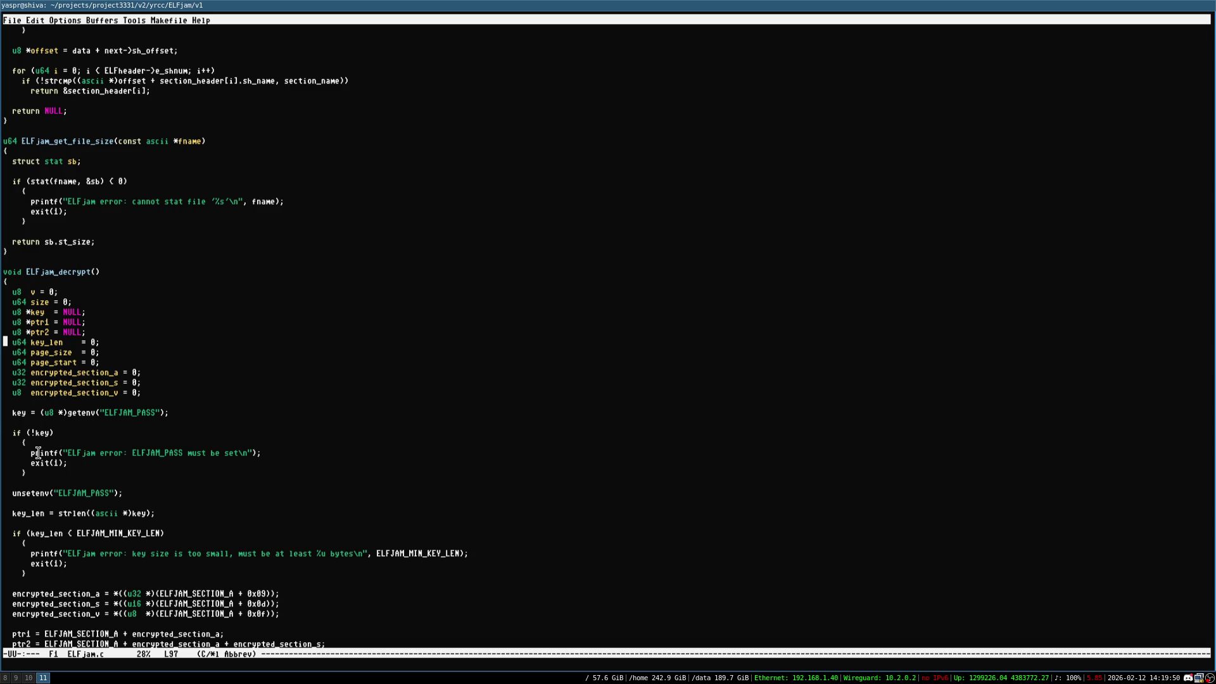
pyautogui.press('Down')
pyautogui.press('Down')
pyautogui.press('Down')
pyautogui.press('Down')
pyautogui.press('Down')
pyautogui.press('Down')
pyautogui.press('Down')
pyautogui.press('Down')
pyautogui.press('Down')
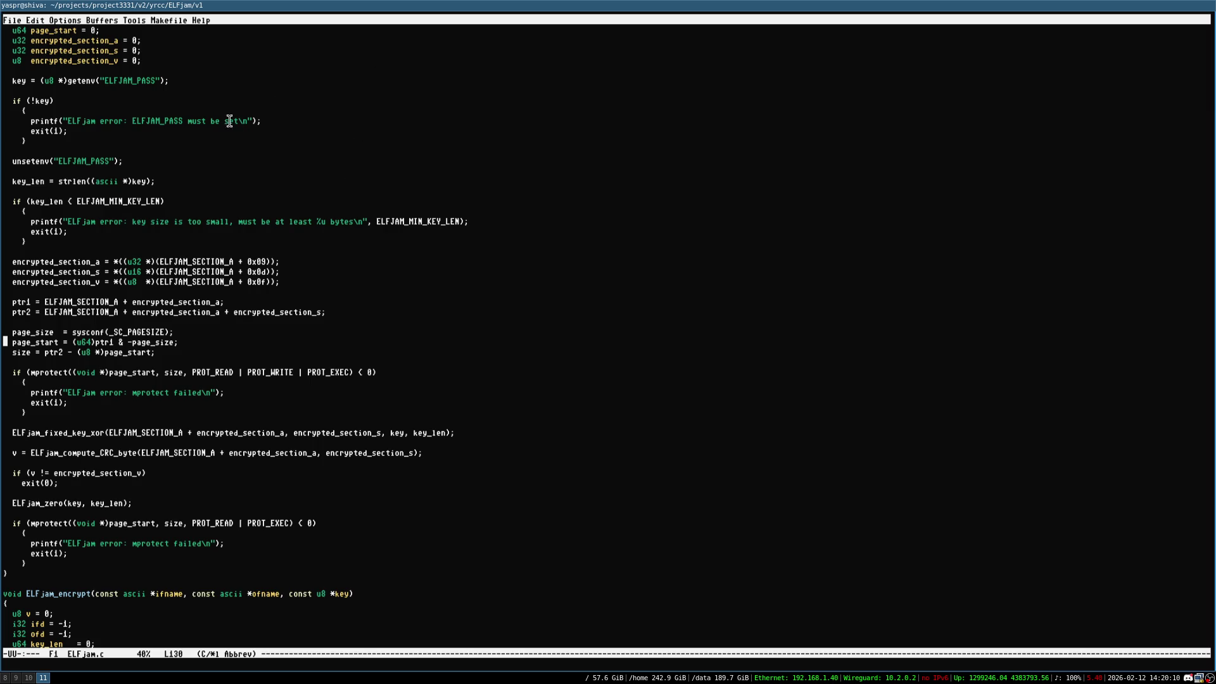
pyautogui.moveTo(12, 160); pyautogui.dragTo(141, 162)
pyautogui.click(118, 162)
pyautogui.hotkey('ctrl', 'x')
pyautogui.press('b')
pyautogui.press('Return')
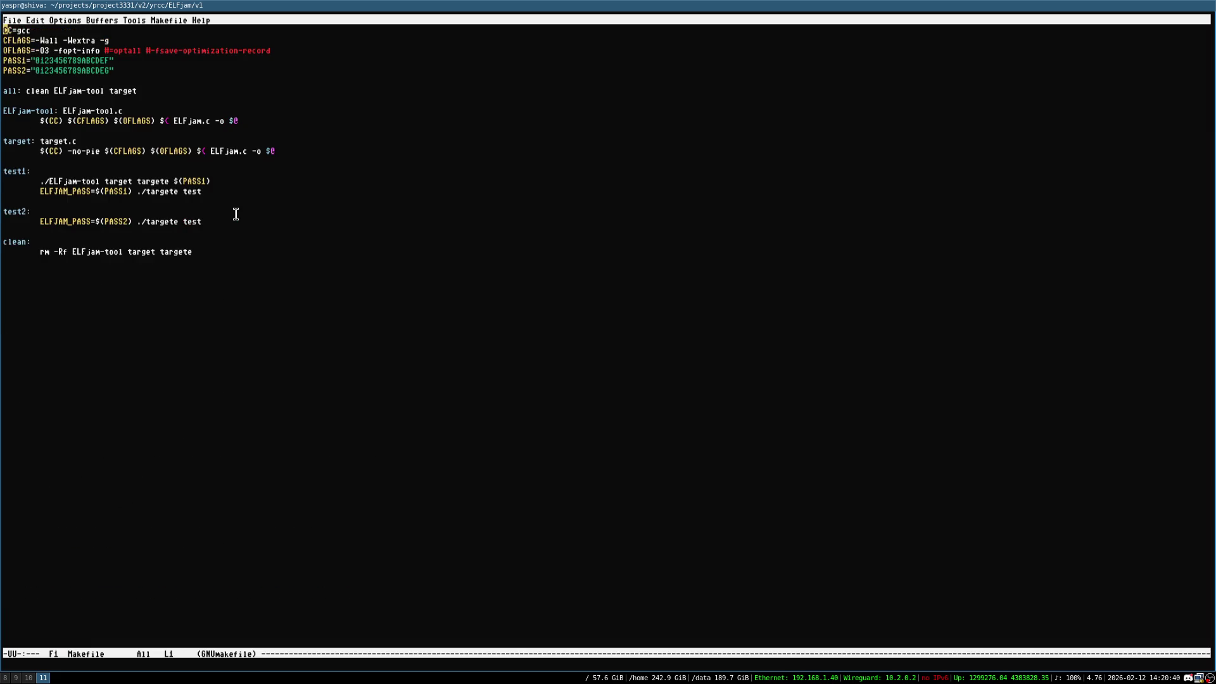
# Cycle from ELFjam.c to ELFjam.h to review the header, then back to ELFjam.c.
pyautogui.hotkey('ctrl', 'x')
pyautogui.press('b')
pyautogui.press('Return')
pyautogui.hotkey('ctrl', 'x')
pyautogui.press('b')
pyautogui.press('Return')
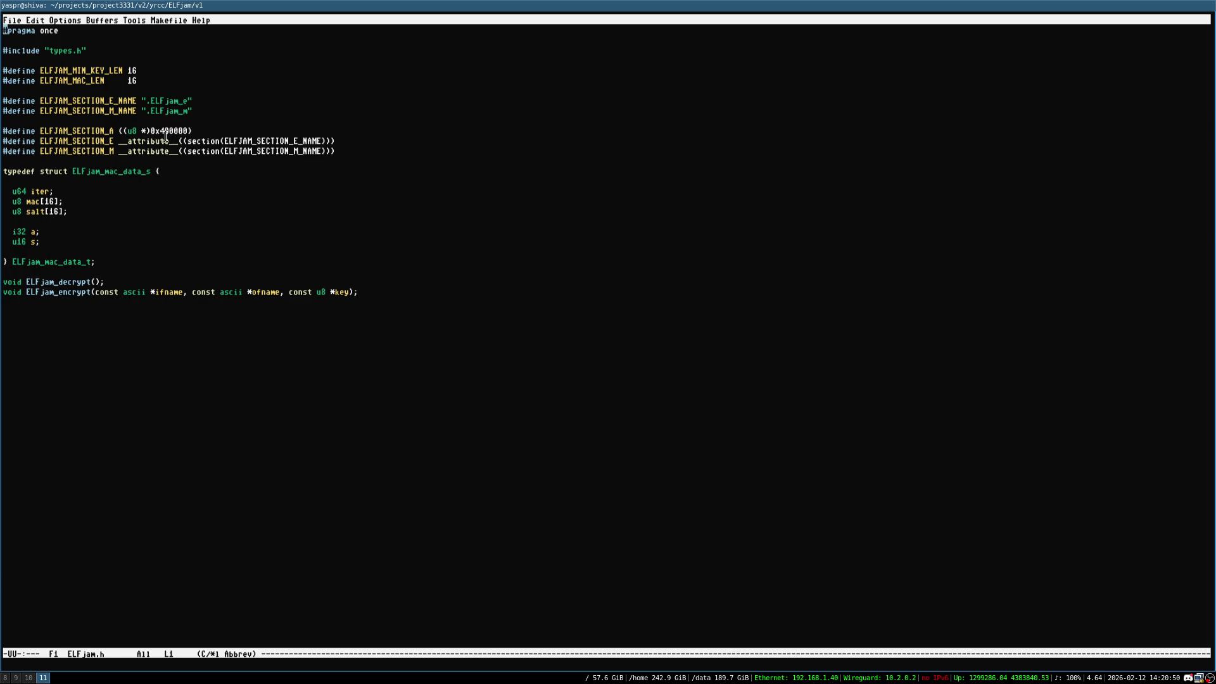
pyautogui.hotkey('ctrl', 'x')
pyautogui.press('b')
pyautogui.press('Return')
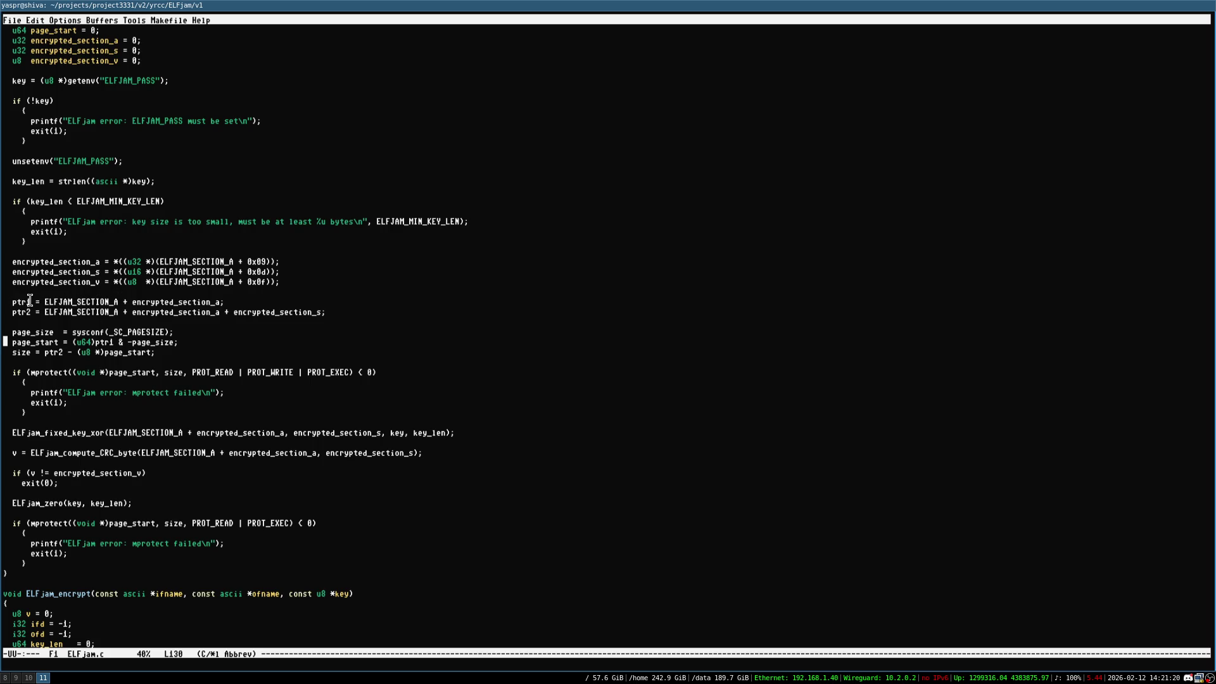
pyautogui.scroll(10, 31, 310)
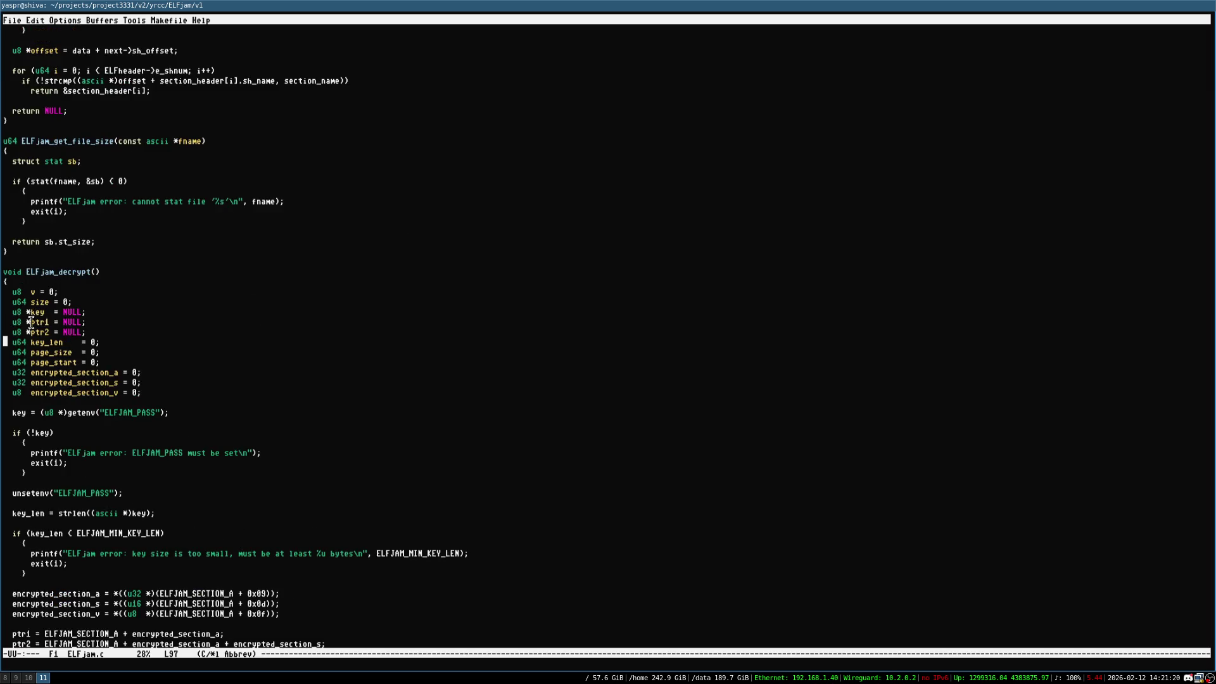
pyautogui.scroll(-11, 254, 408)
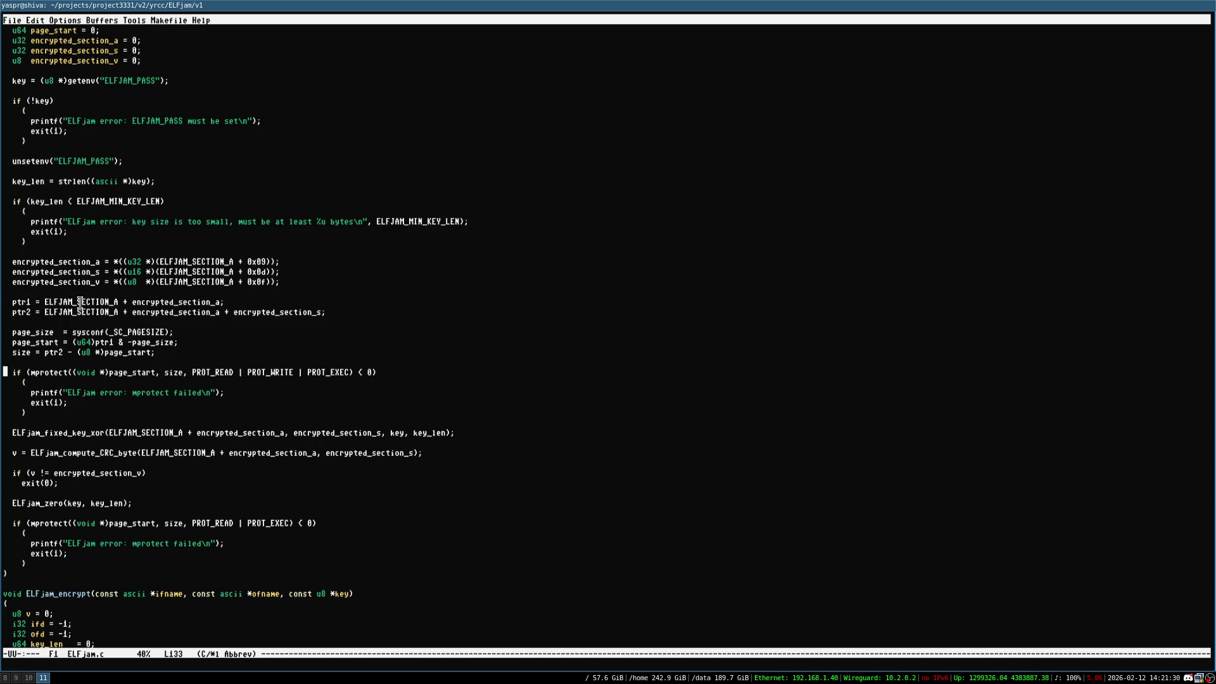
pyautogui.doubleClick(114, 304)
pyautogui.doubleClick(197, 303)
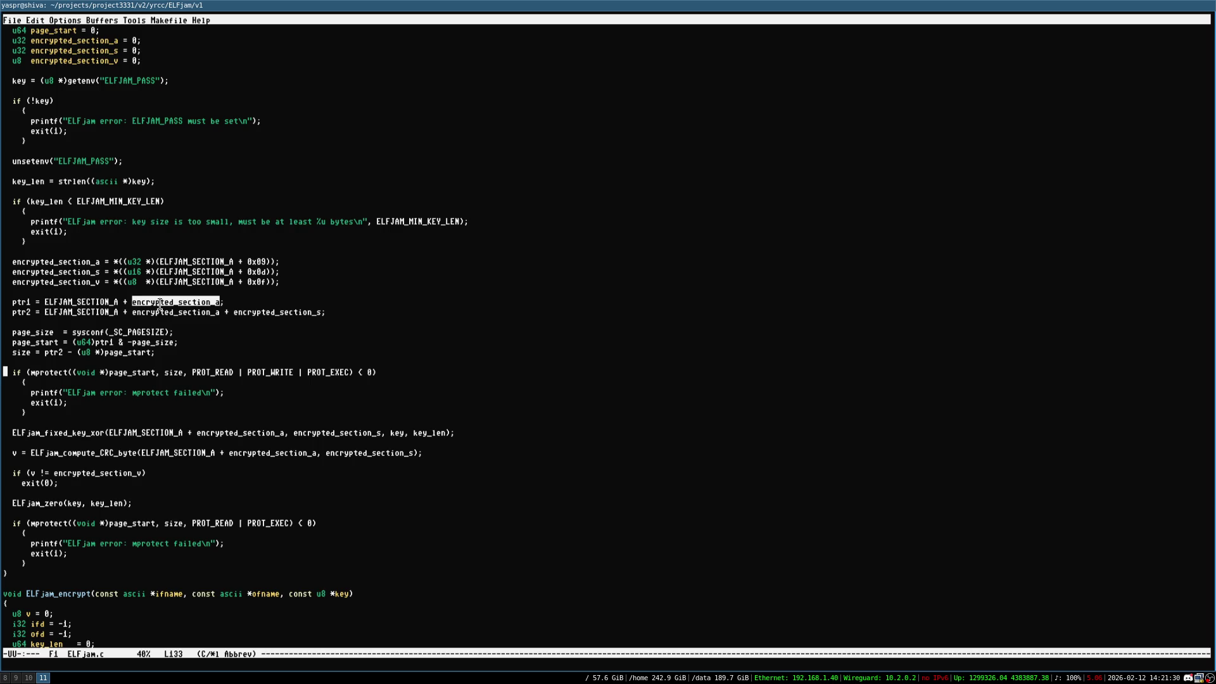
pyautogui.hotkey('alt', 'w')
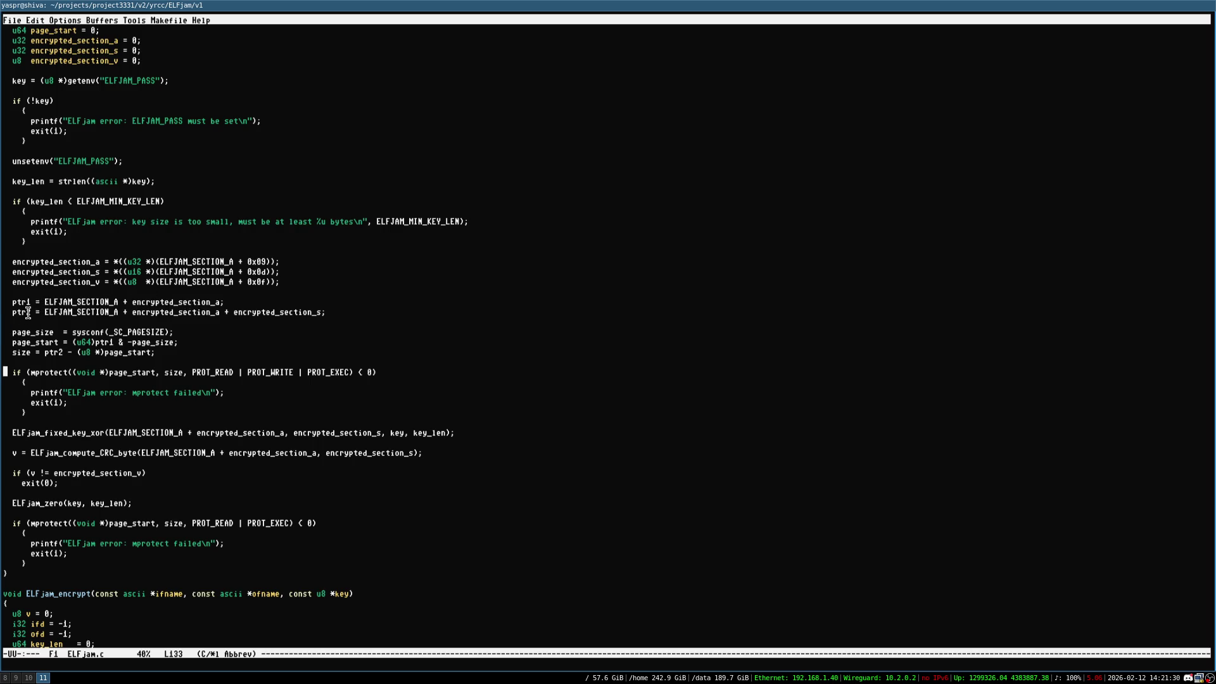
pyautogui.keyDown('ctrl'); pyautogui.keyDown('alt'); pyautogui.click(119, 313); pyautogui.keyUp('alt'); pyautogui.keyUp('ctrl')
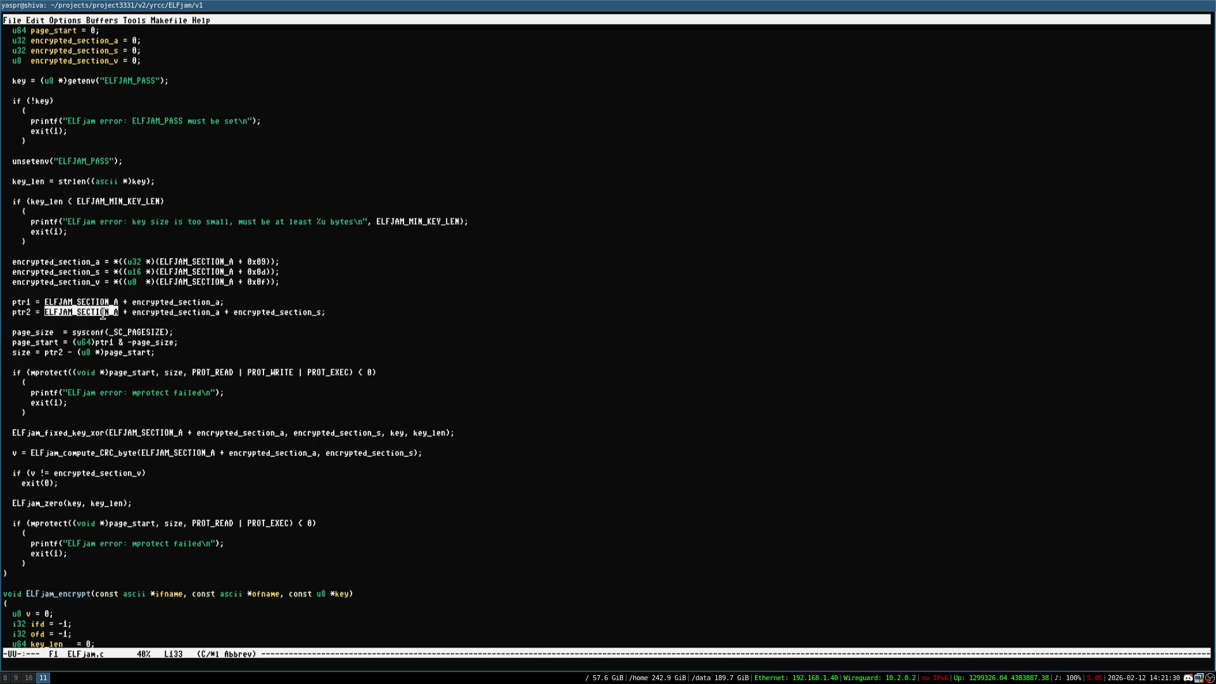
pyautogui.doubleClick(190, 312)
pyautogui.hotkey('alt', 'w')
pyautogui.doubleClick(82, 274)
pyautogui.hotkey('alt', 'w')
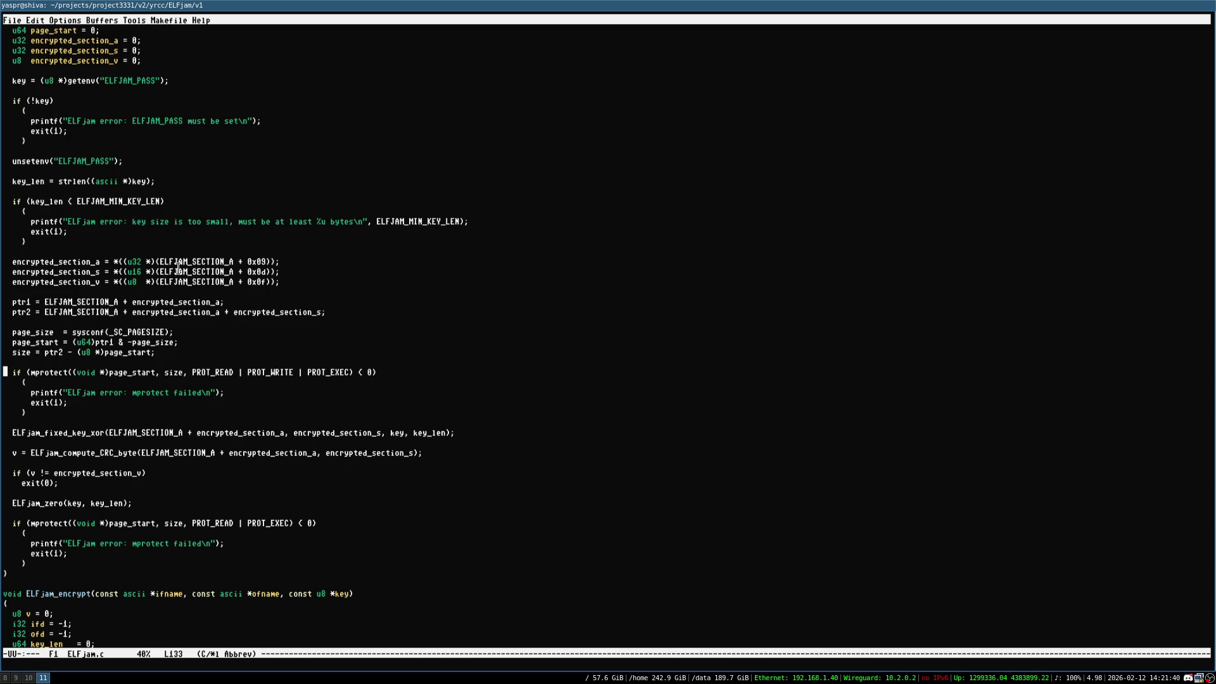
pyautogui.click(164, 272)
pyautogui.moveTo(225, 274); pyautogui.dragTo(272, 283)
pyautogui.hotkey('alt', 'w')
pyautogui.doubleClick(338, 374)
pyautogui.click(278, 358)
pyautogui.moveTo(110, 433); pyautogui.dragTo(179, 433)
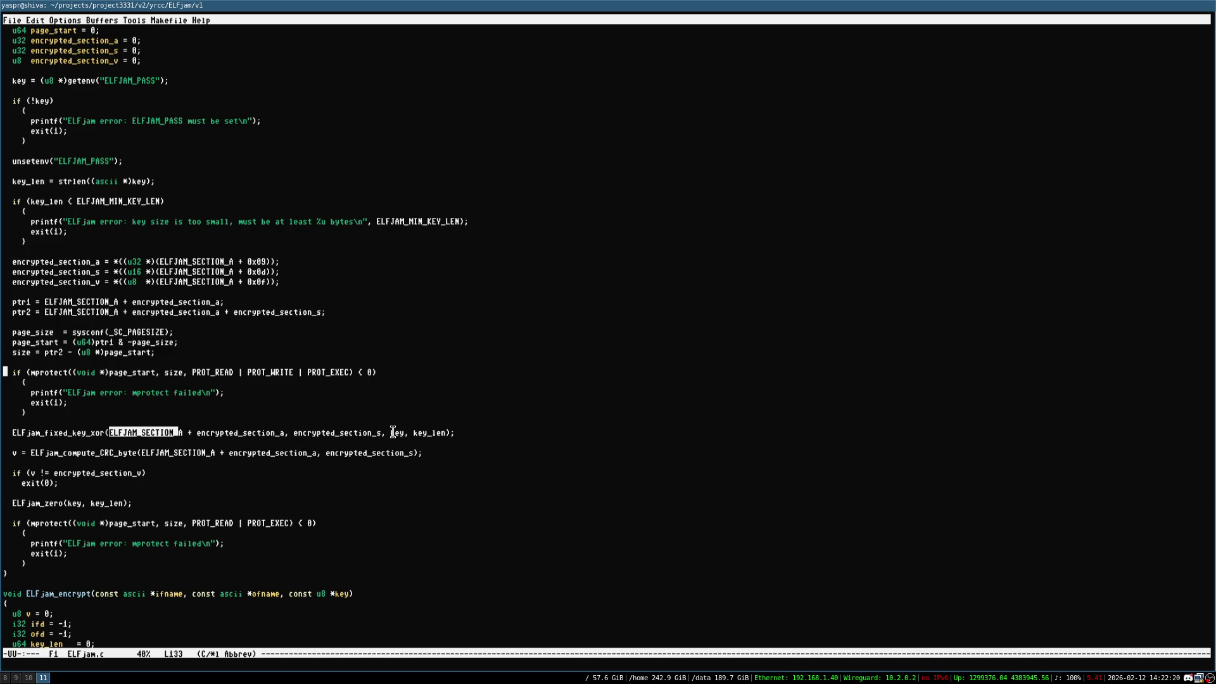
pyautogui.press('Up')
pyautogui.press('Up')
pyautogui.press('Up')
pyautogui.press('Up')
pyautogui.press('Up')
pyautogui.press('Up')
pyautogui.press('Up')
pyautogui.press('Up')
pyautogui.press('Up')
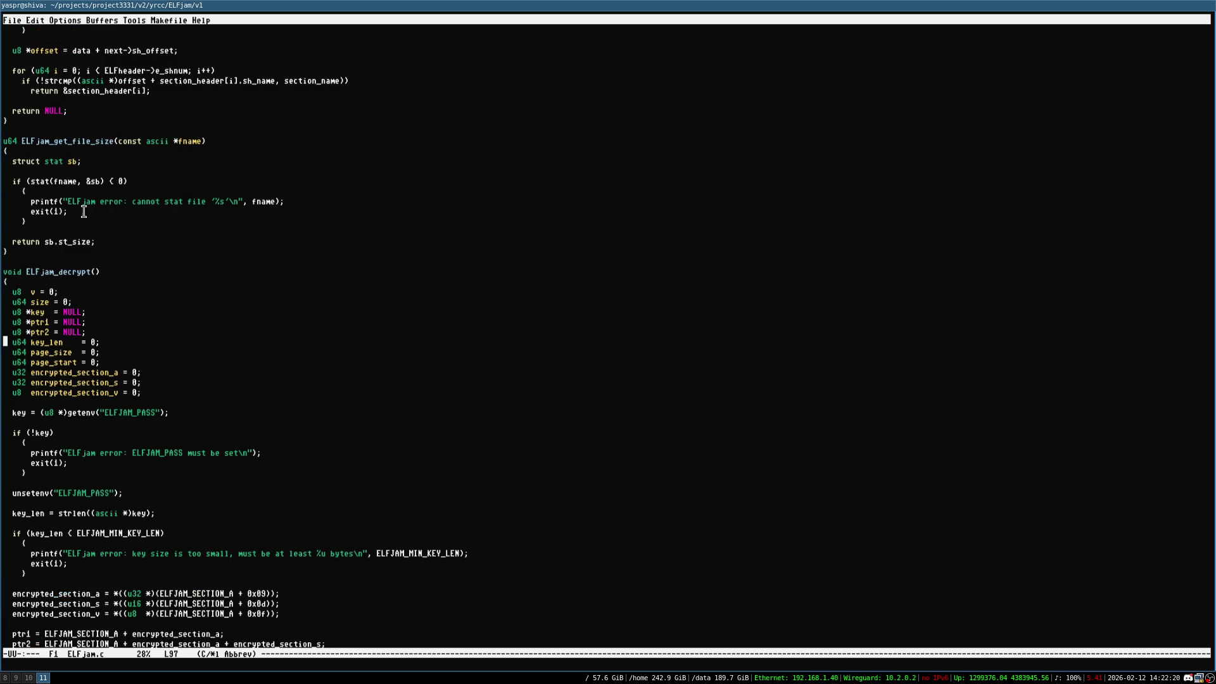
pyautogui.press('Down')
pyautogui.press('Down')
pyautogui.press('Down')
pyautogui.press('Down')
pyautogui.press('Down')
pyautogui.press('Down')
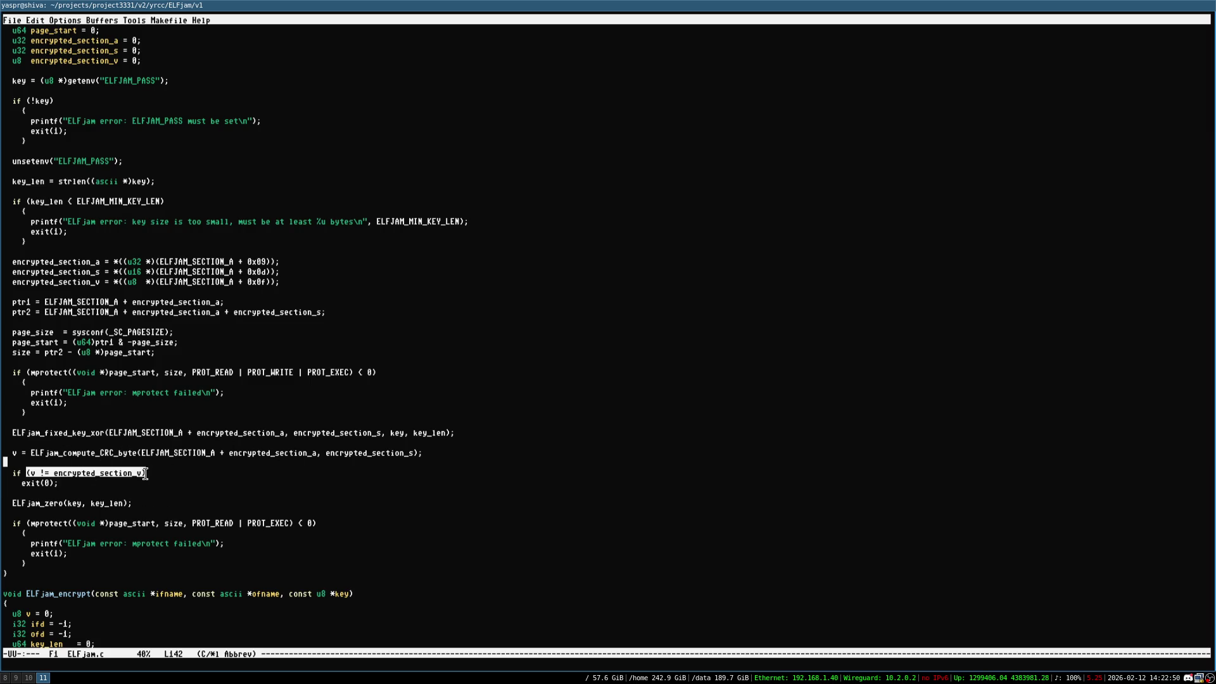
pyautogui.moveTo(100, 282); pyautogui.dragTo(12, 281)
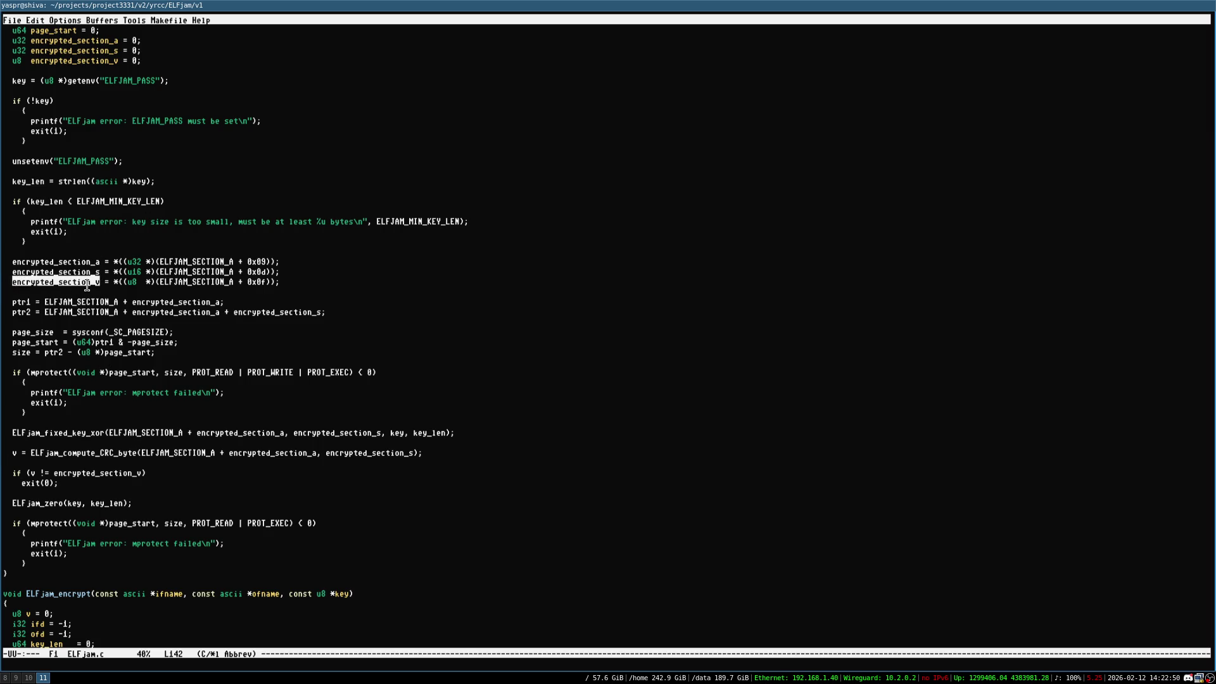
pyautogui.hotkey('alt', 'w')
pyautogui.doubleClick(332, 373)
# Highlight PROT_WRITE, PROT_READ and PROT_EXEC in the first mprotect call.
pyautogui.doubleClick(276, 367)
pyautogui.doubleClick(226, 372)
pyautogui.click(279, 372)
pyautogui.doubleClick(340, 370)
pyautogui.click(105, 408)
# Review the second mprotect call after the CRC computation and its PROT_WRITE and PROT_EXEC flags.
pyautogui.tripleClick(98, 466)
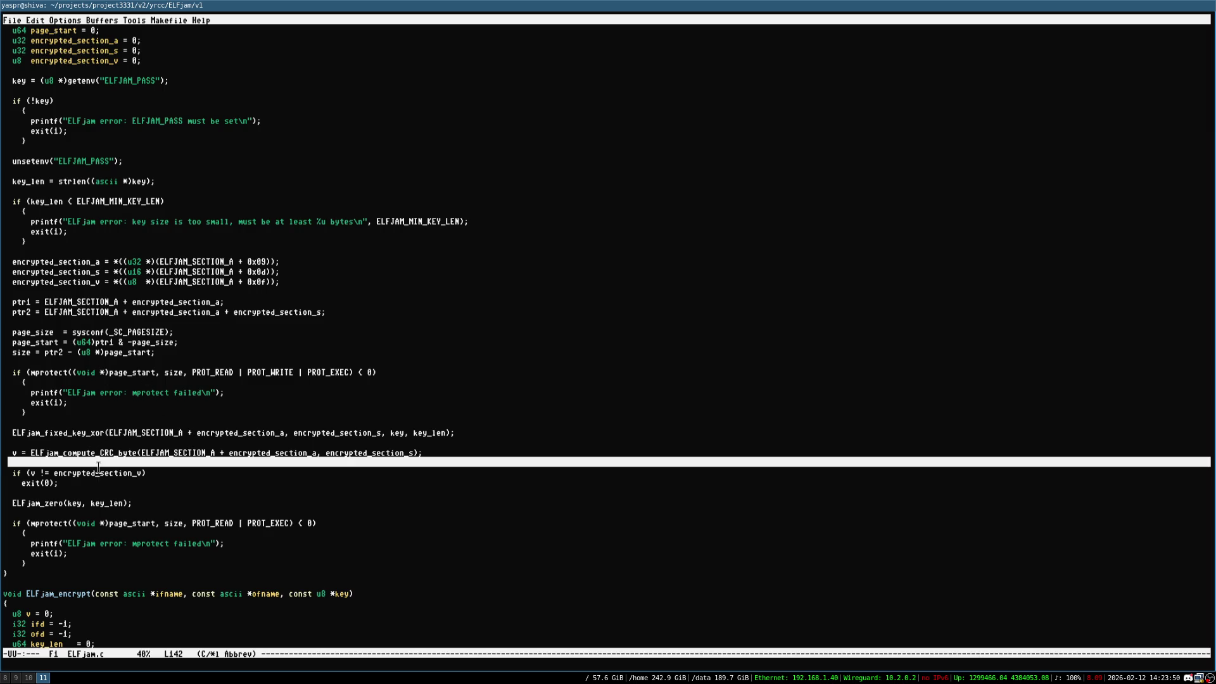
pyautogui.hotkey('ctrl', 'g')
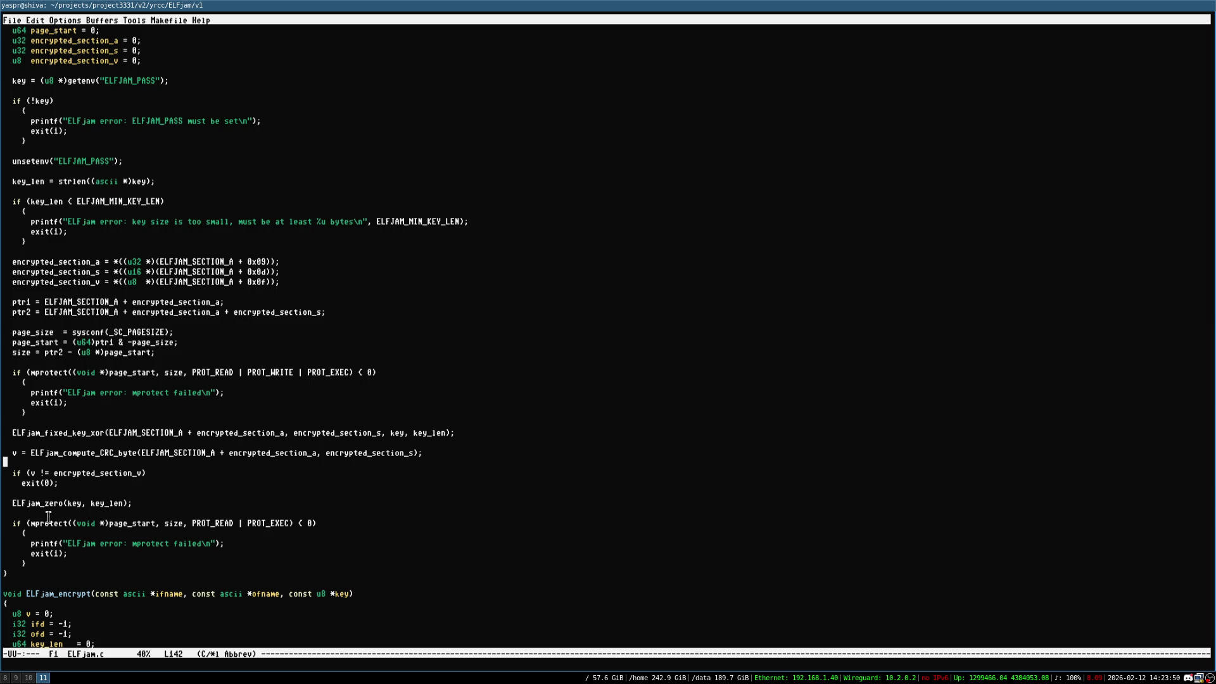
pyautogui.moveTo(30, 523); pyautogui.dragTo(300, 526)
pyautogui.click(295, 527)
pyautogui.doubleClick(275, 373)
pyautogui.click(213, 368)
pyautogui.doubleClick(271, 524)
pyautogui.click(278, 517)
pyautogui.scroll(3, 18, 679)
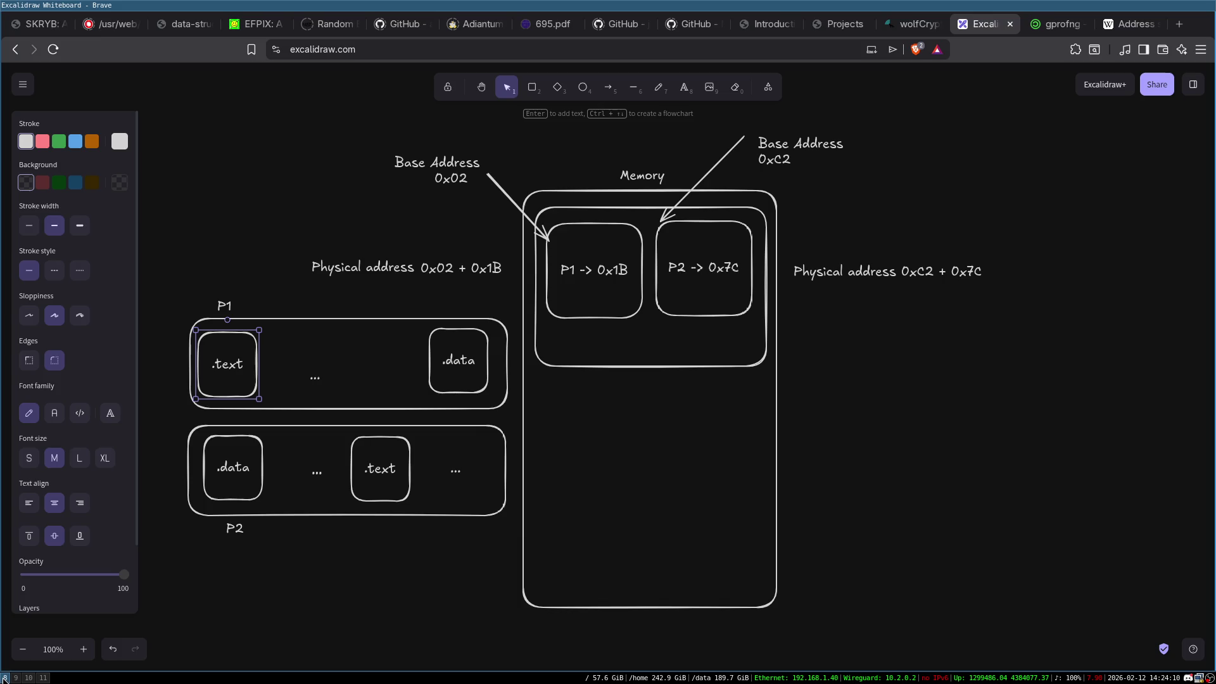
# Delete the old diagram and draw a large rounded box in the canvas centre.
pyautogui.moveTo(181, 117)
pyautogui.mouseDown()
pyautogui.moveTo(690, 576)
pyautogui.moveTo(1058, 652)
pyautogui.mouseUp()
pyautogui.press('Delete')
pyautogui.click(532, 86)
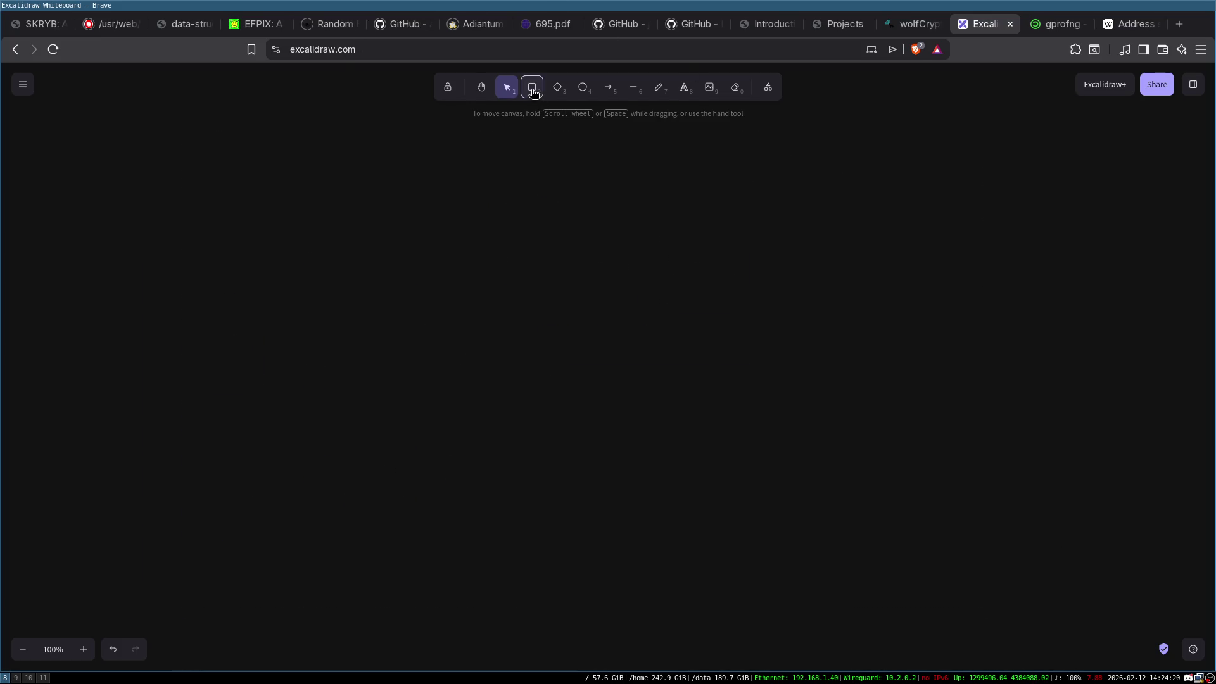
pyautogui.moveTo(352, 179); pyautogui.dragTo(729, 555)
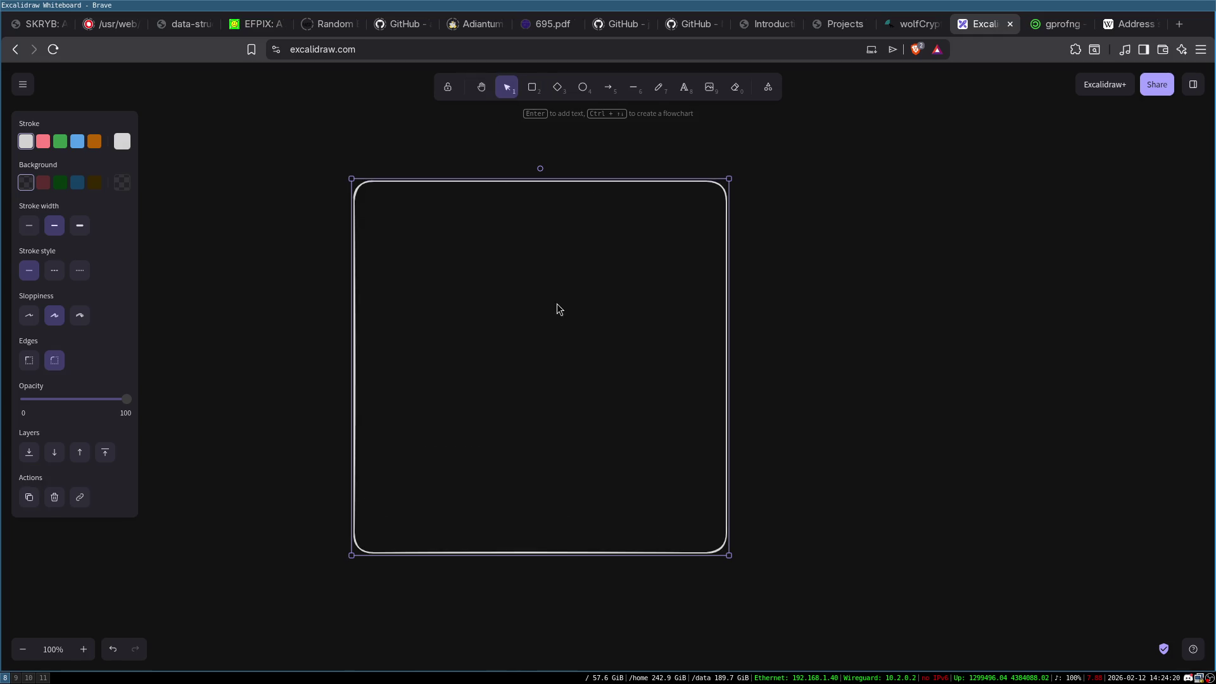
# Copy the box into a narrow centred inner bar labelled M.
pyautogui.hotkey('ctrl', 'c')
pyautogui.hotkey('ctrl', 'v')
pyautogui.moveTo(477, 228)
pyautogui.mouseDown()
pyautogui.moveTo(469, 304)
pyautogui.moveTo(485, 370)
pyautogui.mouseUp()
pyautogui.moveTo(330, 176)
pyautogui.mouseDown()
pyautogui.moveTo(329, 469)
pyautogui.moveTo(328, 450)
pyautogui.mouseUp()
pyautogui.moveTo(539, 498)
pyautogui.mouseDown()
pyautogui.moveTo(590, 331)
pyautogui.moveTo(588, 344)
pyautogui.mouseUp()
pyautogui.moveTo(353, 339); pyautogui.dragTo(385, 342)
pyautogui.moveTo(524, 347); pyautogui.dragTo(510, 351)
pyautogui.doubleClick(511, 348)
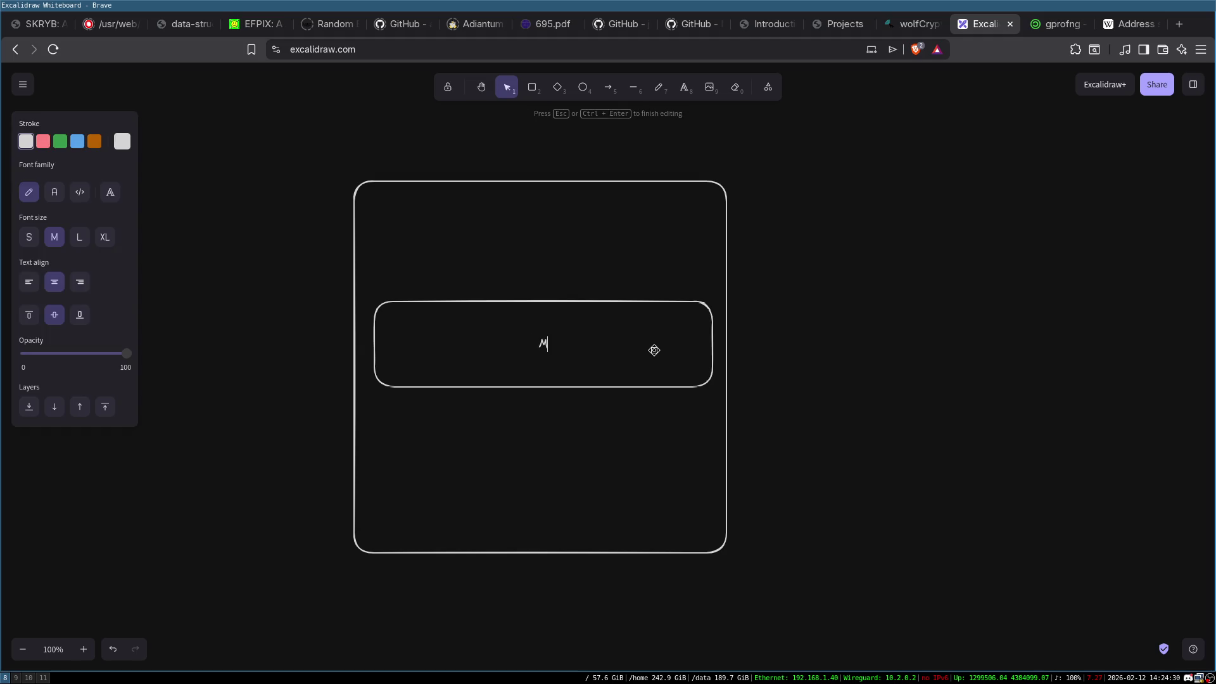
pyautogui.press('Escape')
# Duplicate the M bar below the original and clear the copy's label.
pyautogui.moveTo(625, 362)
pyautogui.keyDown('alt'); pyautogui.mouseDown()
pyautogui.moveTo(625, 426)
pyautogui.moveTo(557, 461)
pyautogui.moveTo(540, 457)
pyautogui.mouseUp(); pyautogui.keyUp('alt')
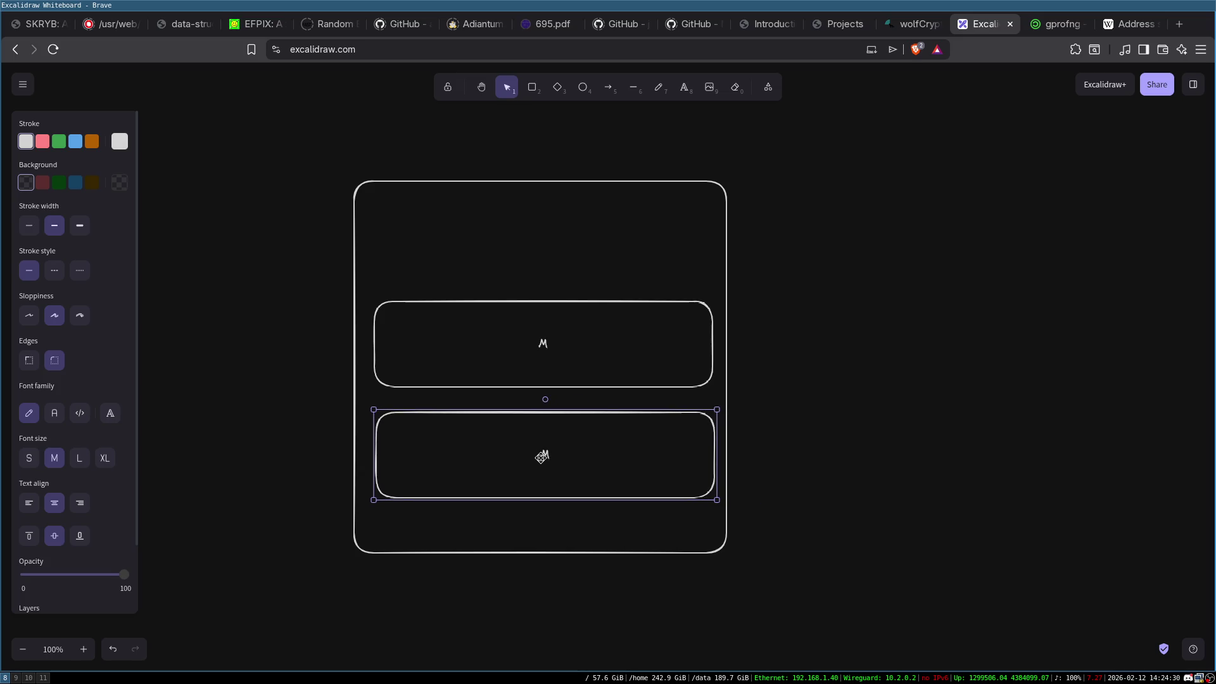
pyautogui.doubleClick(548, 451)
pyautogui.press('BackSpace')
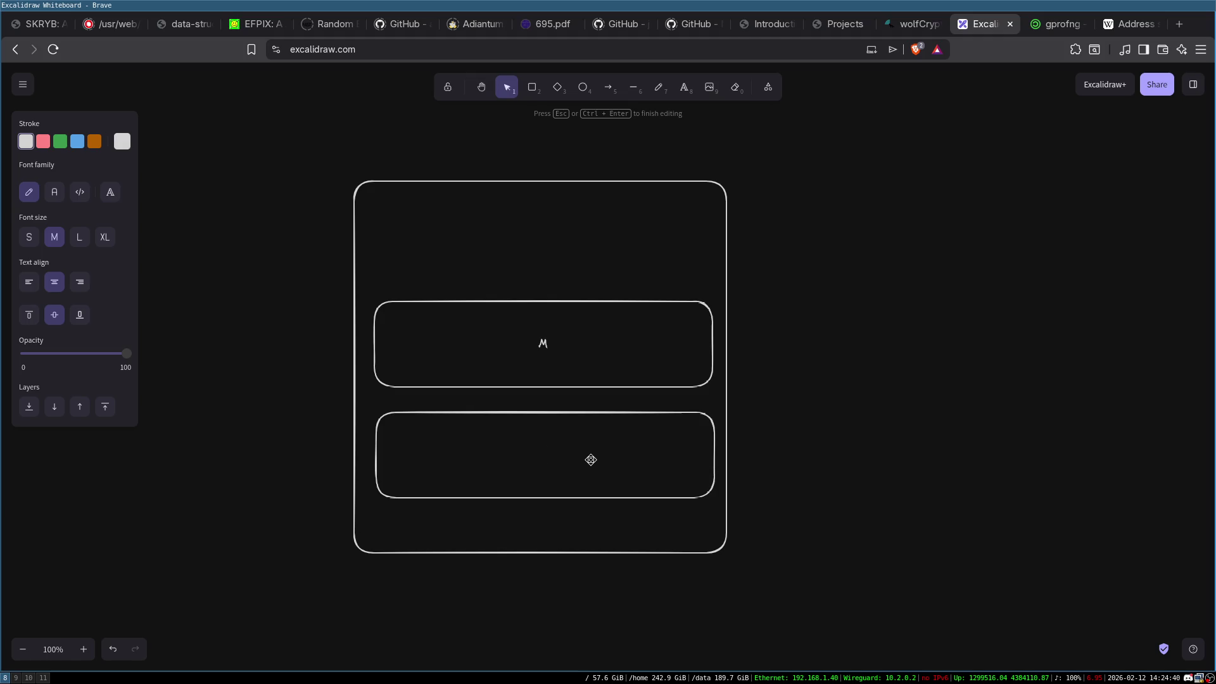
pyautogui.press('super+1')
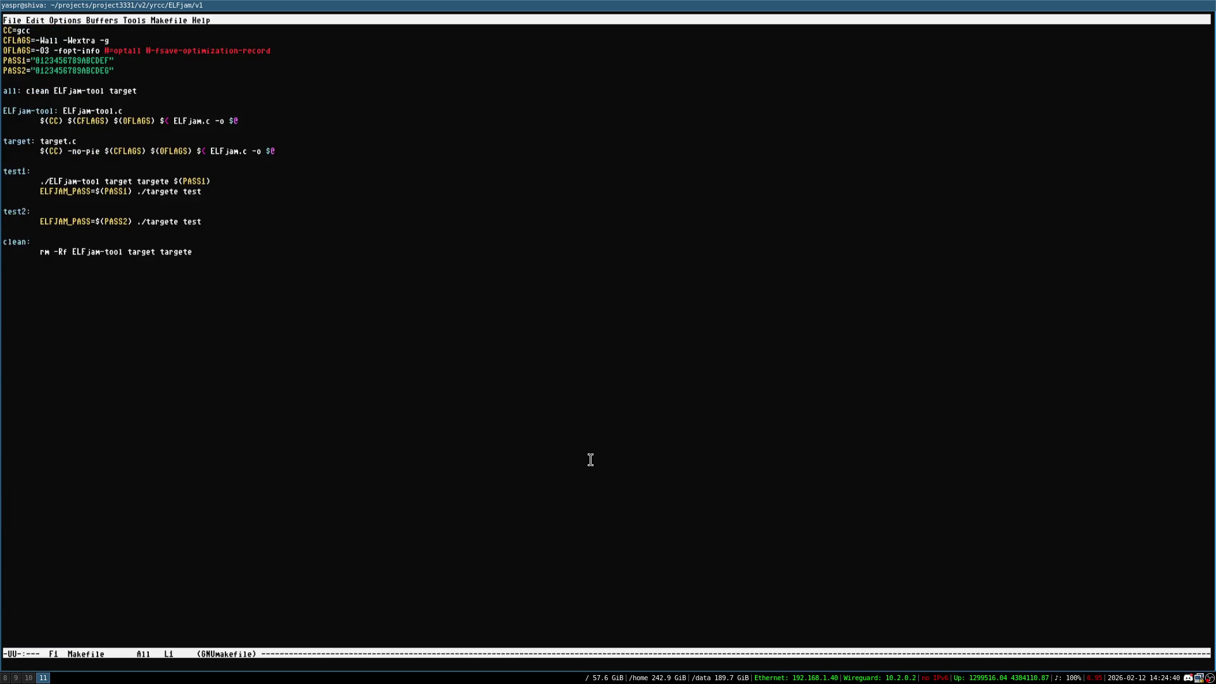
# Cycle the Emacs buffers over to the ELFjam.h header.
pyautogui.hotkey('ctrl', 'x')
pyautogui.press('Right')
pyautogui.hotkey('ctrl', 'x')
pyautogui.press('Right')
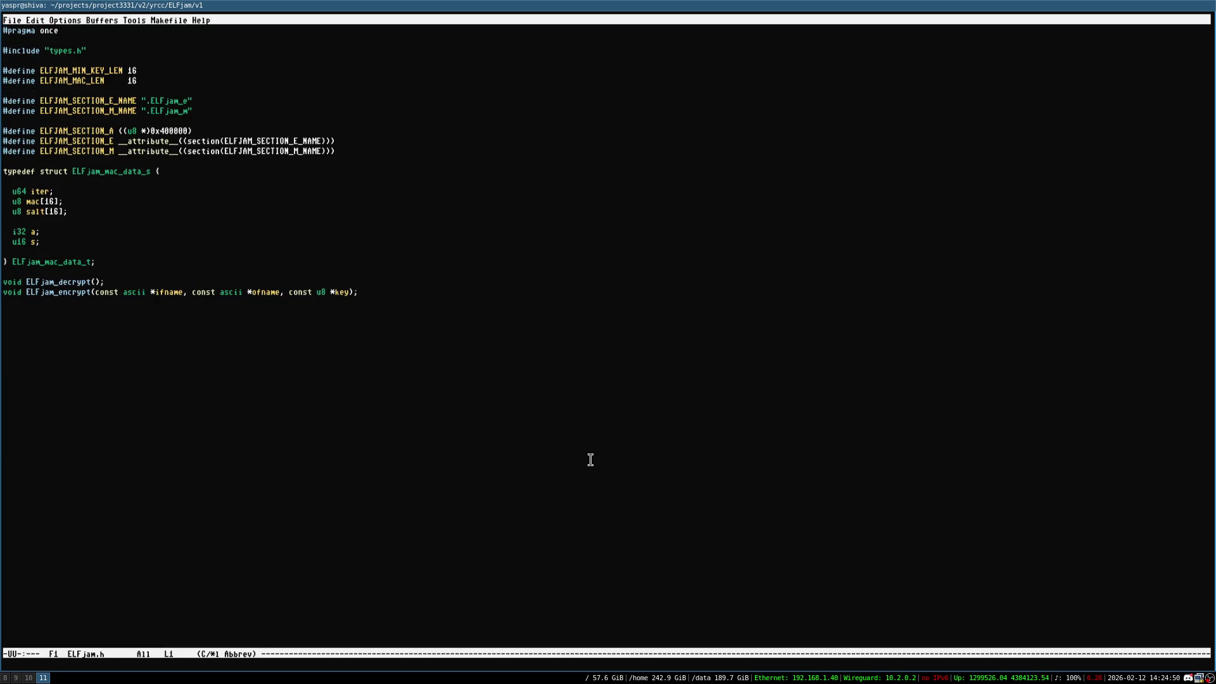
# Label the lower box E in the Excalidraw diagram.
pyautogui.press('super+9')
pyautogui.press('super+8')
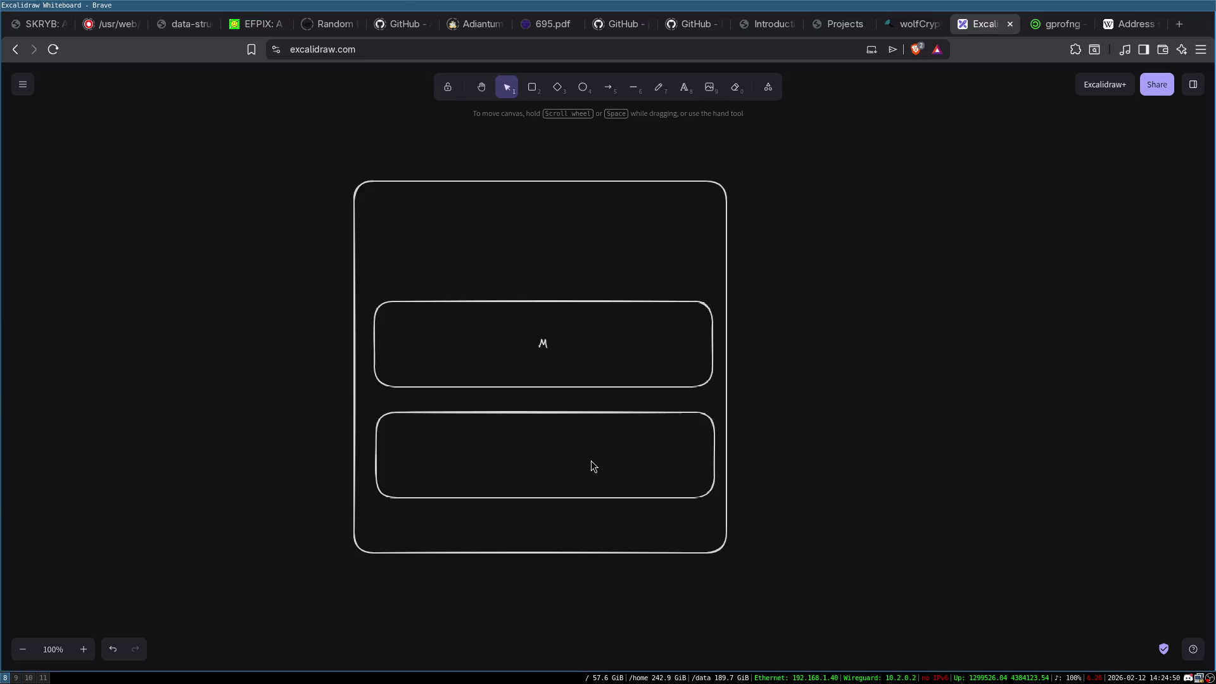
pyautogui.doubleClick(547, 454)
pyautogui.write('E')
pyautogui.press('Escape')
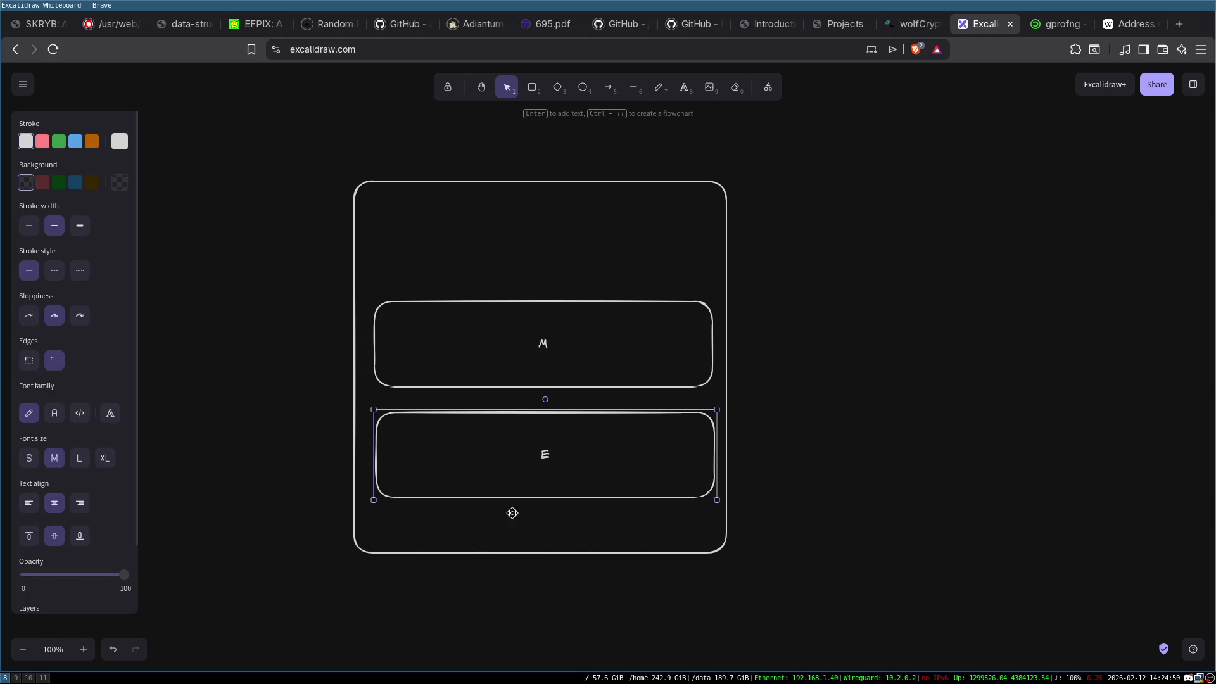
pyautogui.press('super+minus')
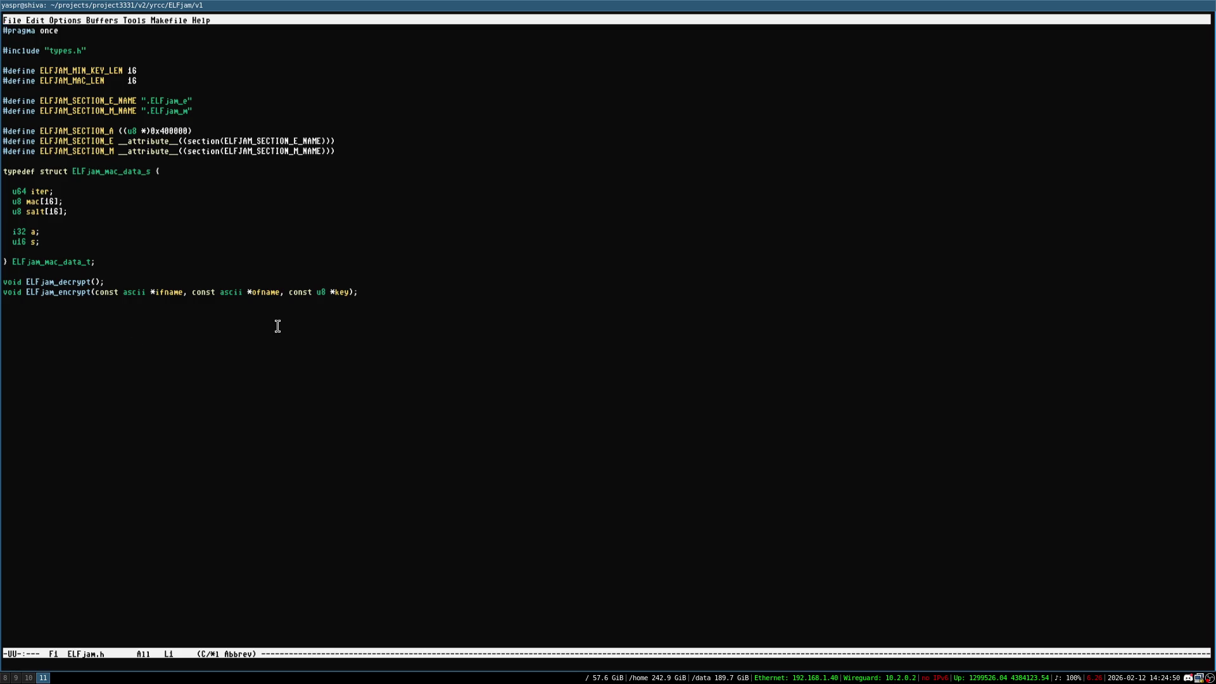
# Open target.c from the v1 folder.
pyautogui.hotkey('ctrl', 'x')
pyautogui.hotkey('ctrl', 'f')
pyautogui.write('st')
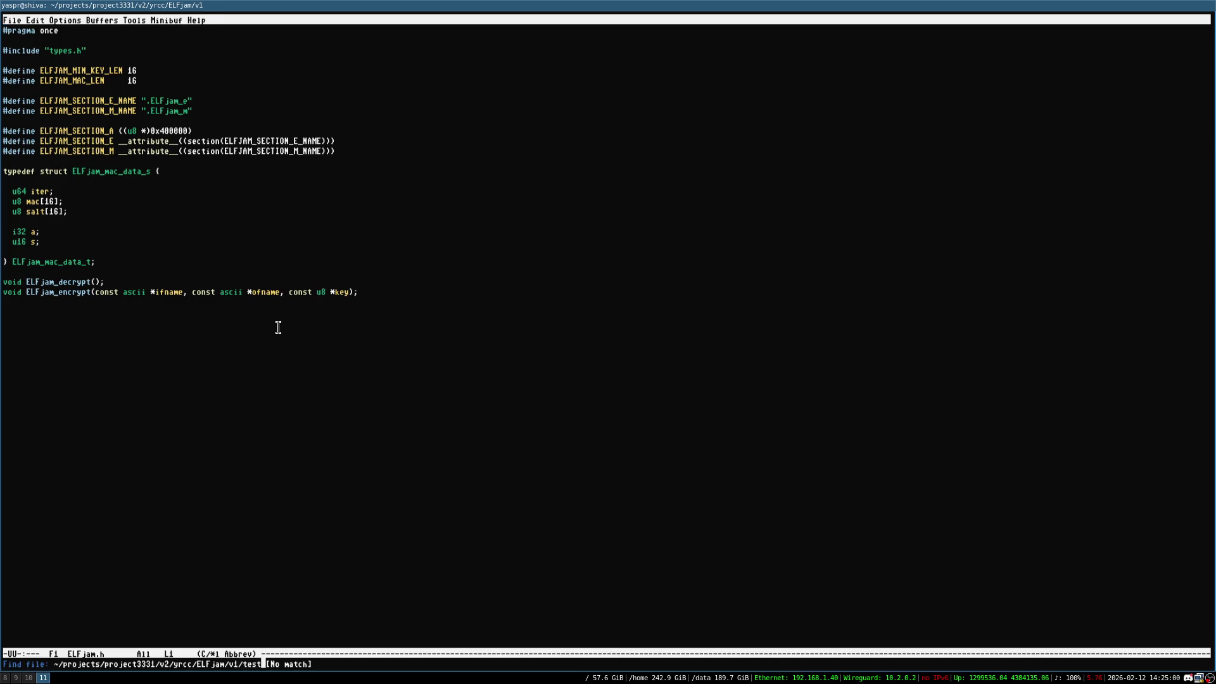
pyautogui.press('BackSpace')
pyautogui.press('BackSpace')
pyautogui.press('BackSpace')
pyautogui.press('Tab')
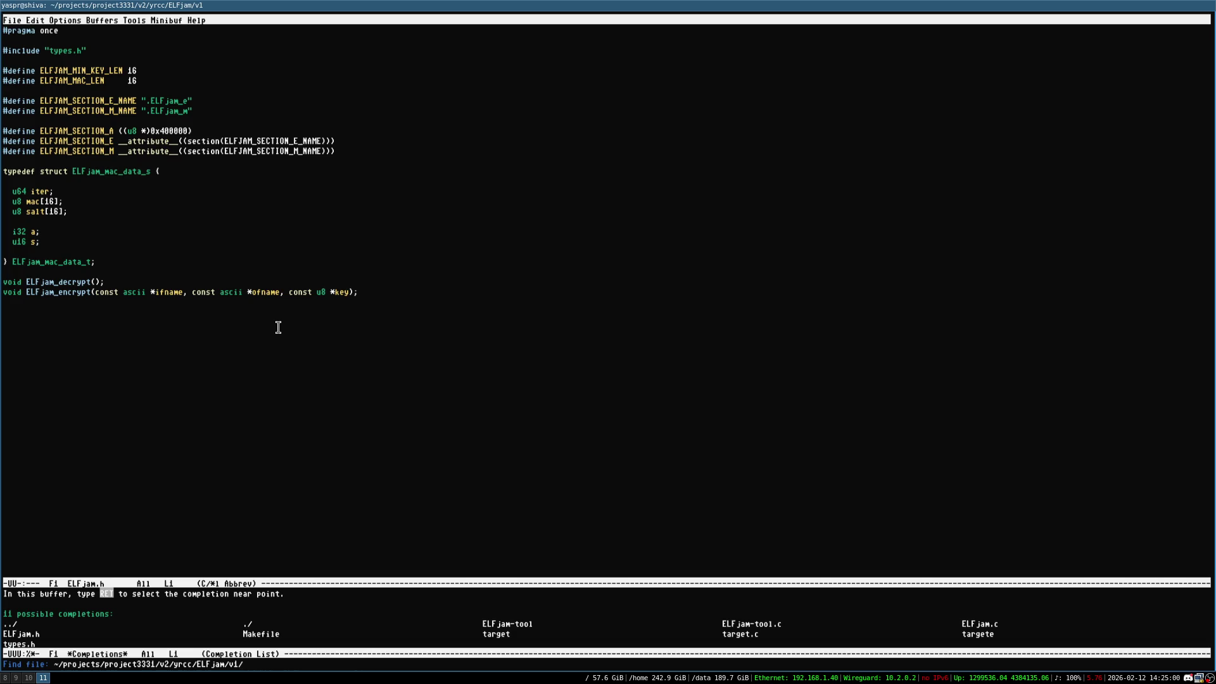
pyautogui.write('target')
pyautogui.write('c')
pyautogui.press('Return')
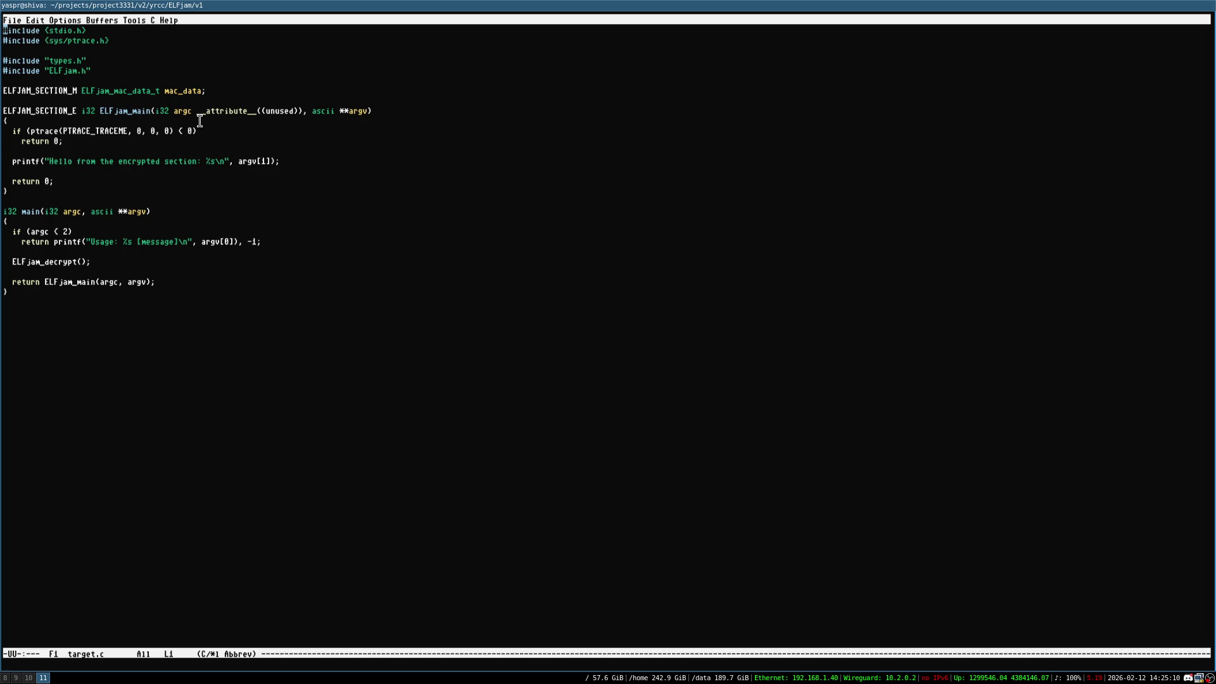
pyautogui.doubleClick(129, 113)
pyautogui.doubleClick(30, 111)
pyautogui.click(47, 111)
pyautogui.doubleClick(185, 93)
pyautogui.click(74, 90)
pyautogui.doubleClick(45, 91)
pyautogui.click(19, 87)
pyautogui.hotkey('ctrl', 'x')
pyautogui.press('b')
pyautogui.press('Return')
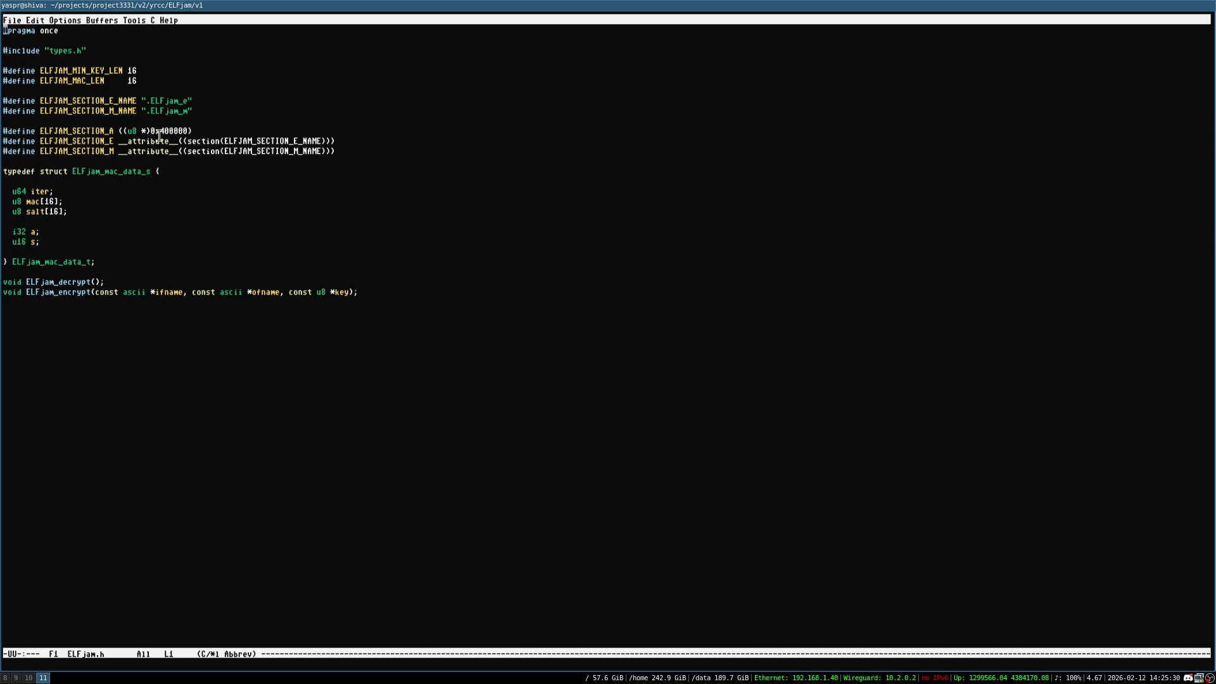
pyautogui.hotkey('ctrl', 'x')
pyautogui.press('b')
pyautogui.press('Return')
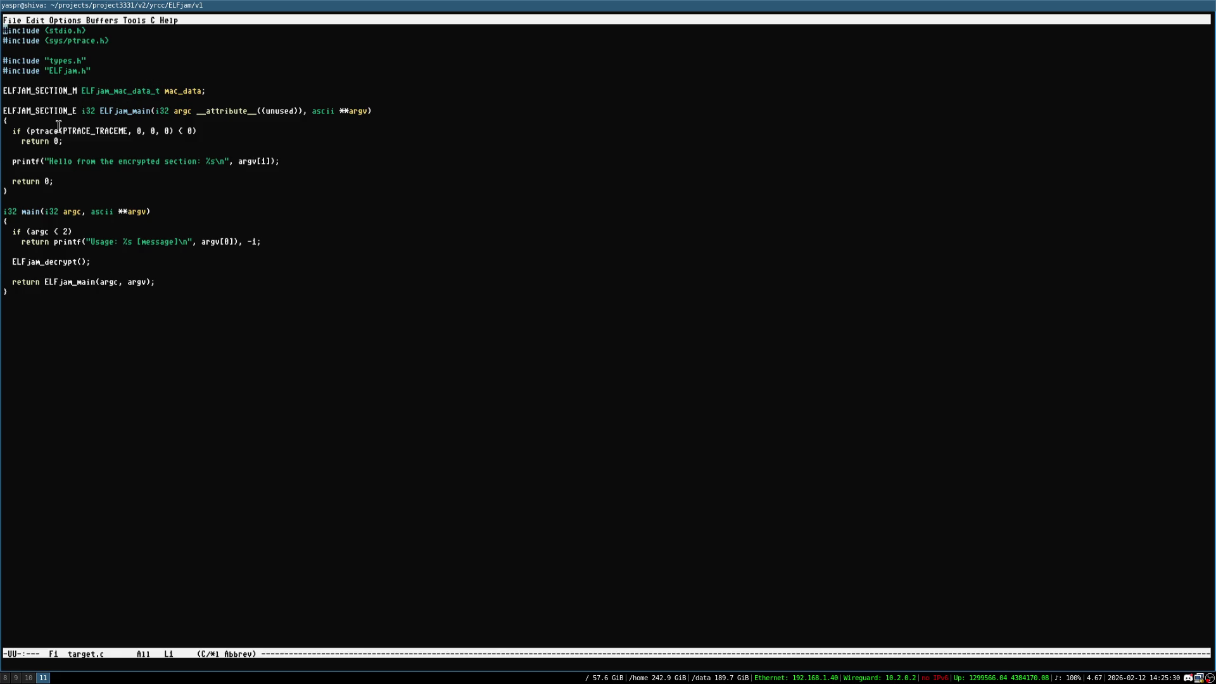
pyautogui.hotkey('ctrl', 'x')
pyautogui.press('b')
pyautogui.press('Return')
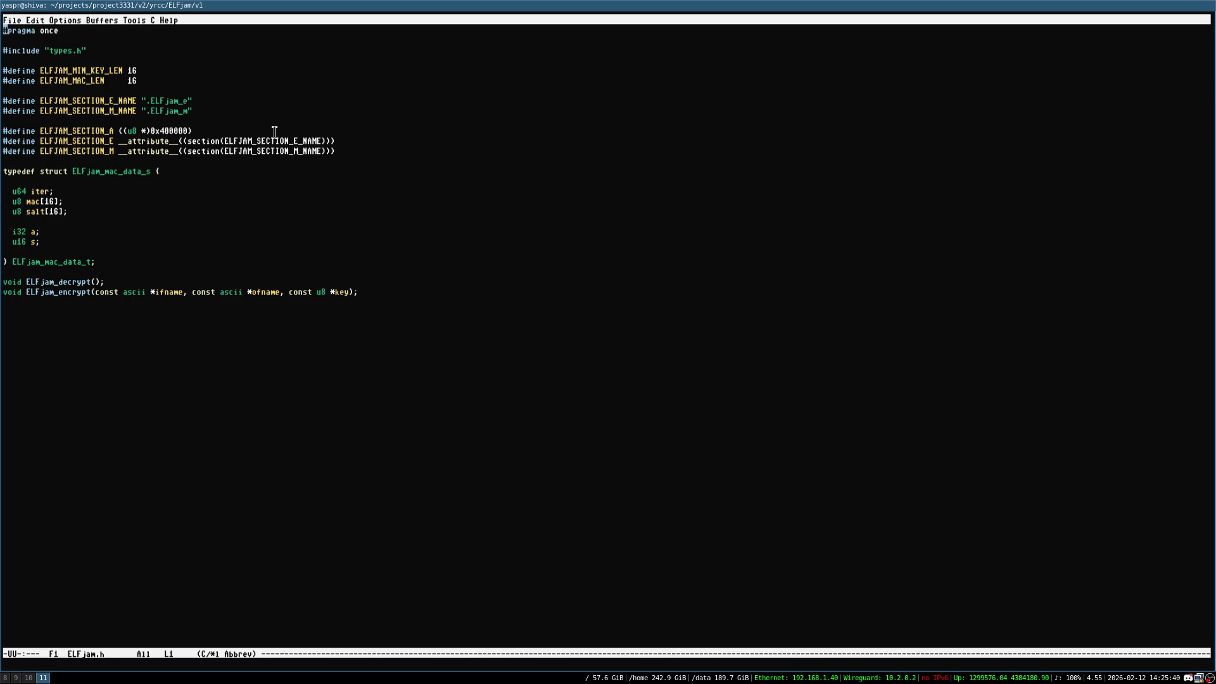
pyautogui.hotkey('ctrl', 'x')
pyautogui.press('b')
pyautogui.press('Return')
pyautogui.moveTo(4, 108); pyautogui.dragTo(393, 191)
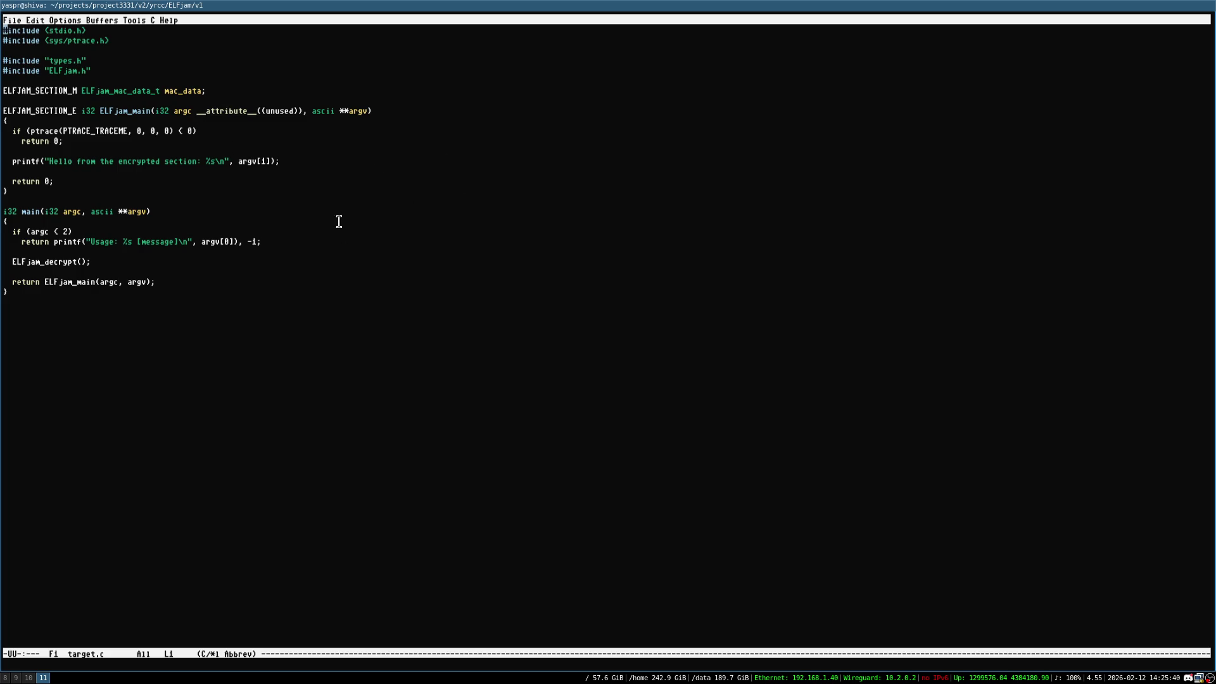
pyautogui.hotkey('ctrl', 'x')
pyautogui.press('b')
pyautogui.press('Return')
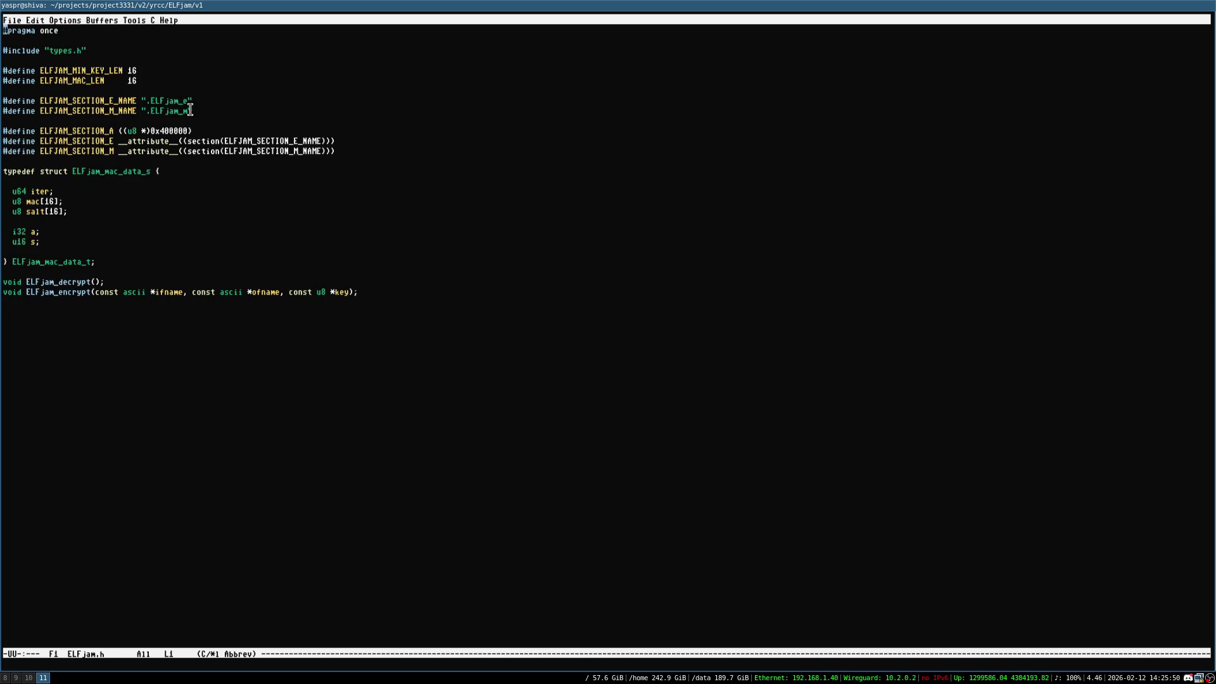
pyautogui.hotkey('ctrl', 'x')
pyautogui.press('b')
pyautogui.press('Return')
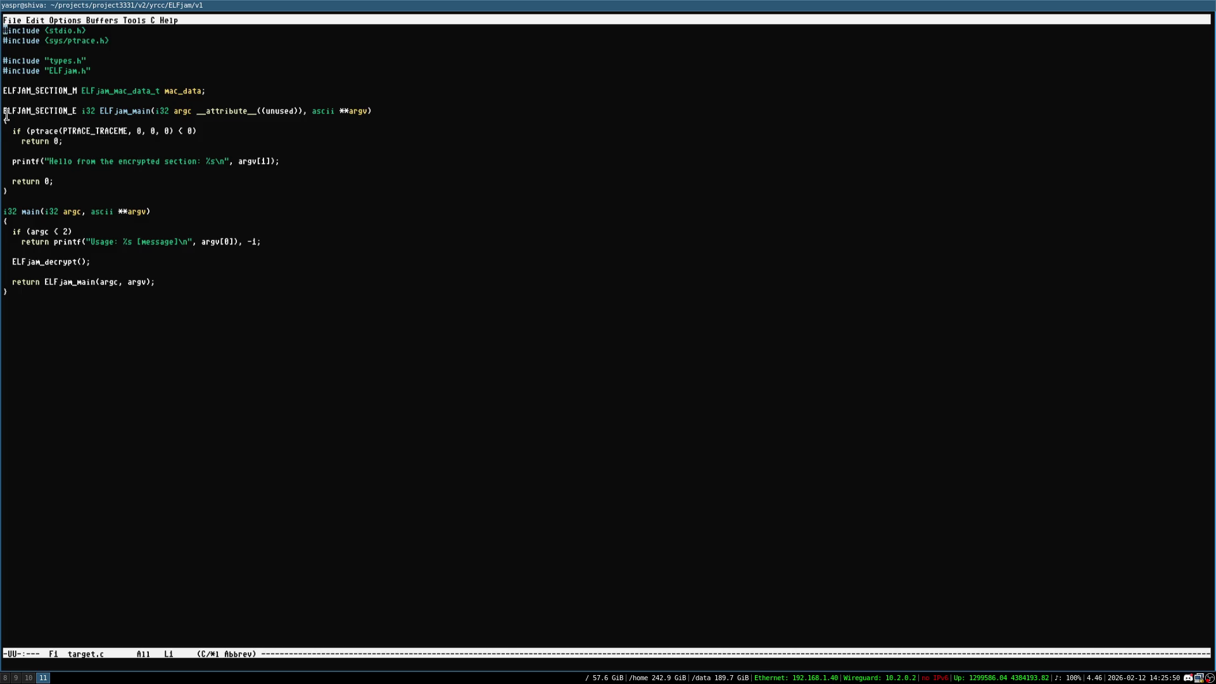
pyautogui.moveTo(8, 126); pyautogui.dragTo(105, 180)
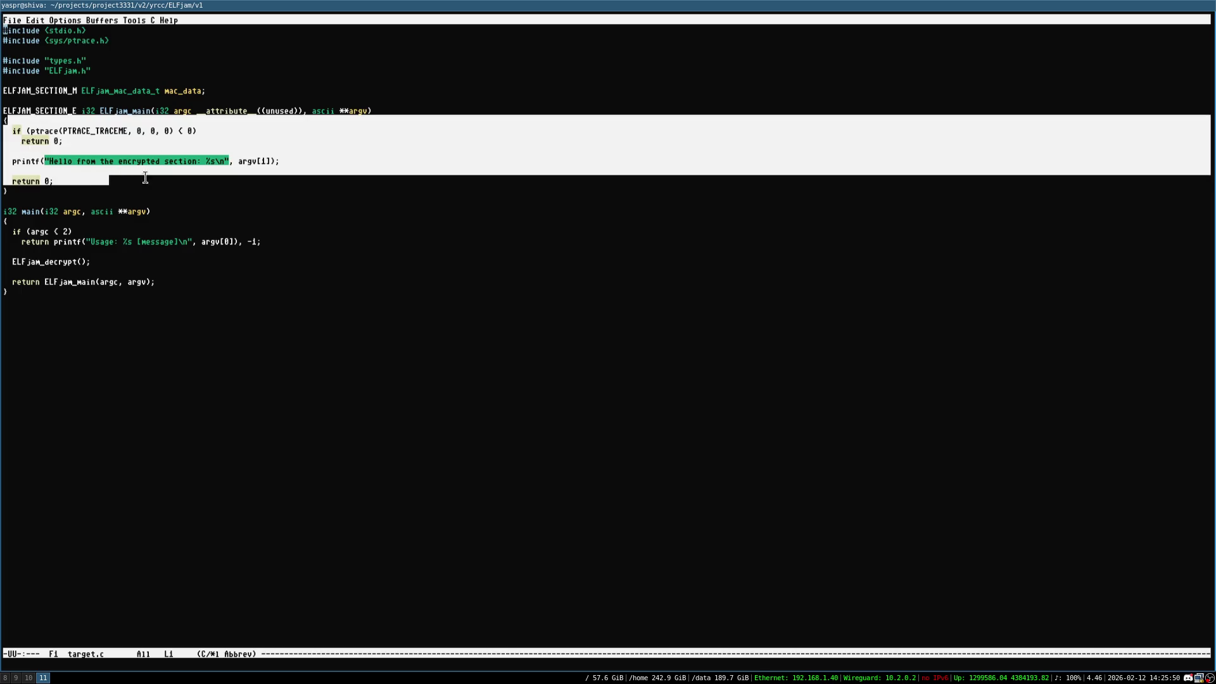
pyautogui.click(204, 117)
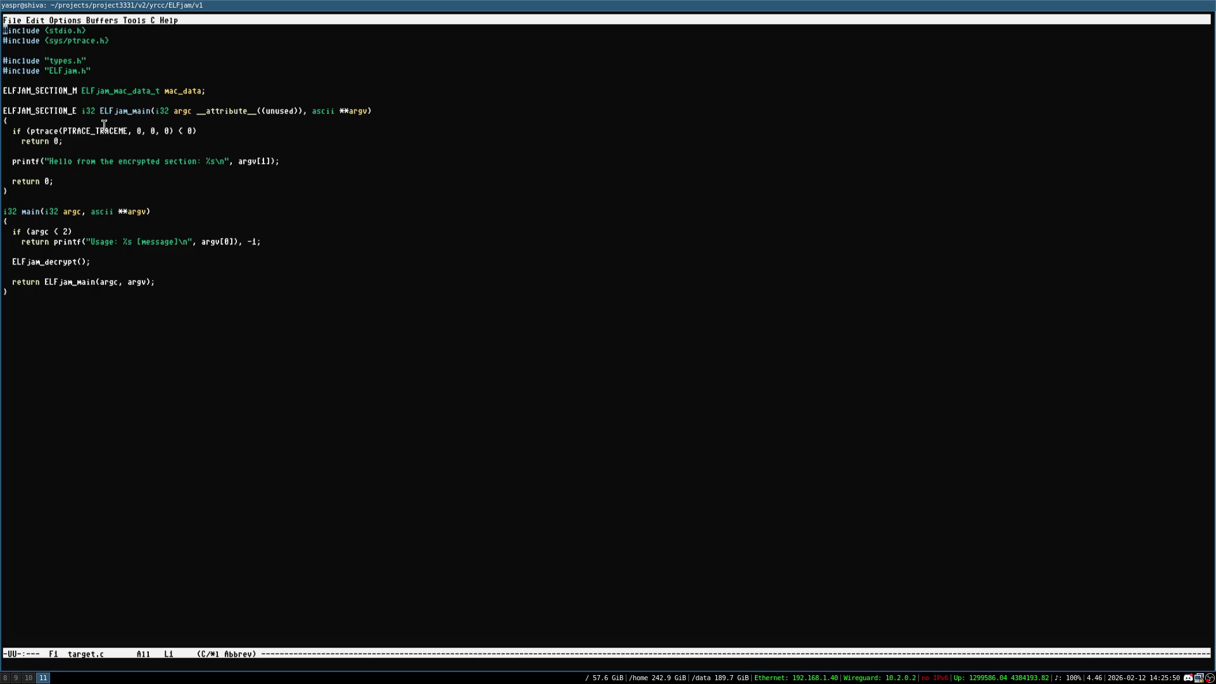
pyautogui.moveTo(4, 111); pyautogui.dragTo(77, 192)
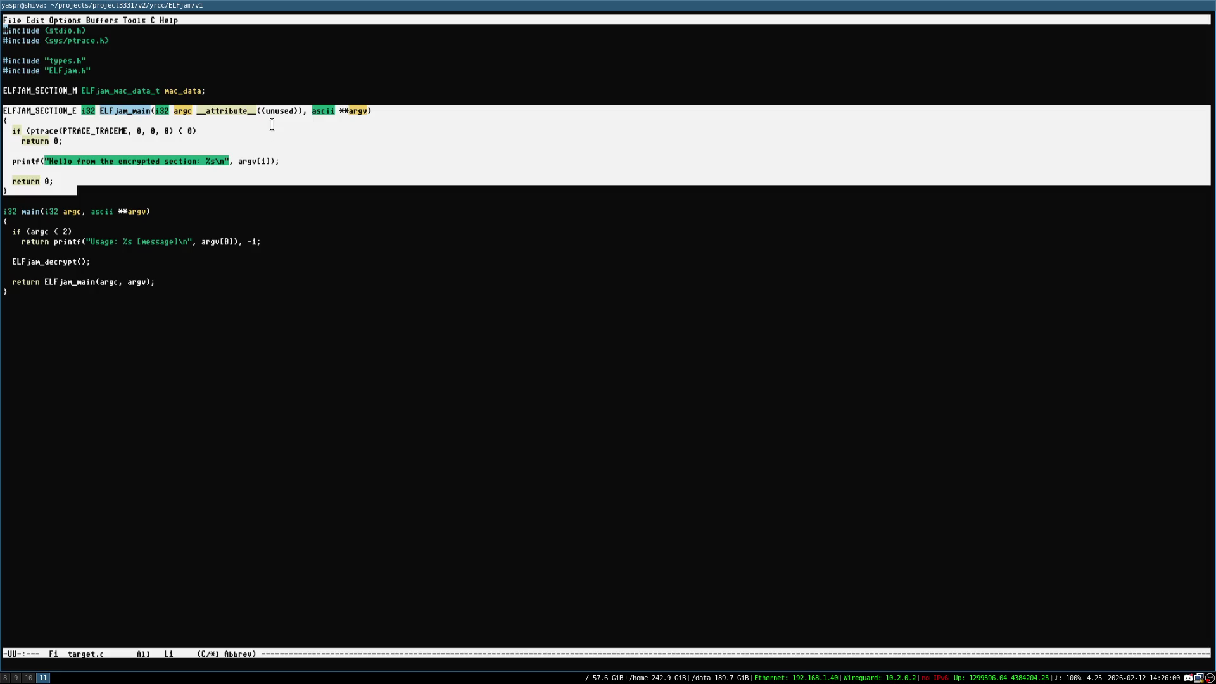
pyautogui.hotkey('alt', 'w')
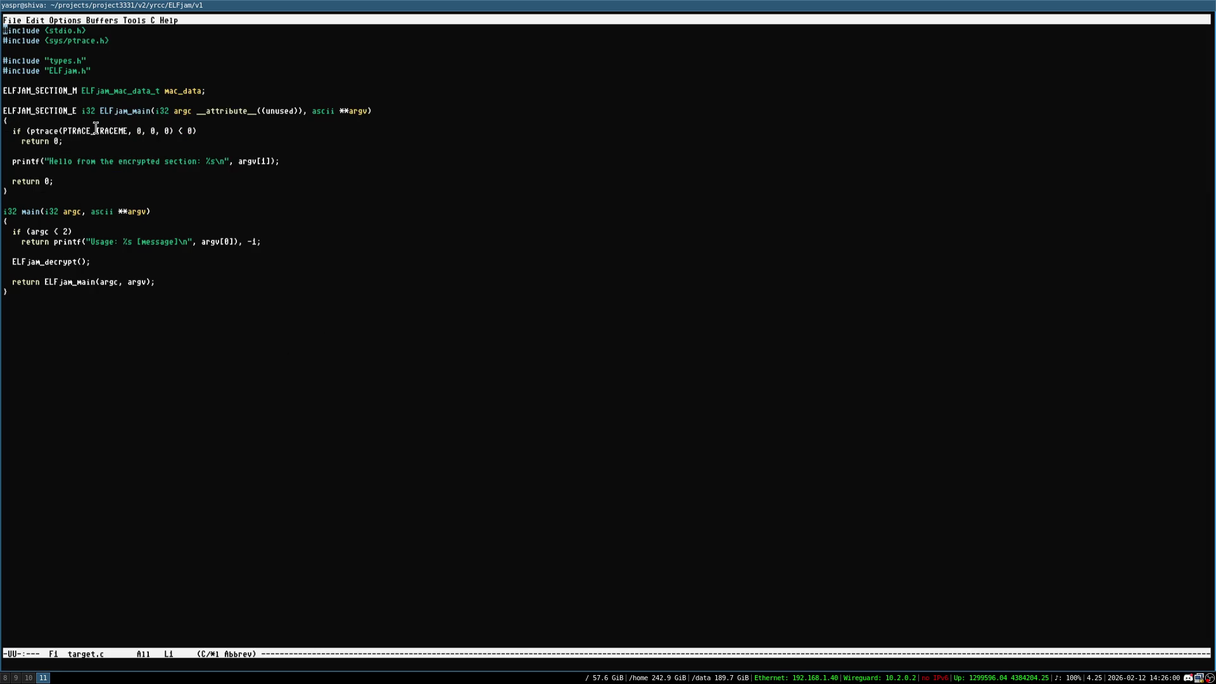
pyautogui.press('Down')
pyautogui.press('Down')
pyautogui.press('Down')
pyautogui.press('Left')
# Add a //Payload comment at the top of ELFjam_main's body and save target.c.
pyautogui.press('Return')
pyautogui.write('//')
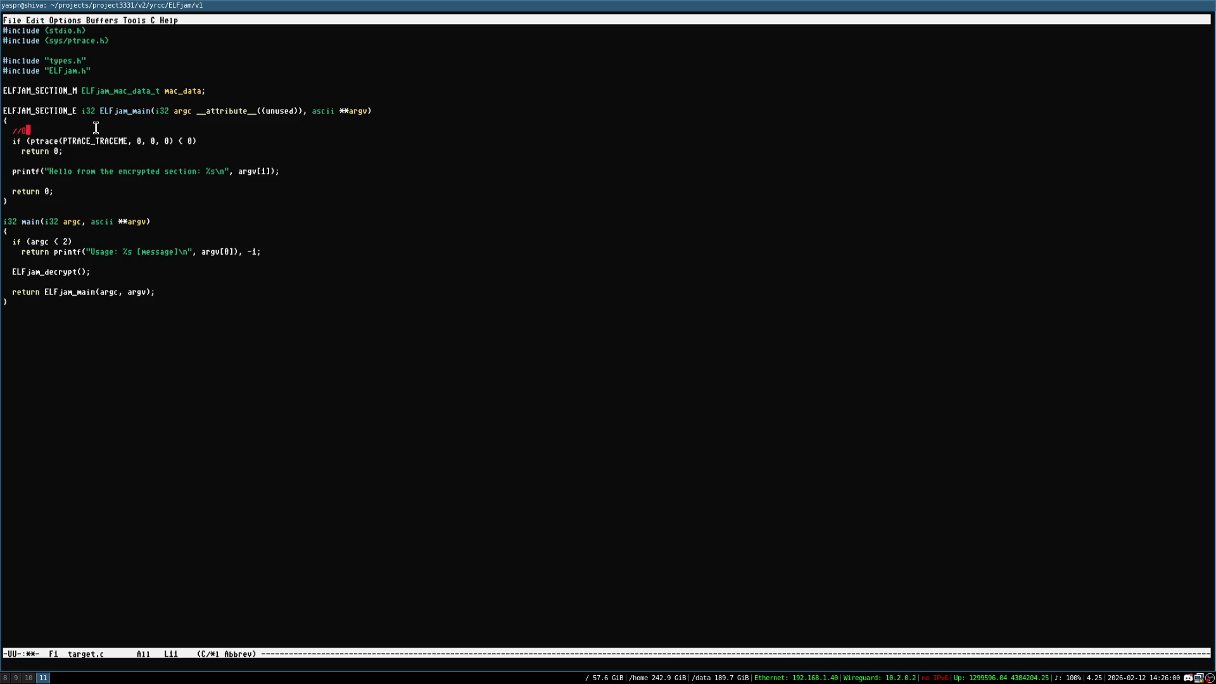
pyautogui.write('Payload')
pyautogui.hotkey('ctrl', 'x')
pyautogui.hotkey('ctrl', 's')
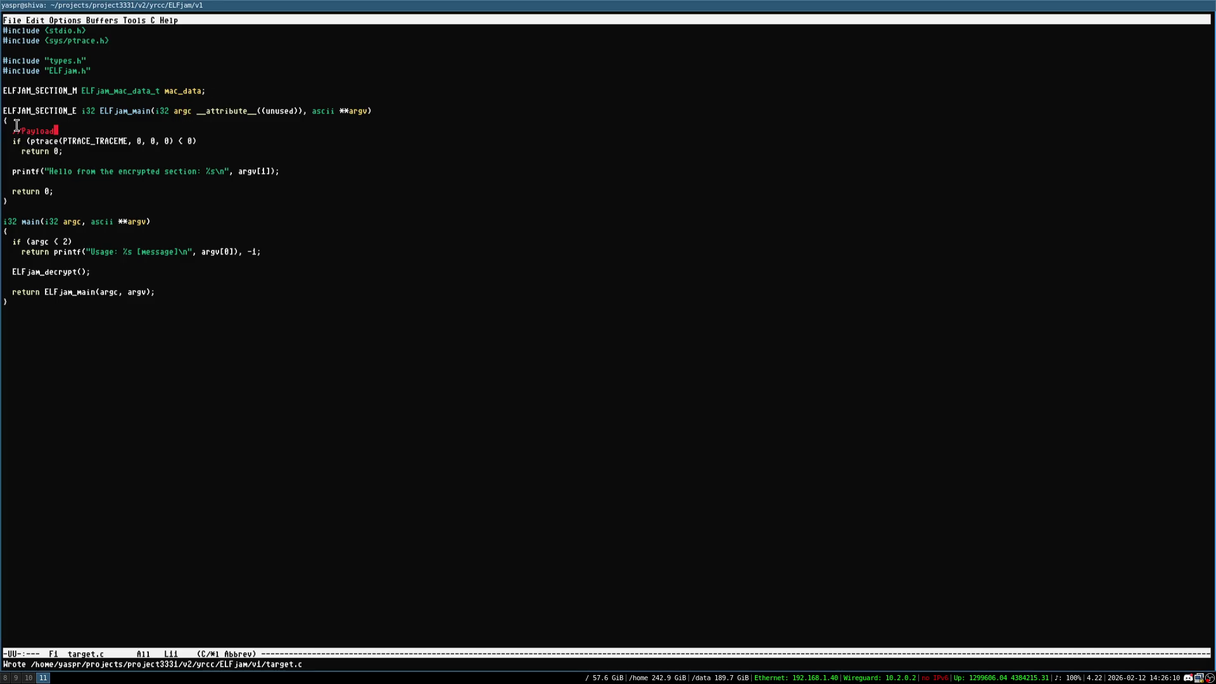
# Review the lines from the Payload comment through printf, then cycle buffers to ELFjam.c.
pyautogui.moveTo(11, 121); pyautogui.dragTo(106, 185)
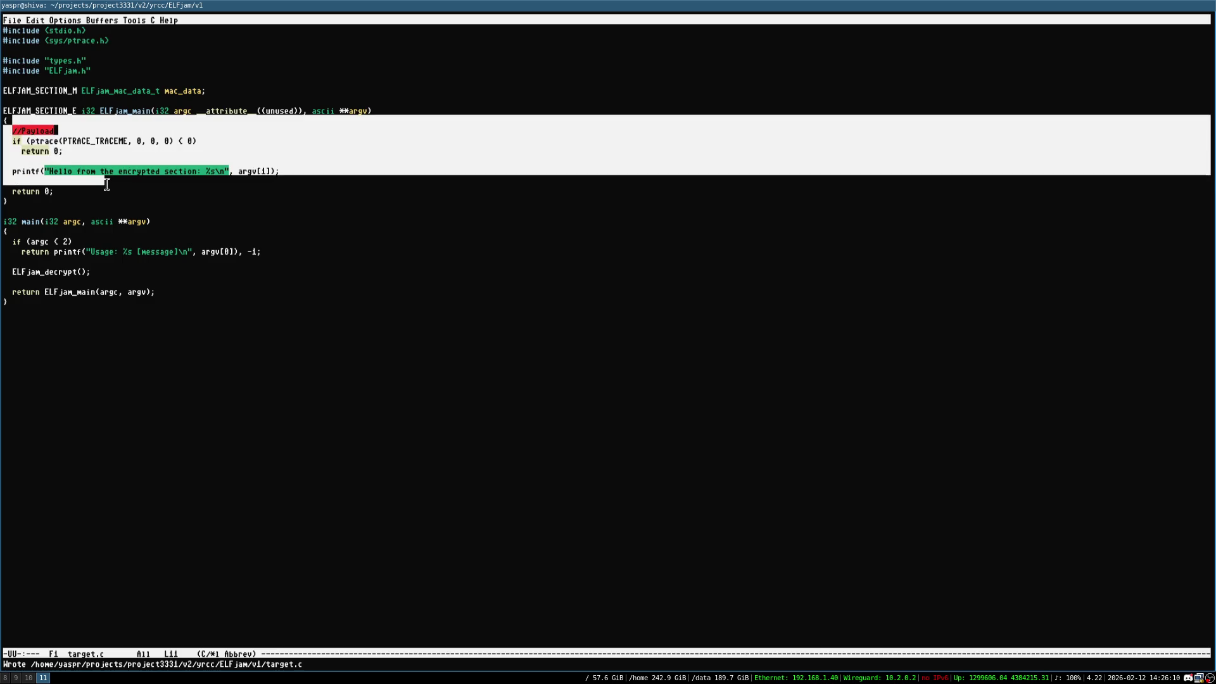
pyautogui.click(124, 182)
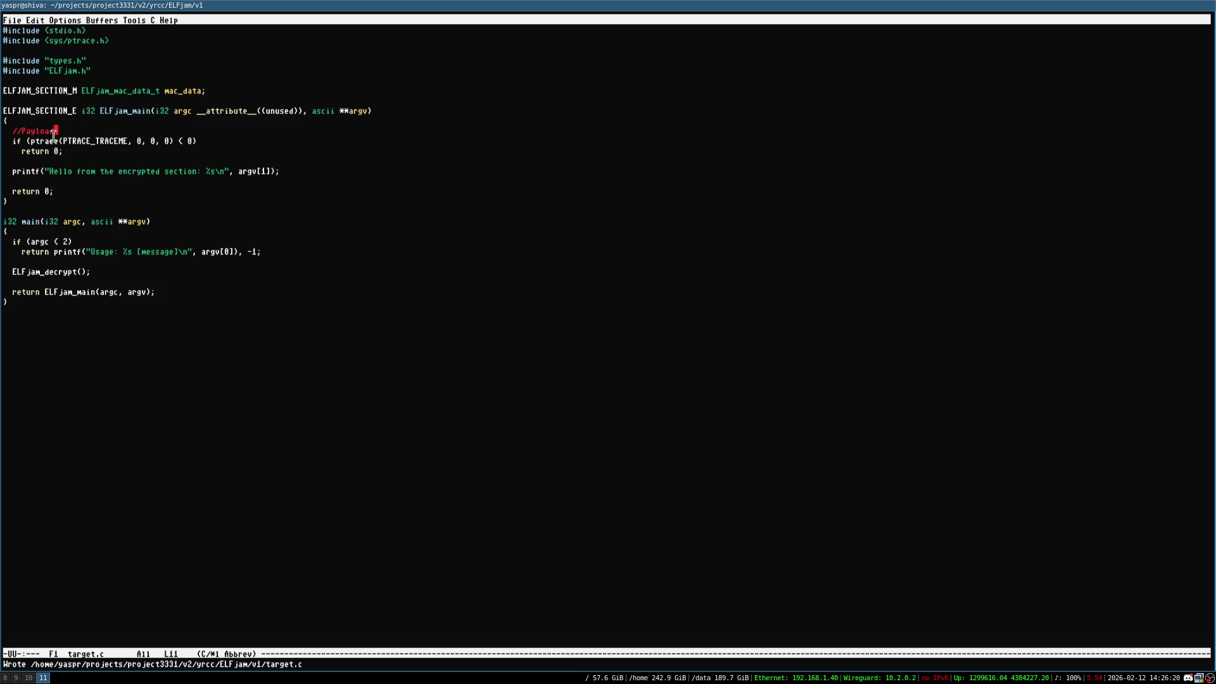
pyautogui.hotkey('ctrl', 'x')
pyautogui.press('Left')
pyautogui.hotkey('ctrl', 'x')
pyautogui.press('Left')
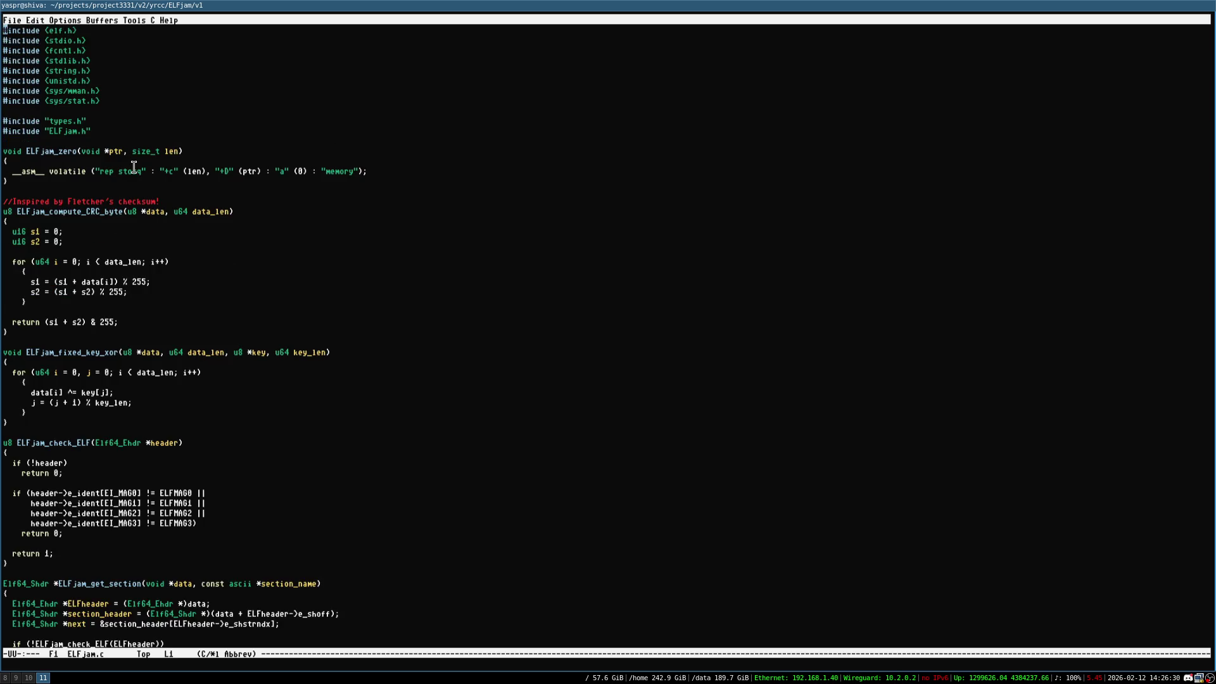
# Scroll down to ELFjam_decrypt and inspect the ELFjam_fixed_key_xor call line.
pyautogui.scroll(-12, 134, 166)
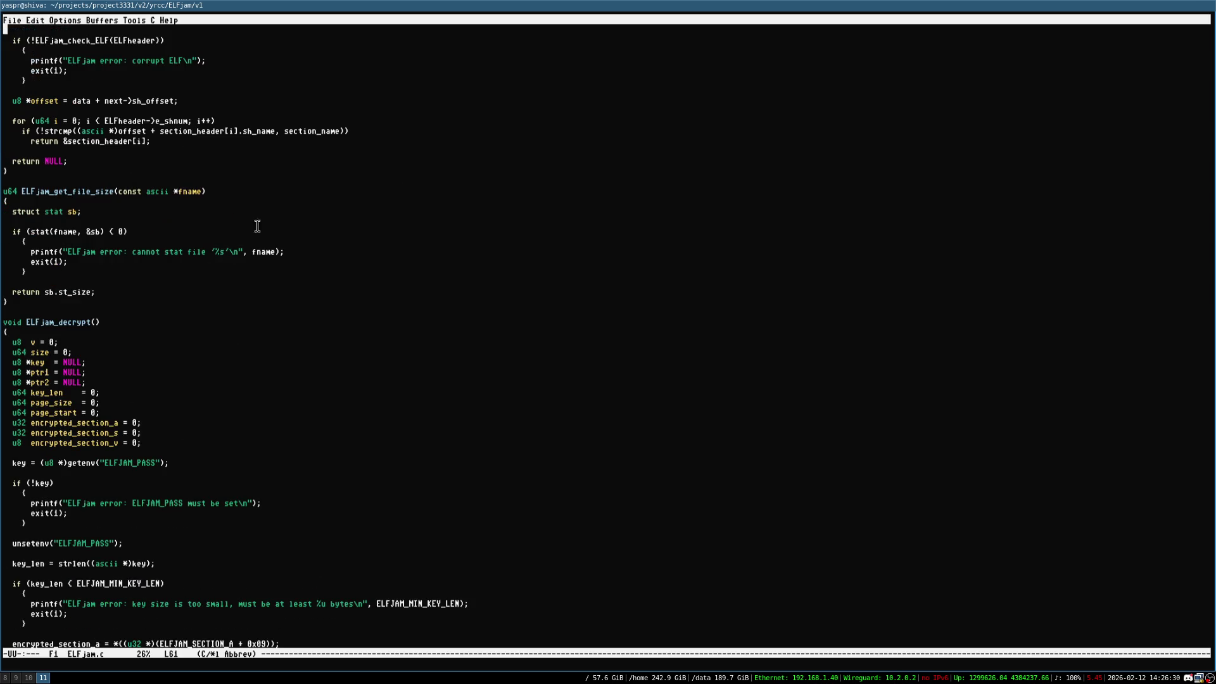
pyautogui.scroll(-7, 175, 585)
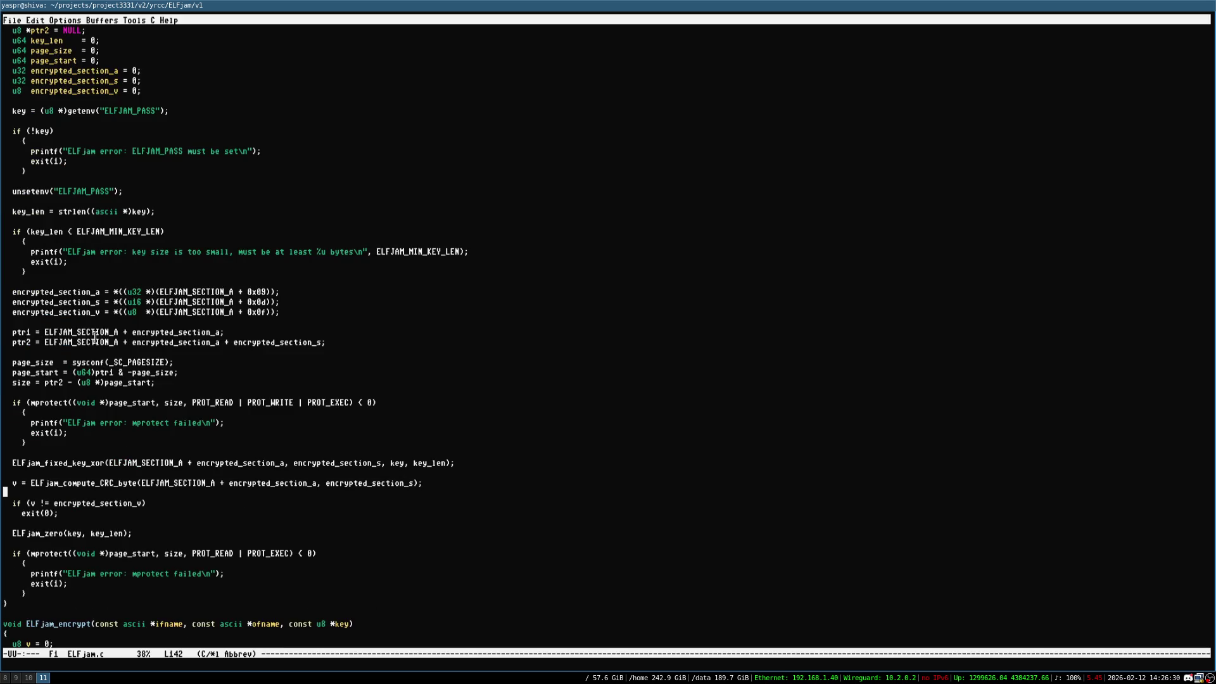
pyautogui.moveTo(12, 462); pyautogui.dragTo(455, 465)
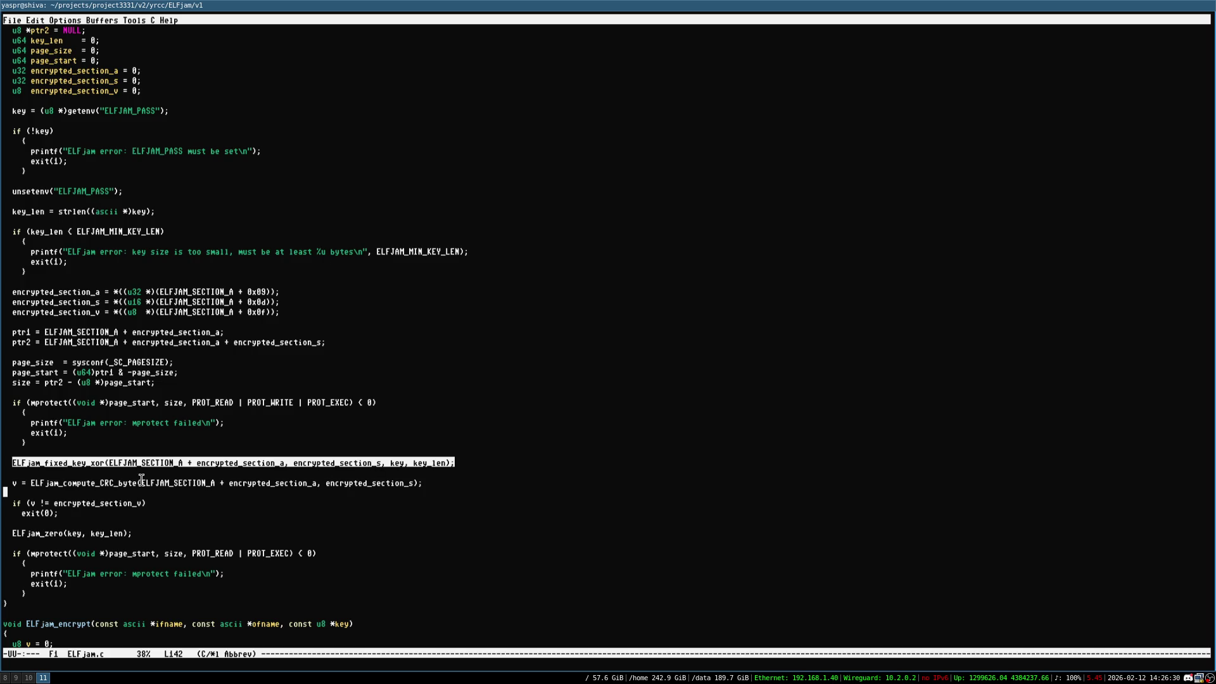
pyautogui.click(112, 460)
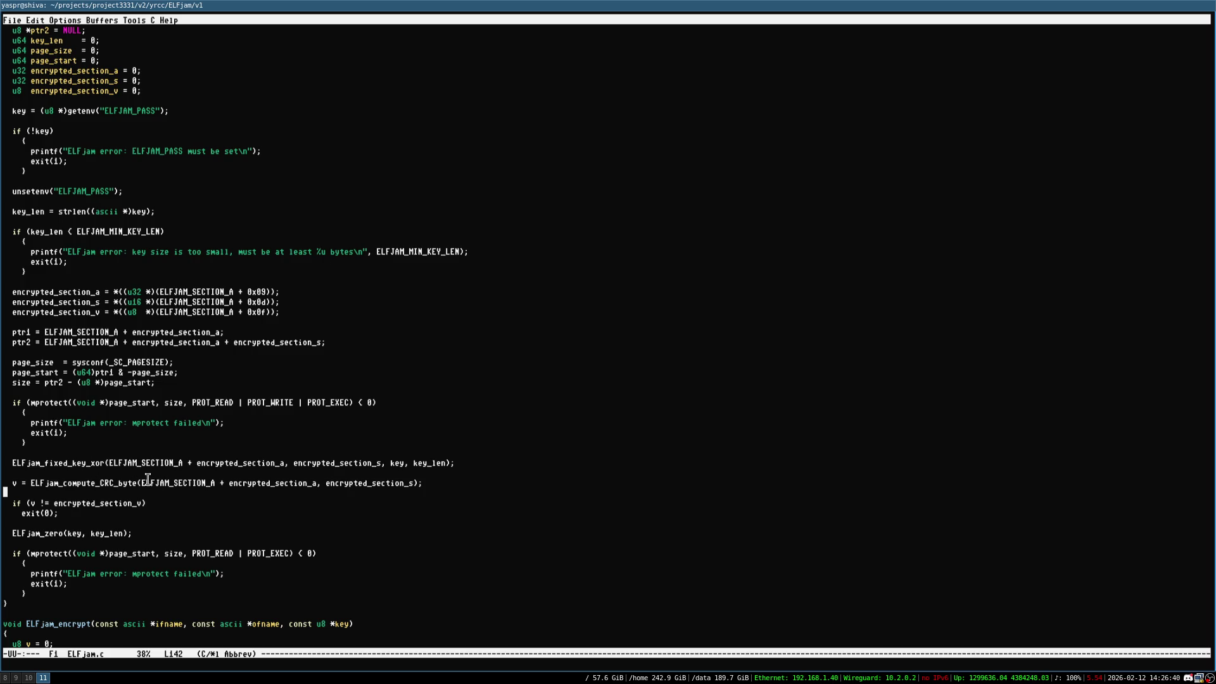